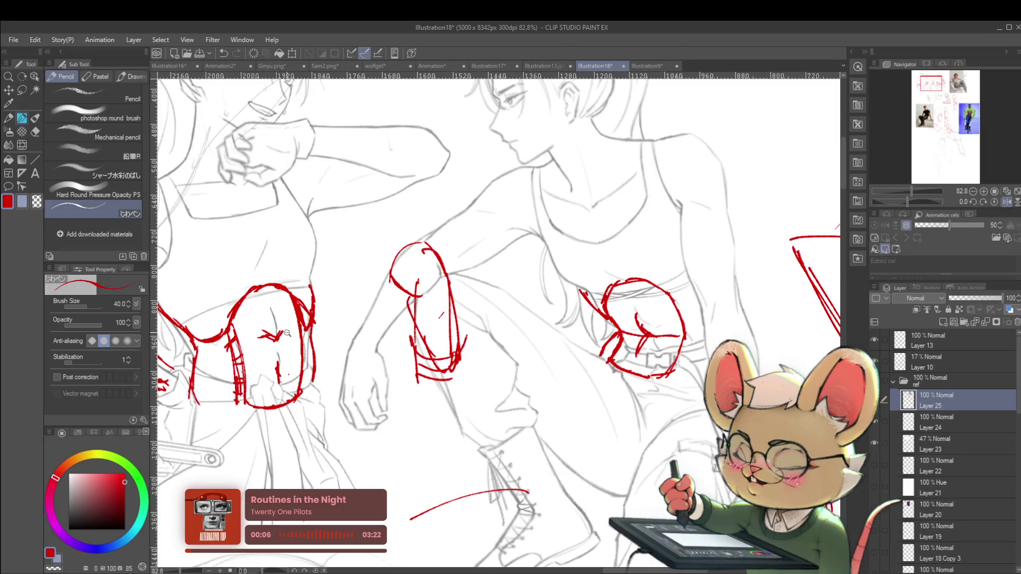
- Paste the torso anatomy image and place it over the seated woman photo
scroll(287, 332, down, 5)
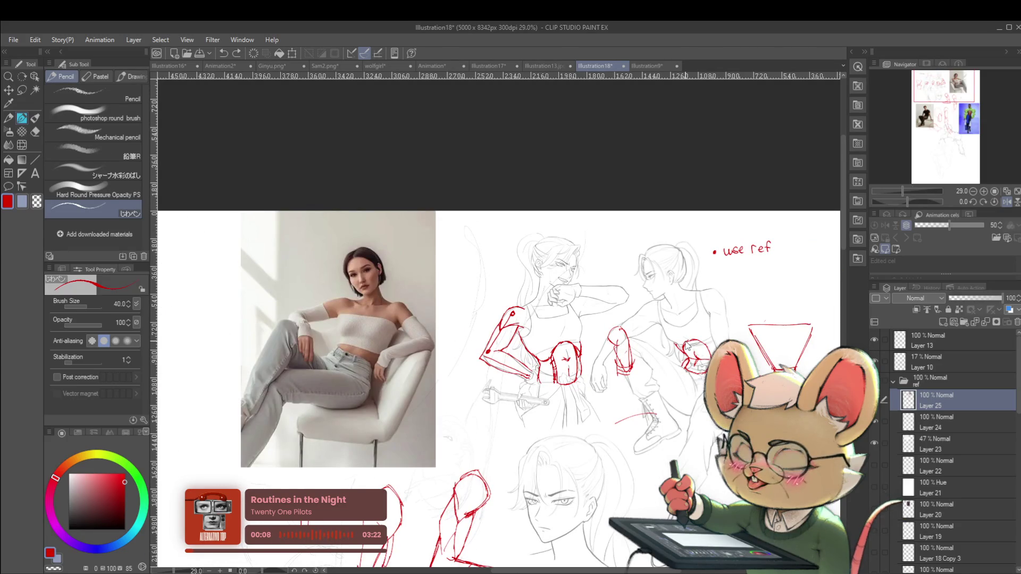
mouse_move(641, 470)
mouse_down()
mouse_move(613, 376)
mouse_move(602, 399)
mouse_up()
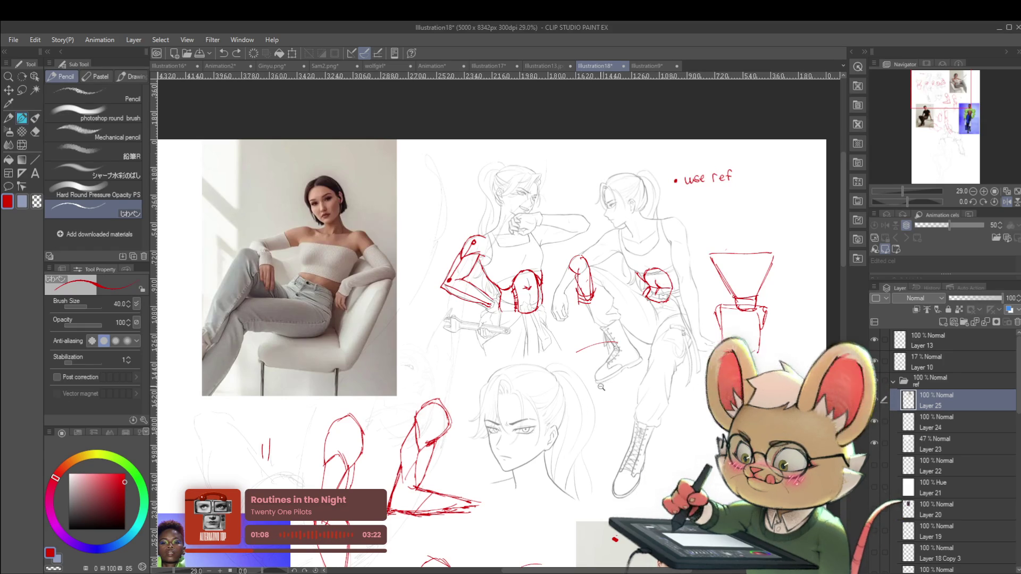
scroll(592, 383, down, 3)
key(ctrl+v)
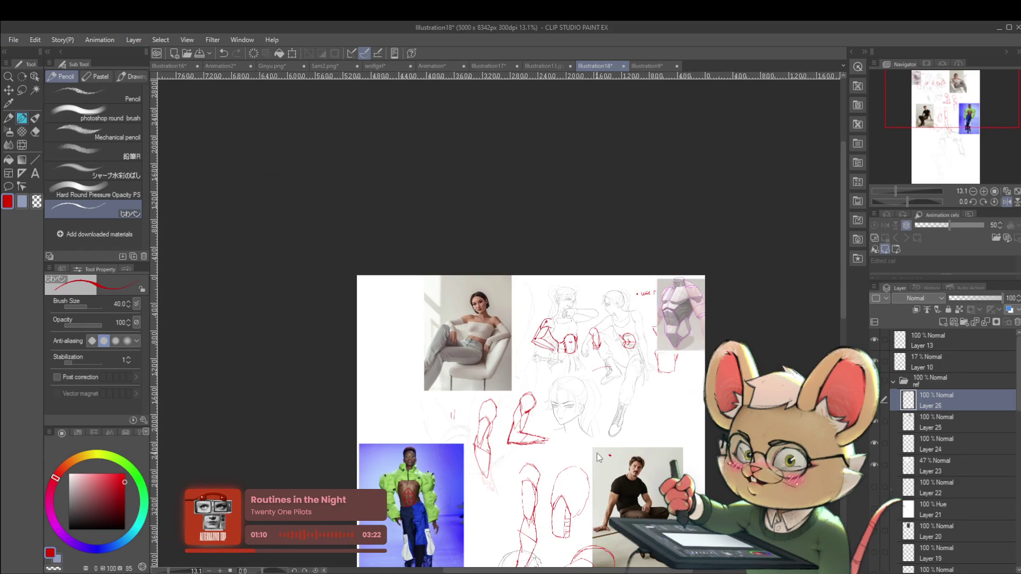
key(ctrl+t)
drag(691, 301, 481, 312)
scroll(481, 313, up, 2)
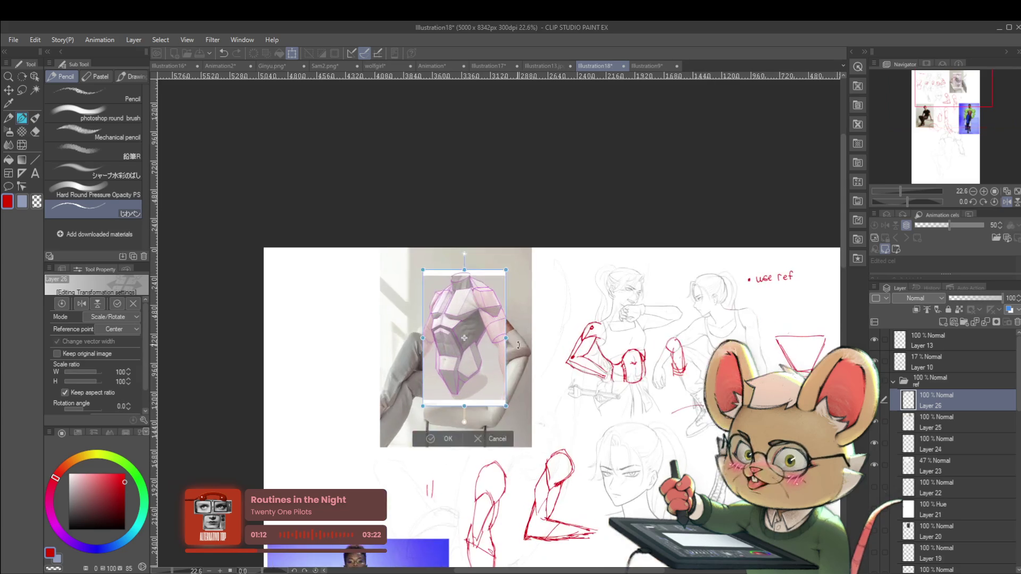
scroll(510, 322, up, 2)
key(Return)
- Draw red guide marks beside the torso overlay, then mirror the view on Layer 25
mouse_move(582, 232)
mouse_down()
mouse_move(598, 276)
mouse_move(590, 298)
mouse_up()
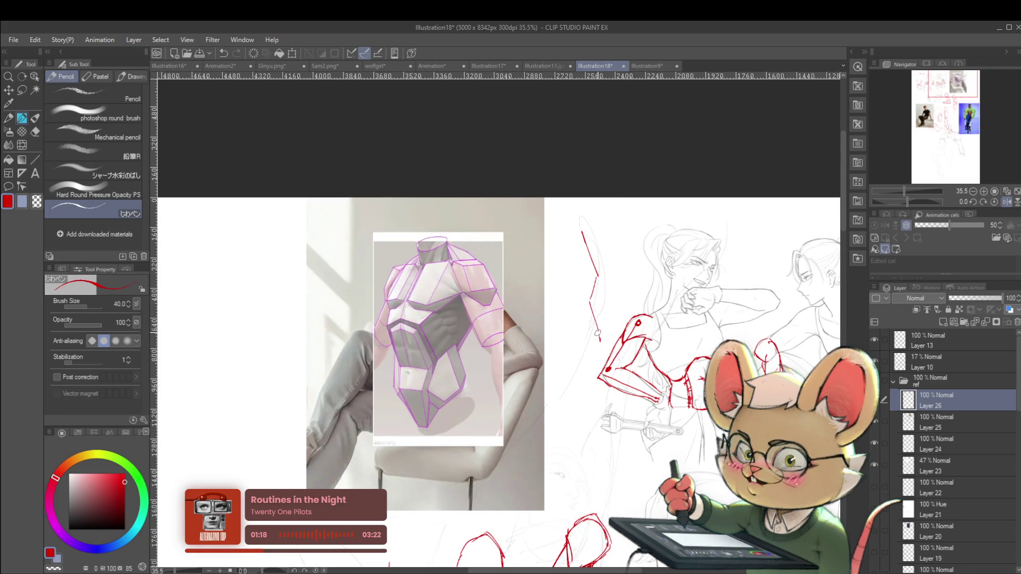
mouse_move(417, 419)
mouse_down()
mouse_move(426, 431)
mouse_move(375, 394)
mouse_up()
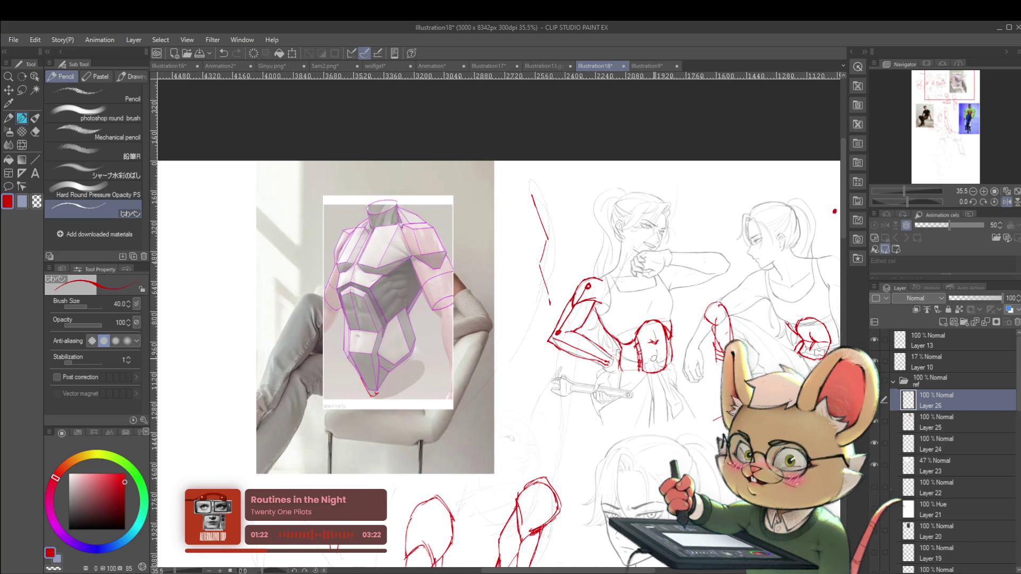
click(934, 425)
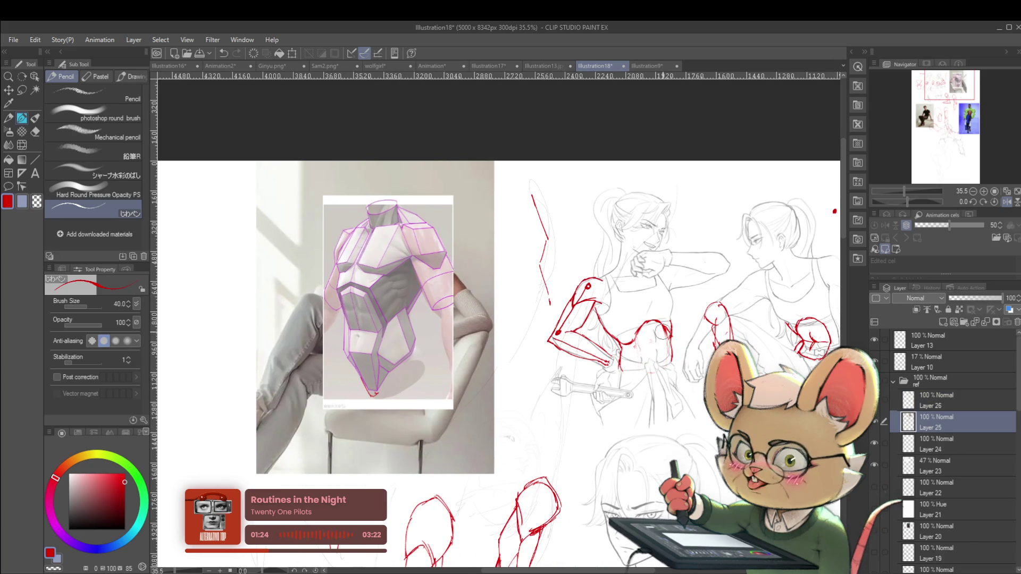
click(1007, 201)
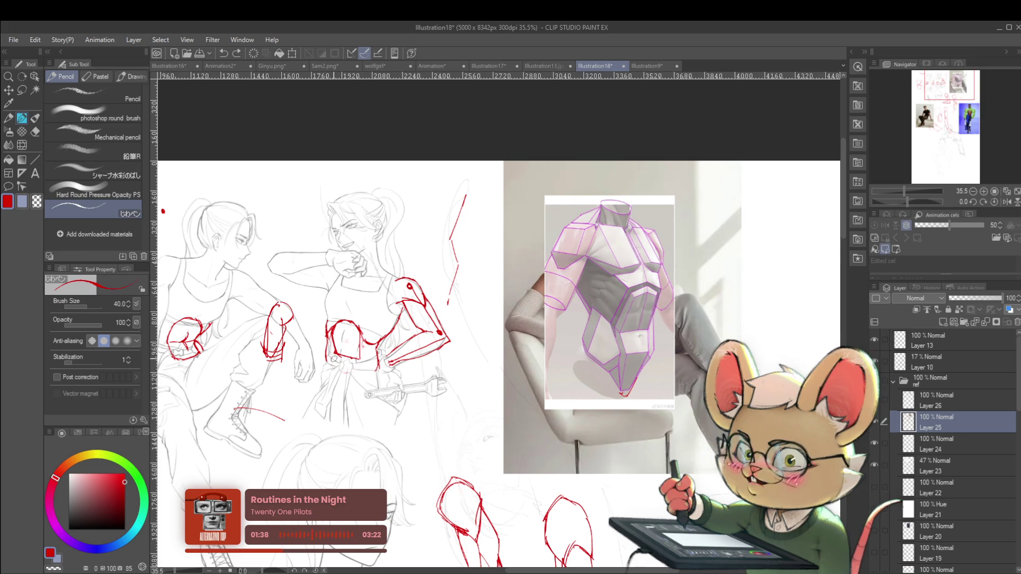
drag(335, 361, 334, 368)
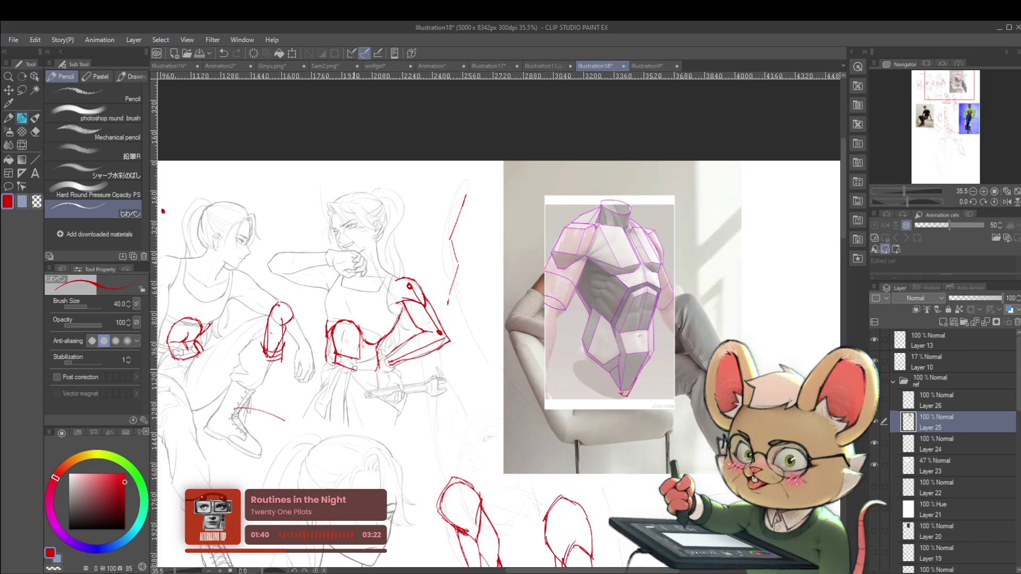
- Add a red arrowhead pointing at the torso overlay, checking the mirrored view
drag(332, 360, 343, 389)
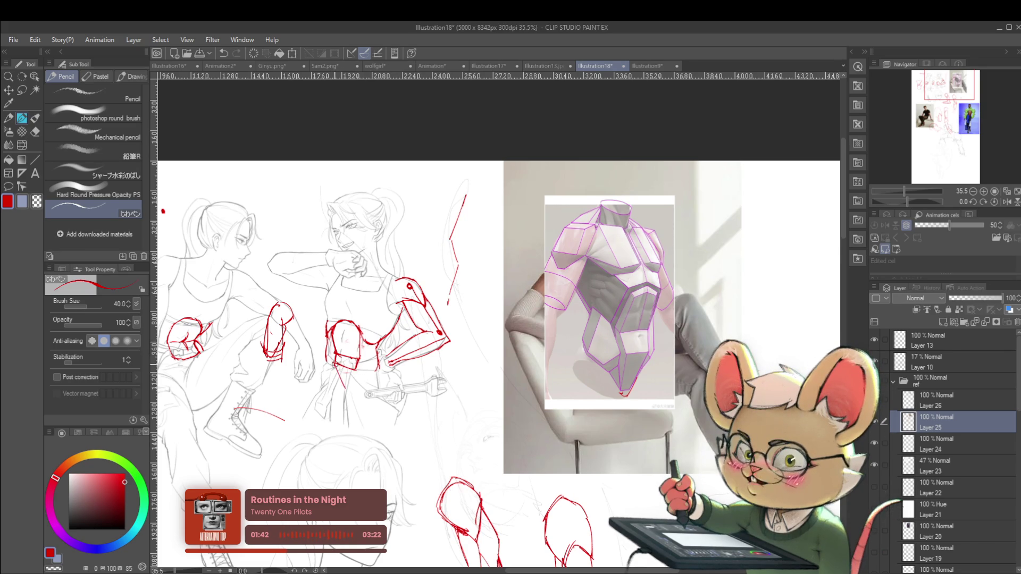
scroll(366, 339, down, 4)
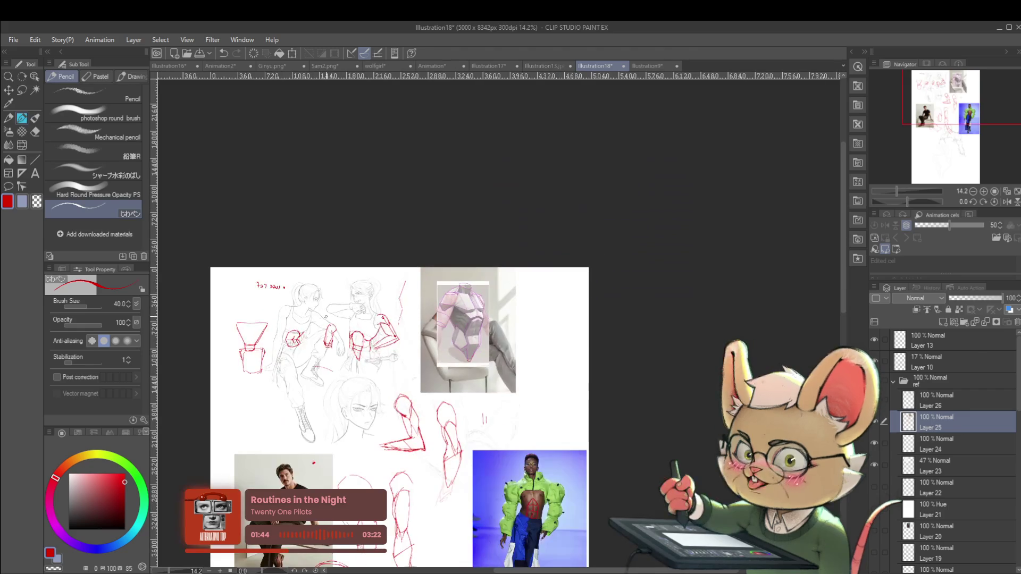
click(1006, 202)
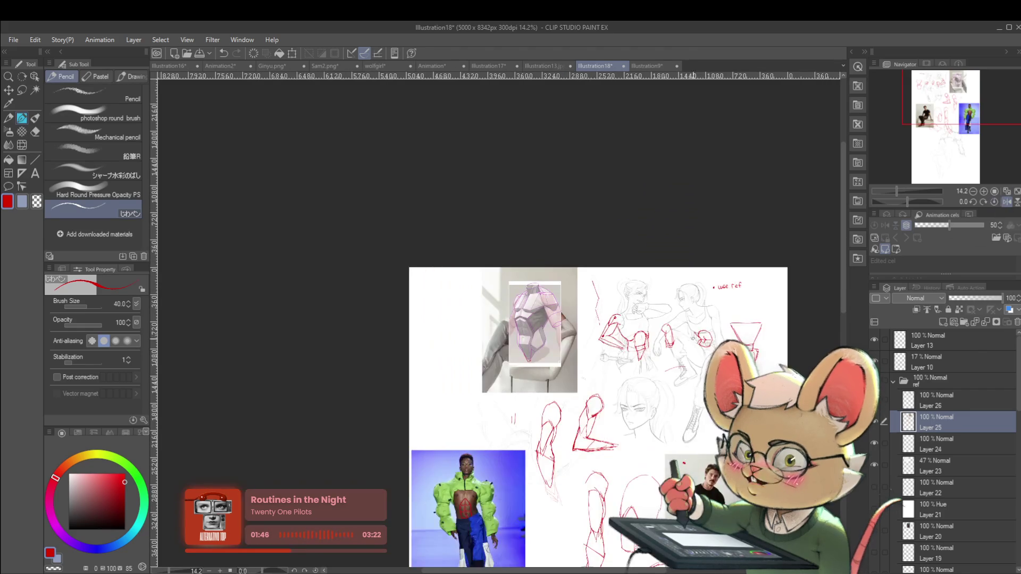
scroll(500, 345, up, 4)
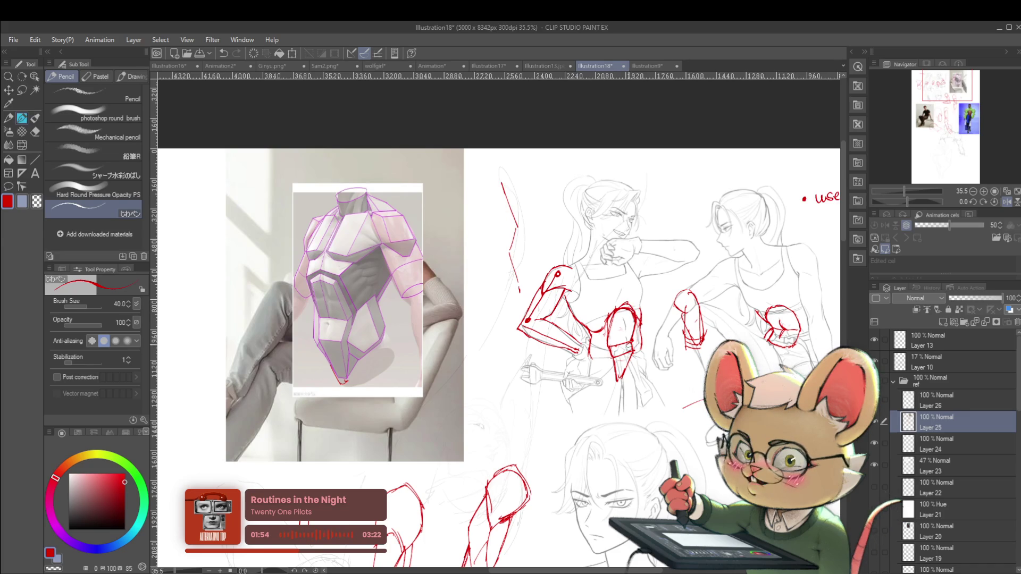
drag(904, 191, 898, 191)
click(1005, 202)
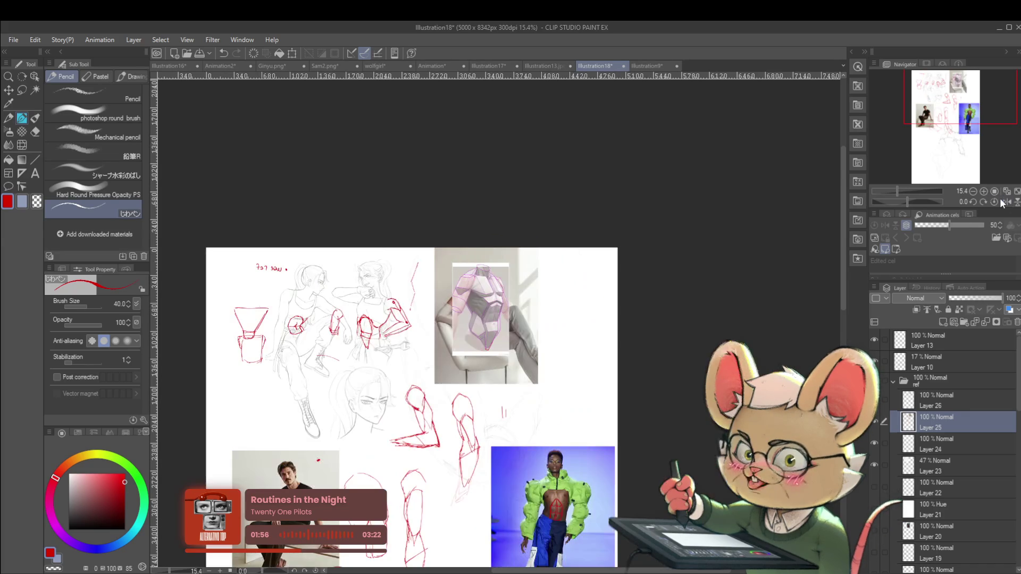
scroll(510, 303, up, 2)
drag(511, 281, 513, 292)
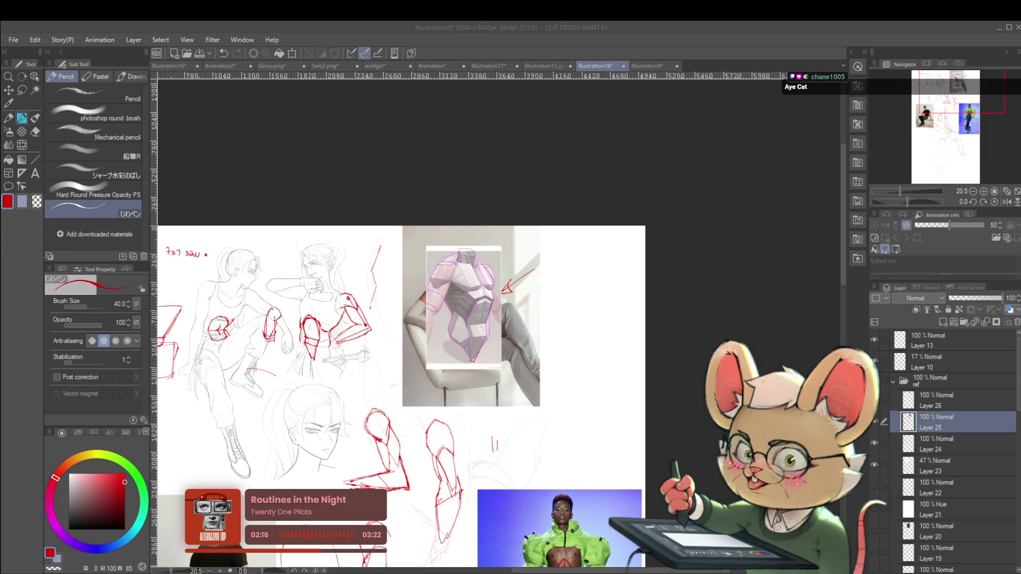
- Re-centre on the references and hide the ref folder with the red studies
mouse_move(474, 506)
mouse_down()
mouse_move(557, 457)
mouse_move(575, 399)
mouse_up()
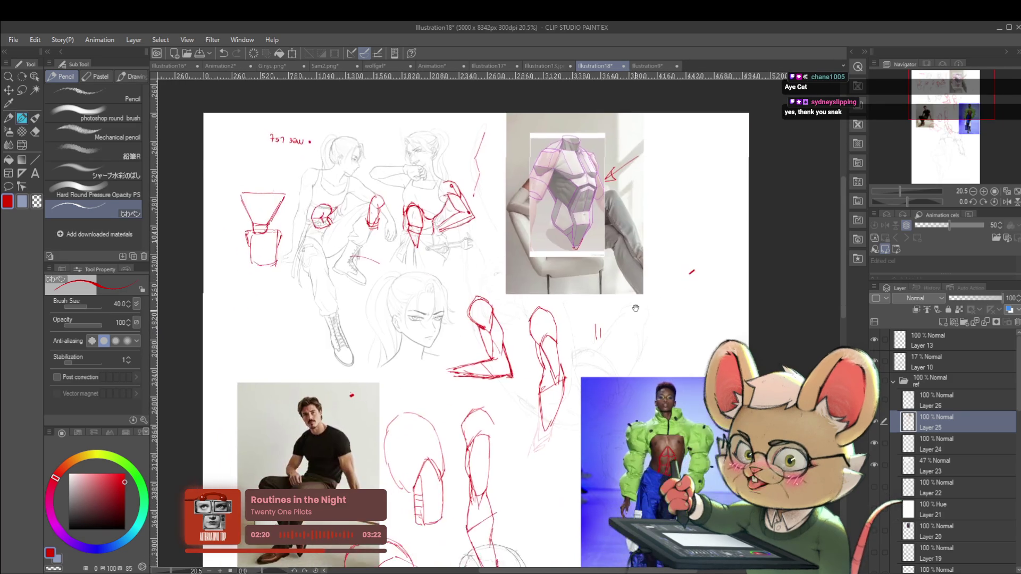
scroll(643, 307, down, 3)
scroll(642, 308, up, 3)
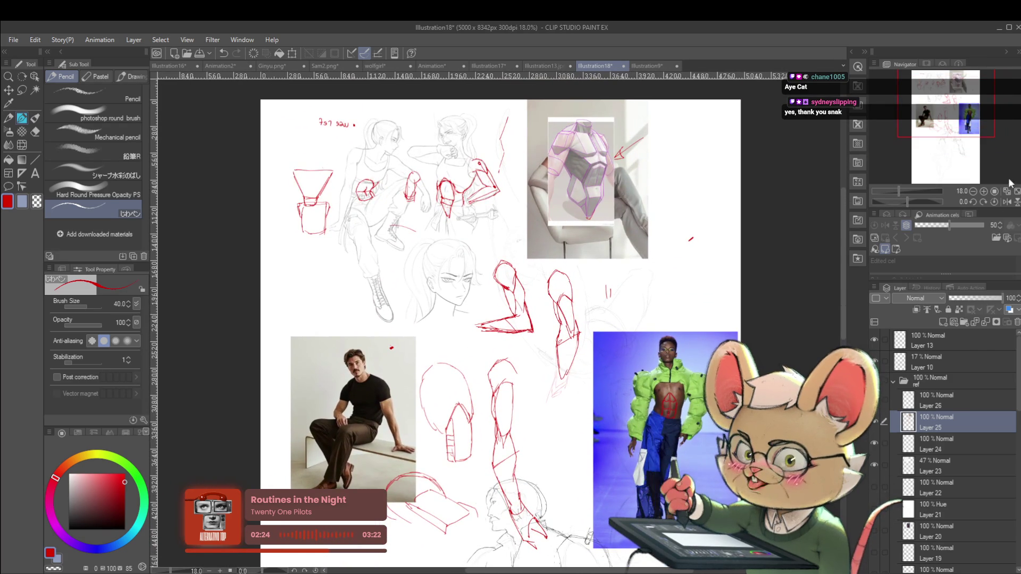
click(993, 202)
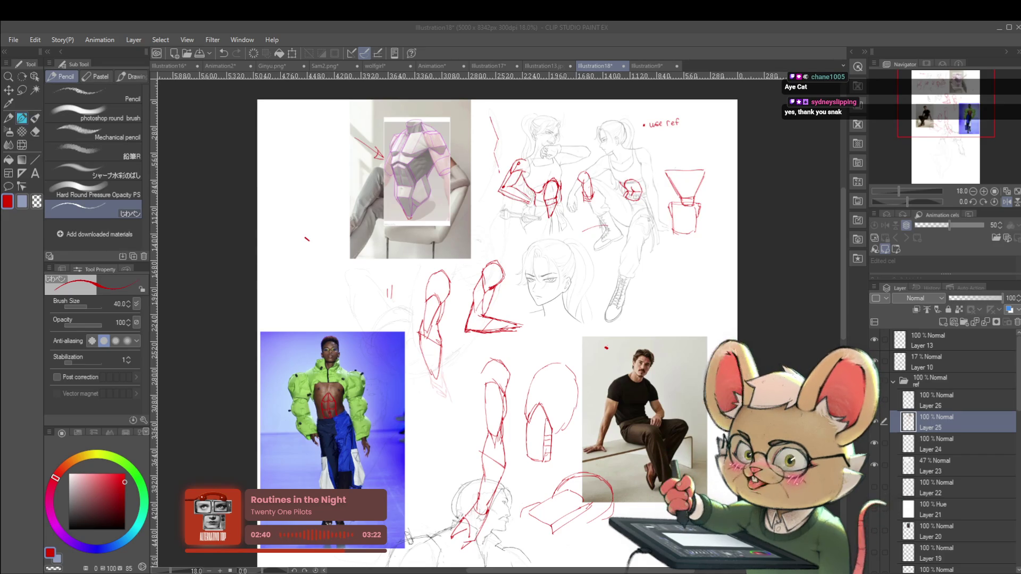
key(alt+Tab)
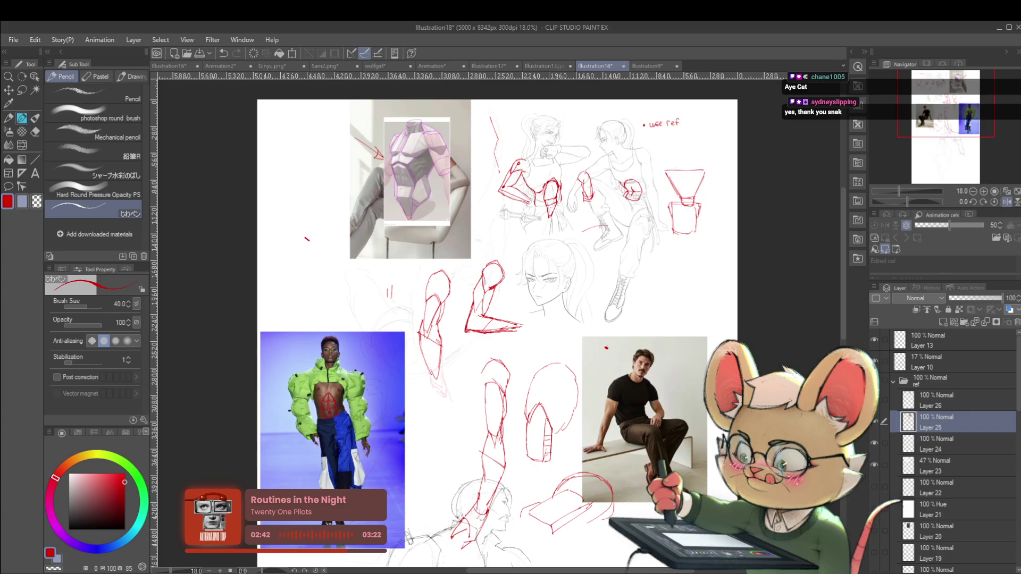
key(alt+Tab)
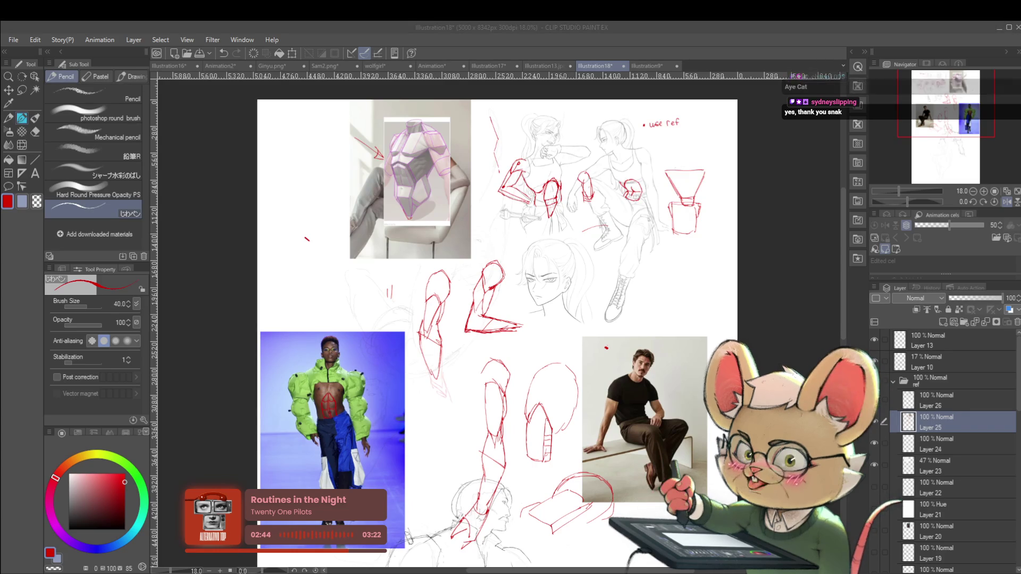
click(878, 398)
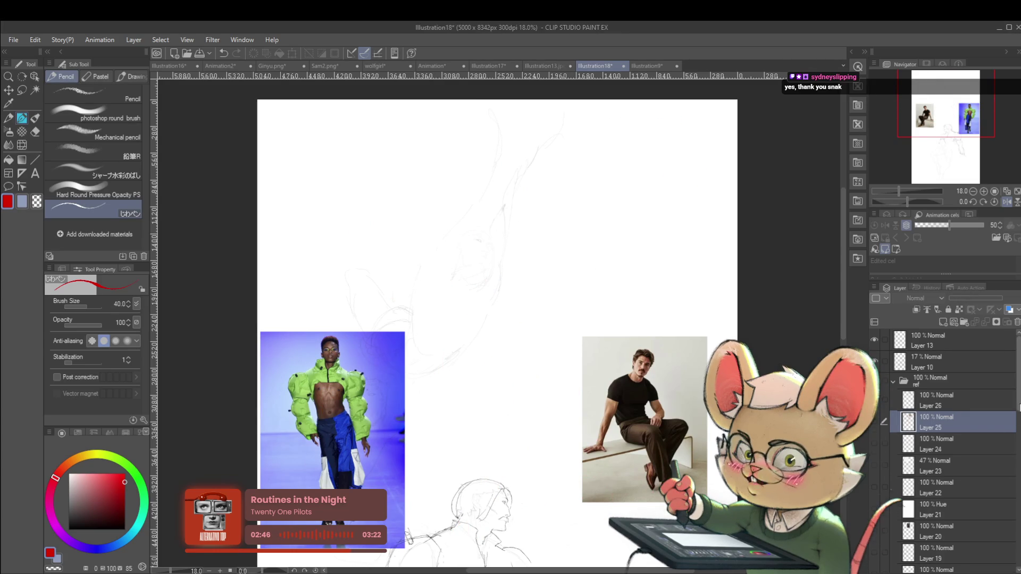
- Show Layer 12 and Layer 14, revealing the muscular man photo and rough pencil figure
scroll(882, 451, down, 3)
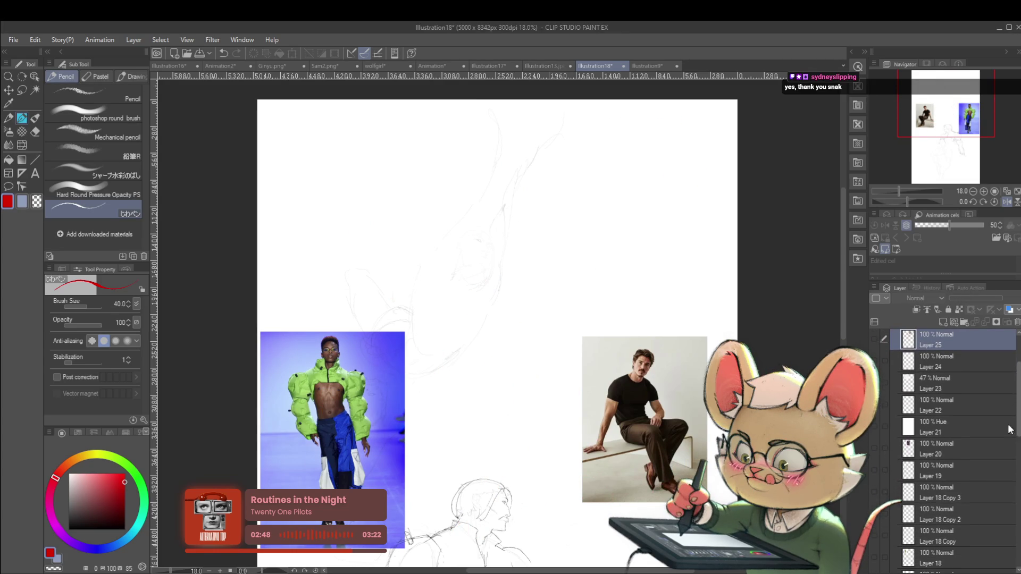
click(876, 449)
click(876, 449)
scroll(1016, 441, down, 2)
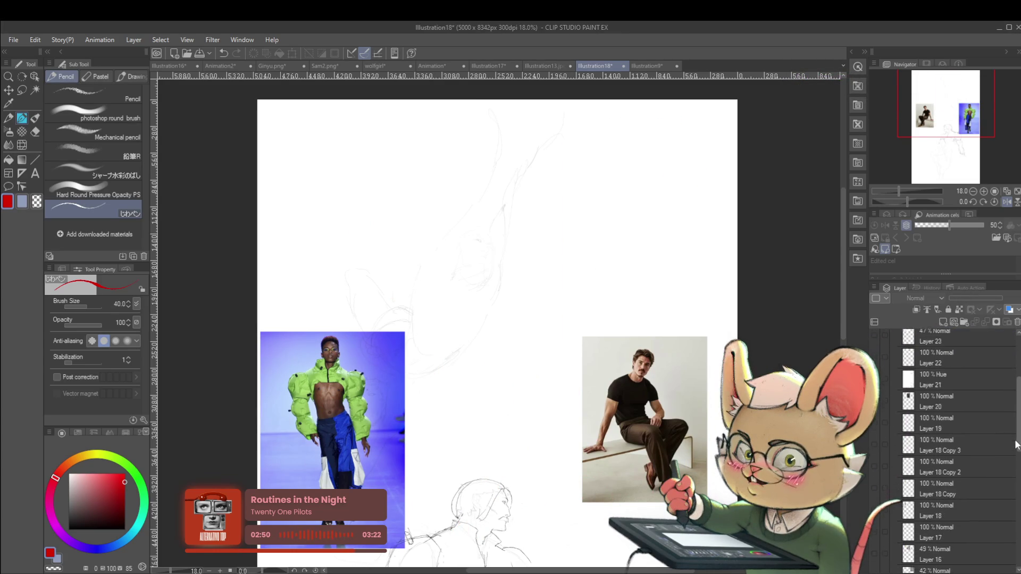
scroll(1016, 441, down, 5)
click(874, 481)
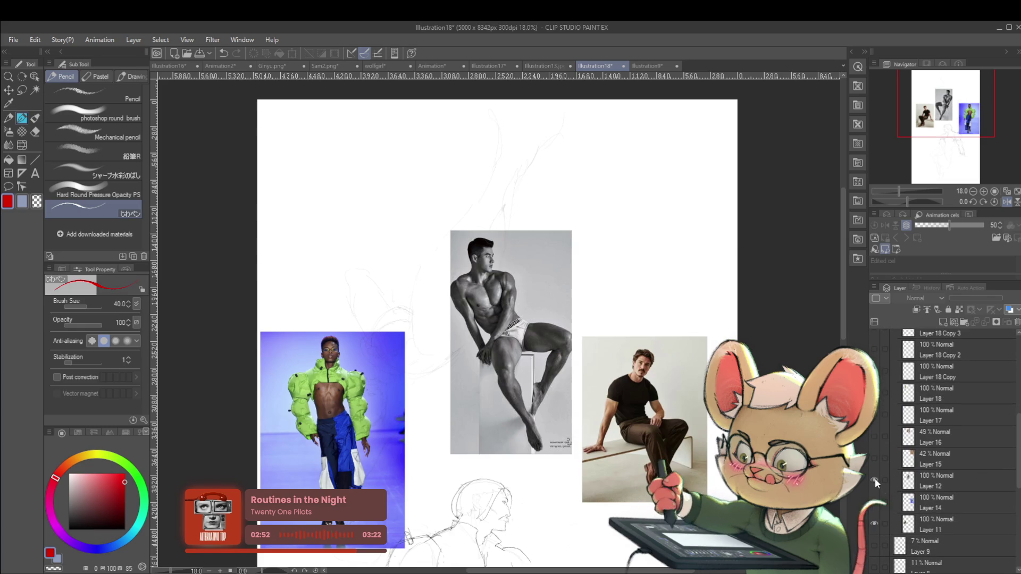
click(874, 501)
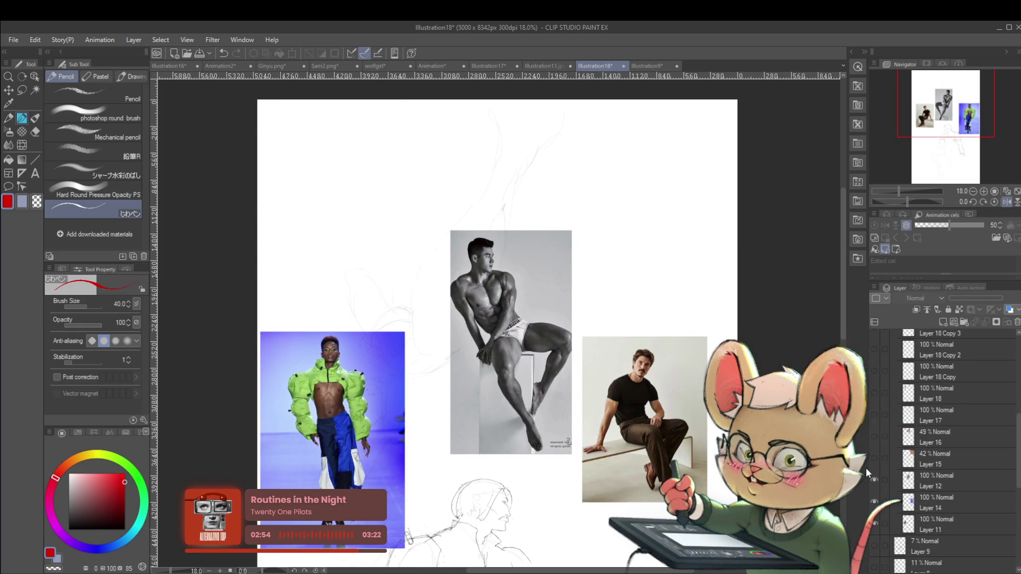
drag(611, 505, 622, 372)
scroll(622, 372, down, 1)
drag(617, 431, 623, 369)
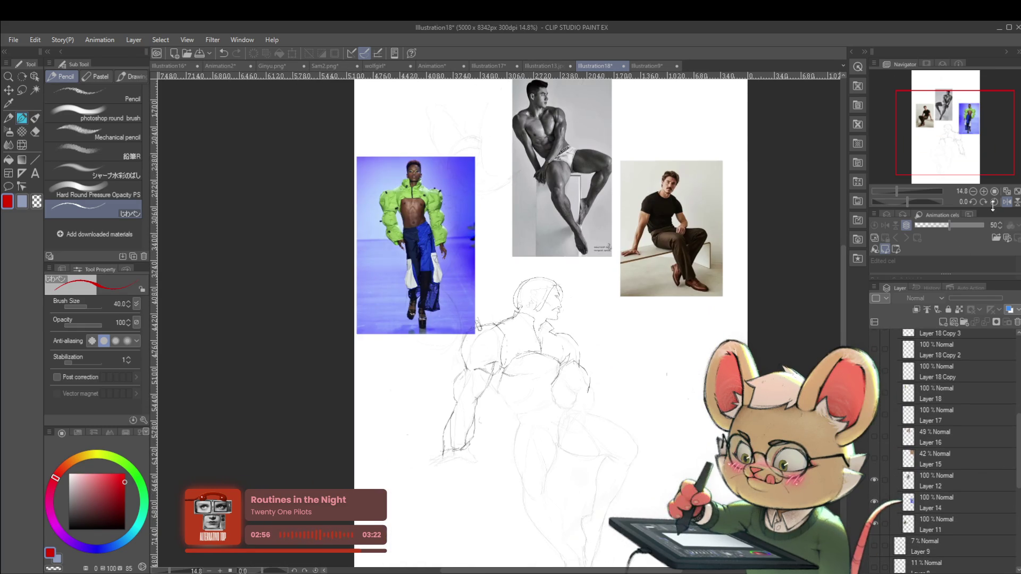
- Unmirror the canvas view and set the drawing colour to black
click(994, 202)
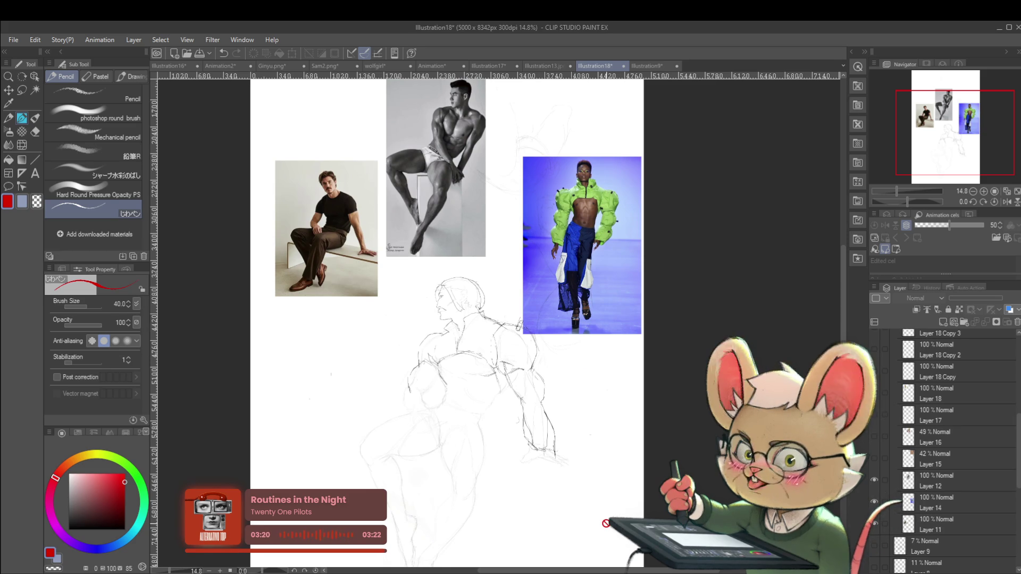
click(68, 525)
scroll(496, 373, up, 2)
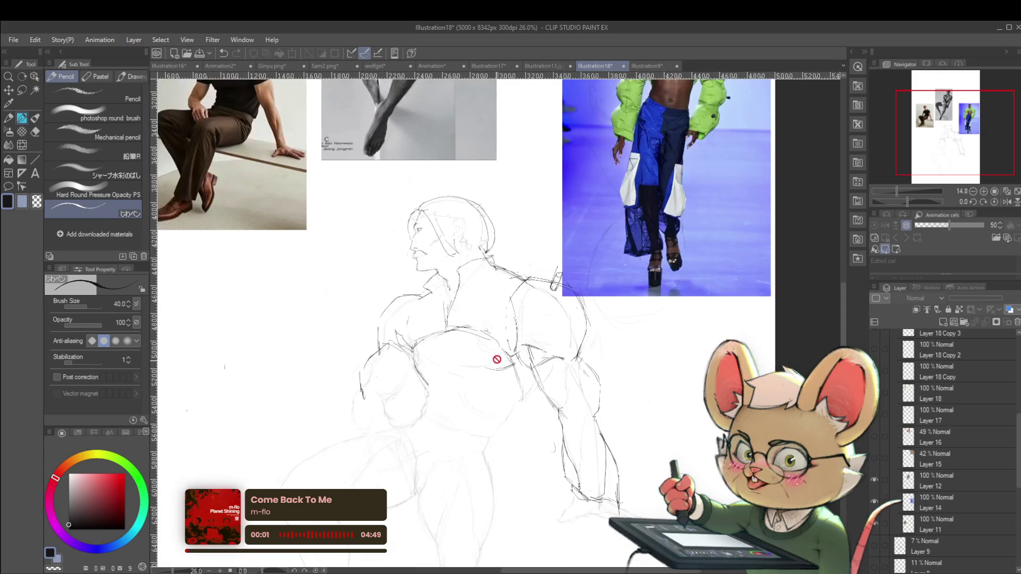
- On Layer 13, sketch a chest line and reduce the pencil size to 20
drag(1019, 433, 1019, 351)
click(935, 343)
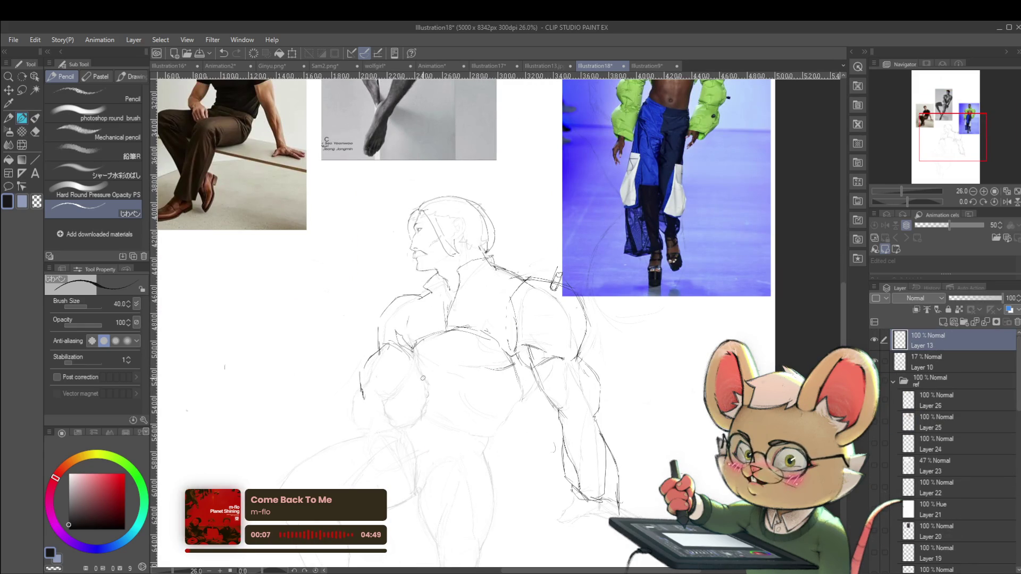
drag(406, 348, 421, 362)
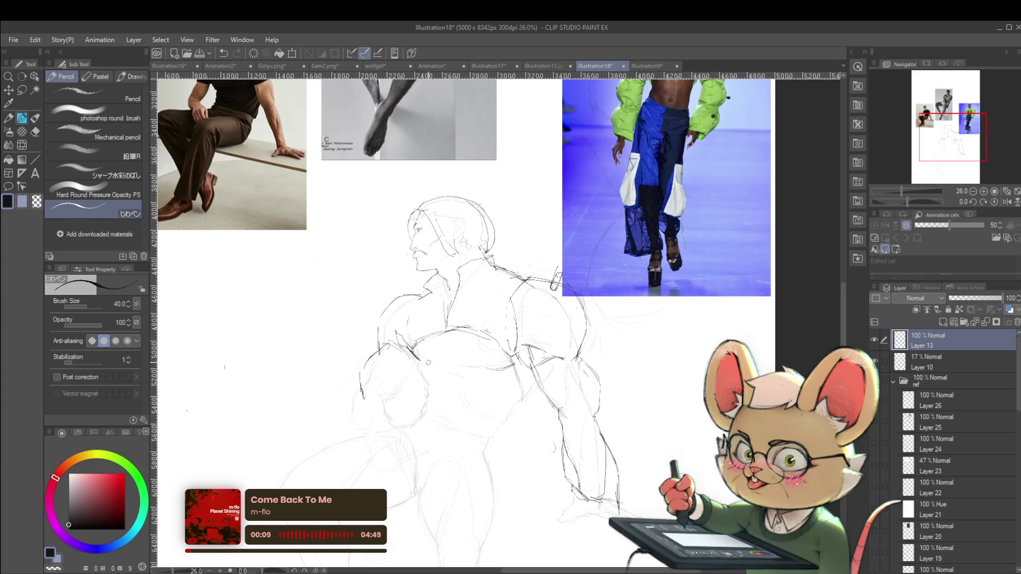
key(bracketleft)
key(bracketleft)
key(bracketleft)
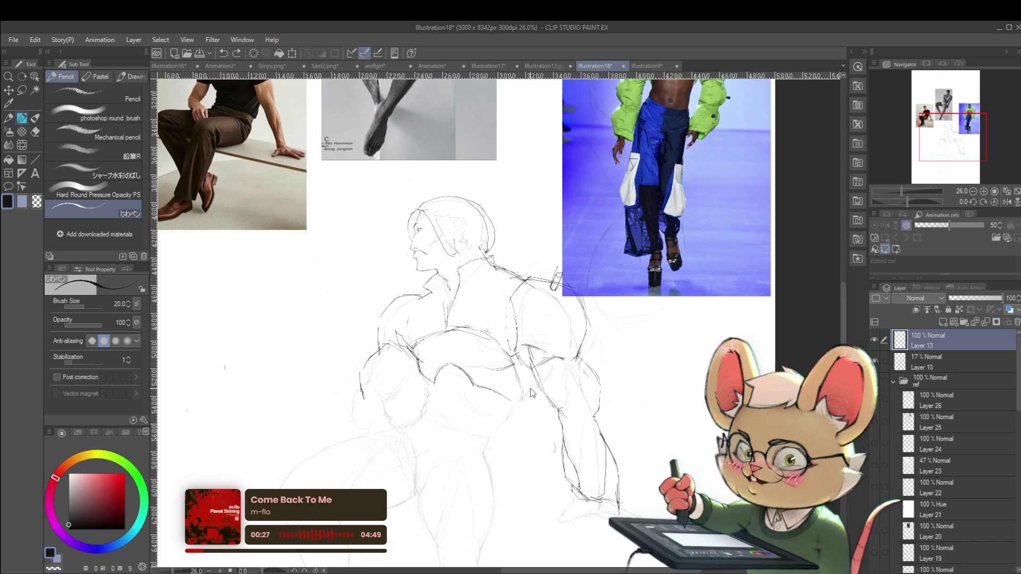
- Mirror the canvas to check proportions, then zoom back in on the unmirrored figure
scroll(542, 399, down, 3)
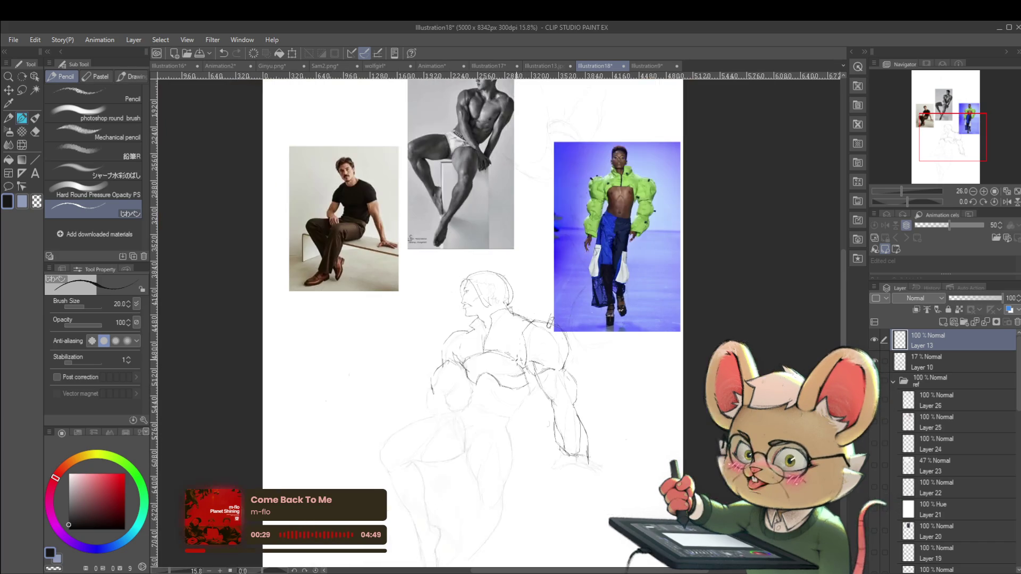
click(1007, 202)
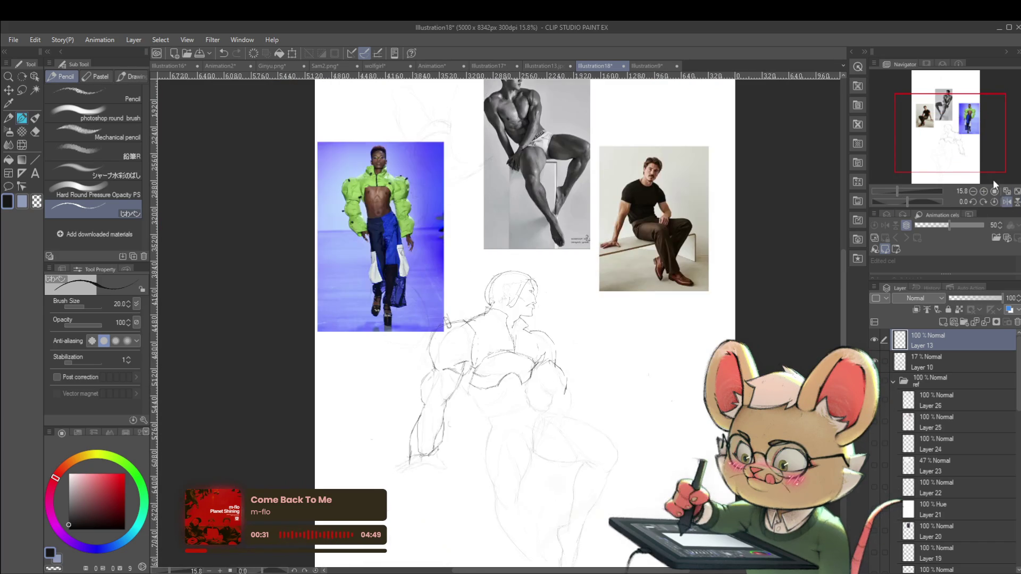
scroll(491, 413, up, 3)
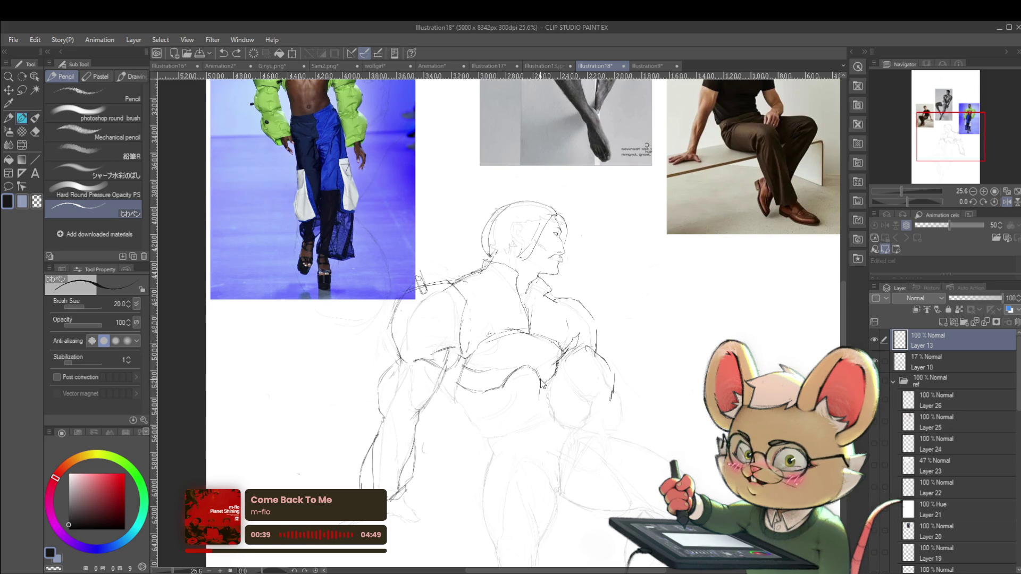
scroll(572, 354, down, 4)
drag(571, 354, 532, 387)
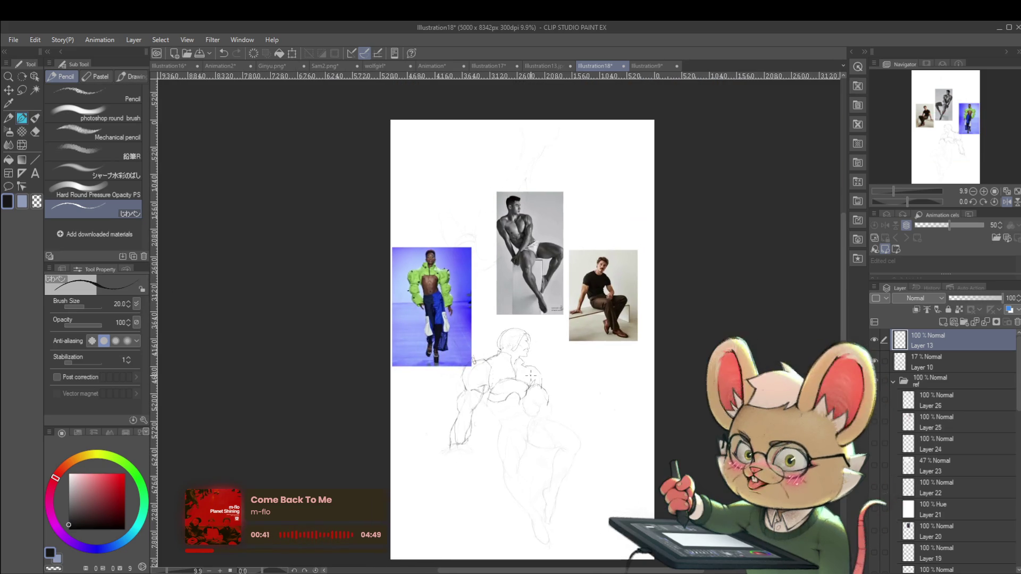
click(878, 407)
scroll(510, 171, up, 2)
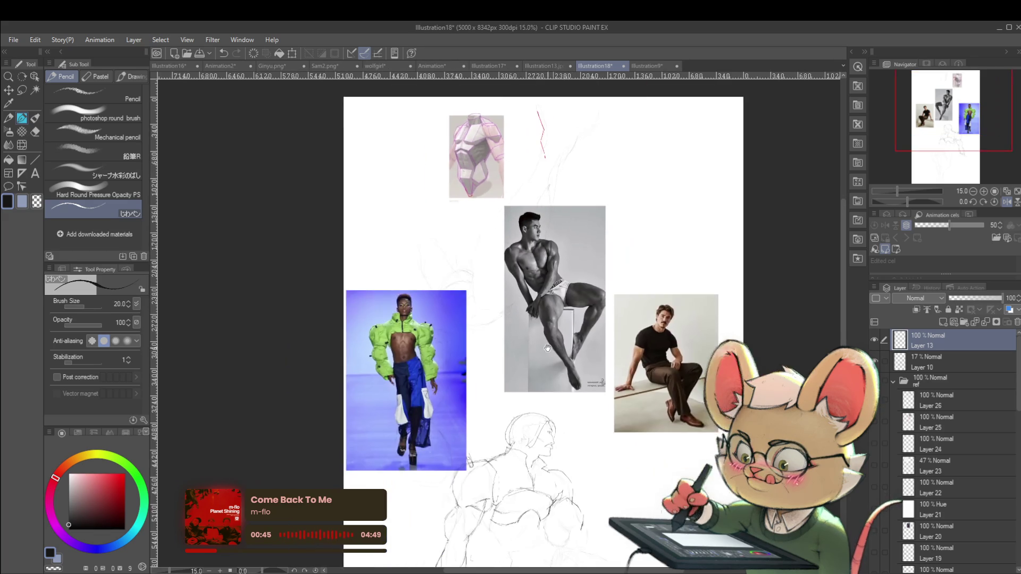
drag(516, 174, 539, 22)
scroll(553, 399, up, 2)
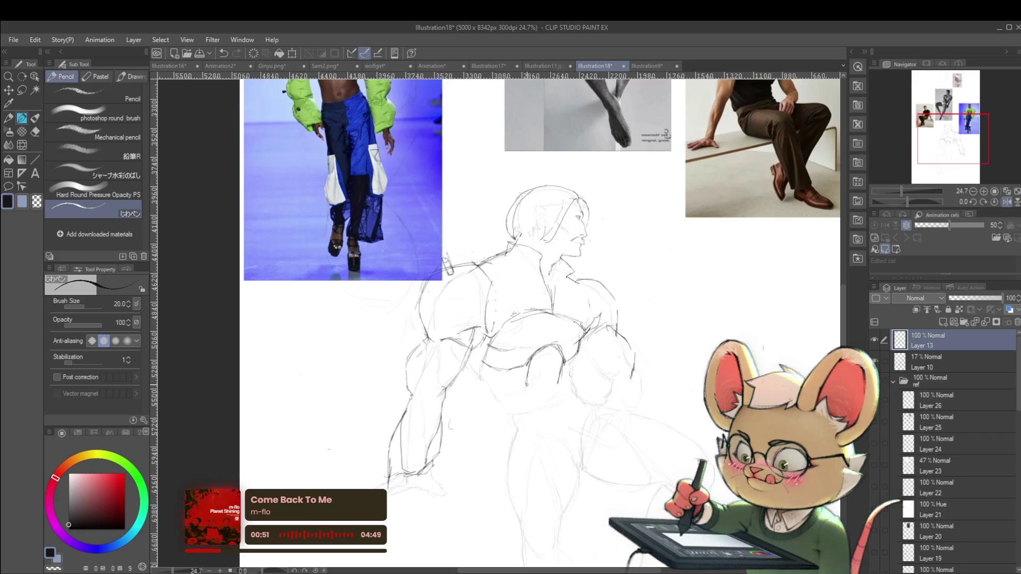
scroll(525, 367, down, 4)
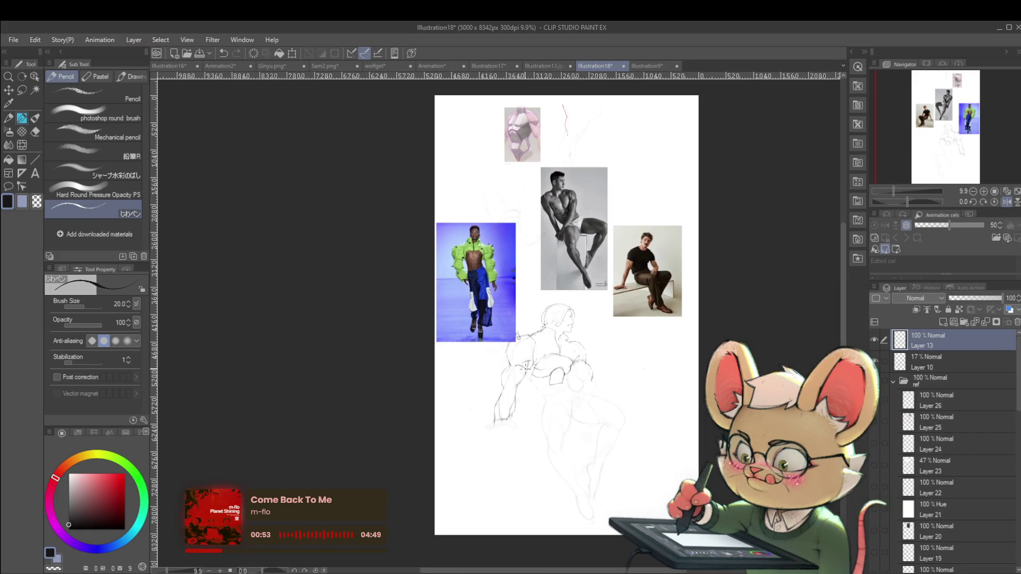
click(994, 203)
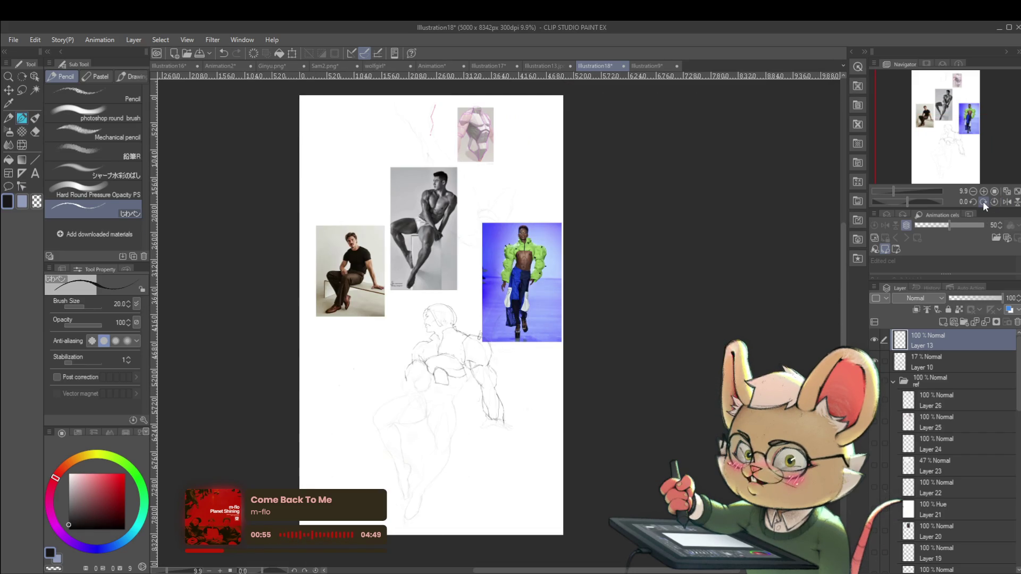
scroll(396, 388, up, 3)
scroll(396, 389, up, 2)
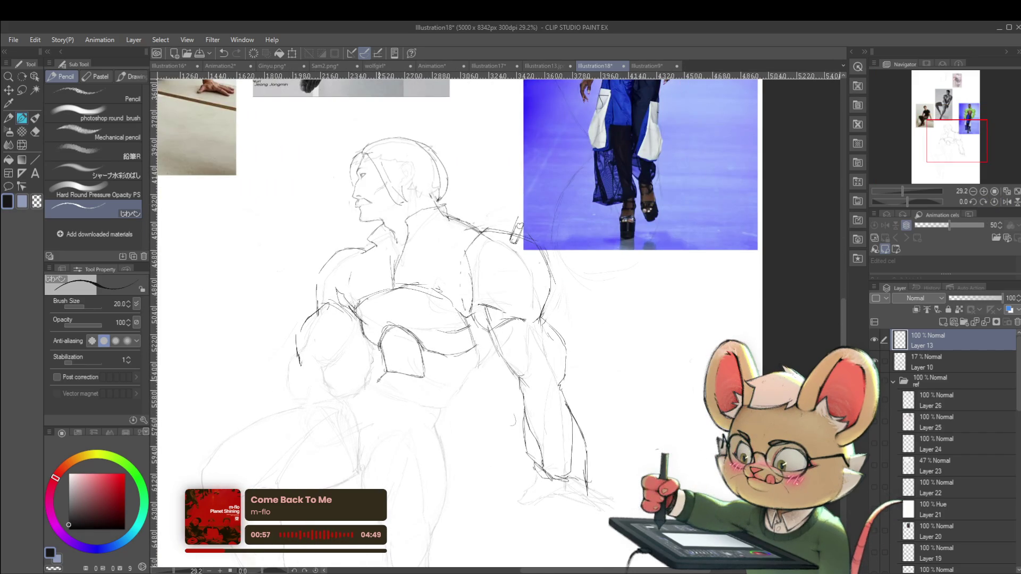
- Draw the hip line and a line running down from it, checking the mirrored view
drag(377, 382, 409, 394)
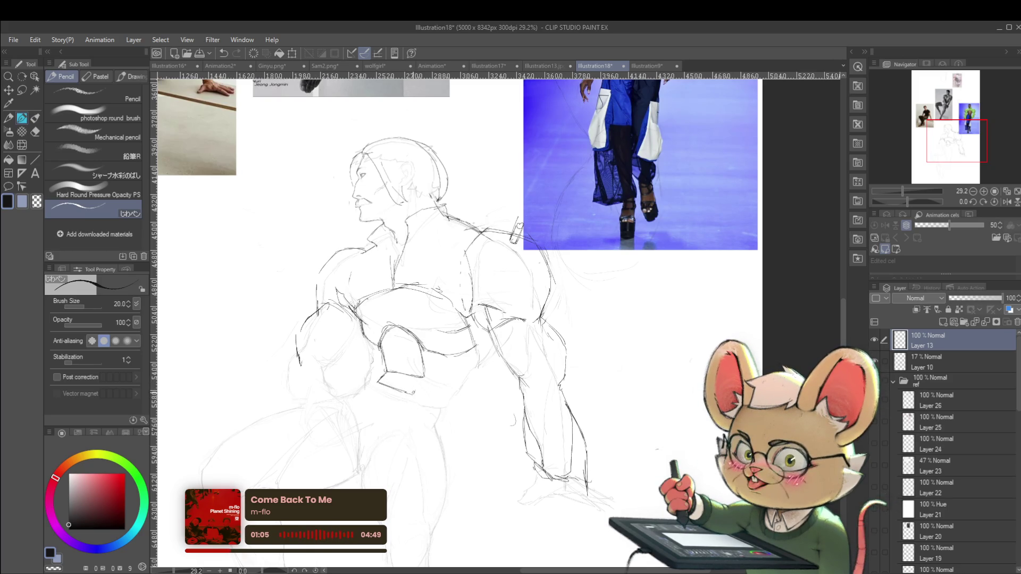
drag(379, 382, 366, 435)
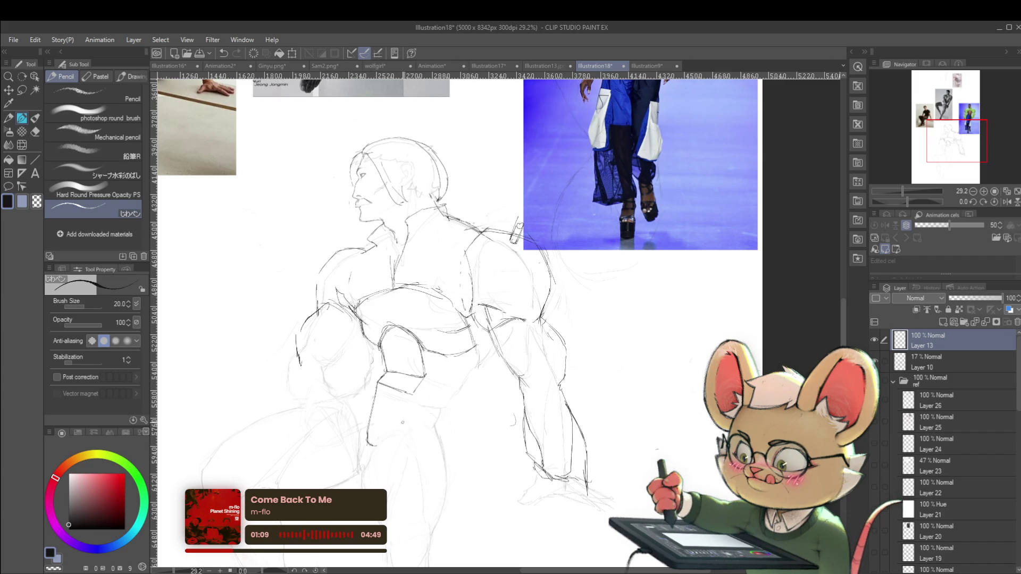
scroll(408, 415, down, 4)
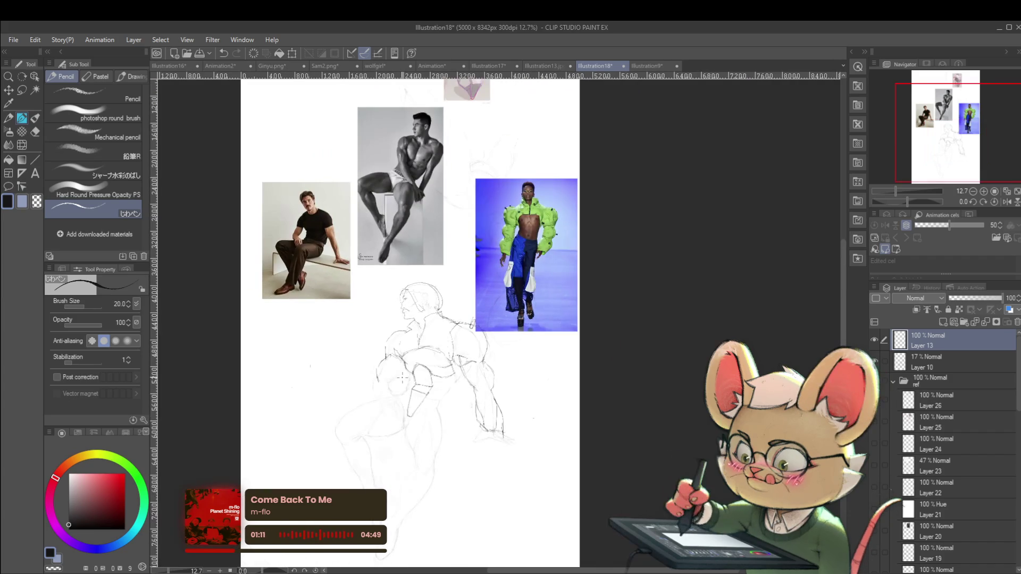
click(1008, 202)
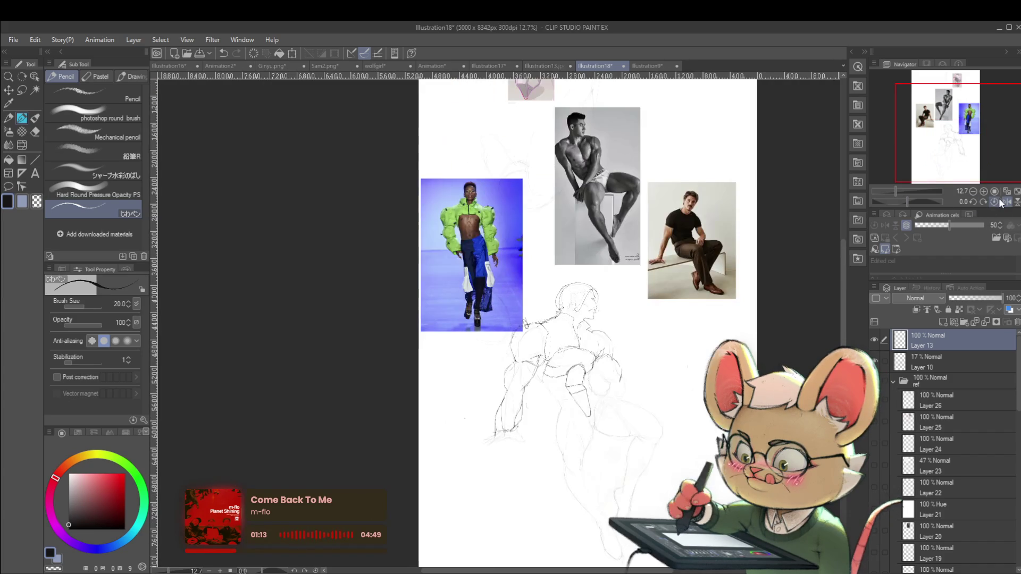
scroll(597, 395, up, 1)
scroll(597, 395, down, 1)
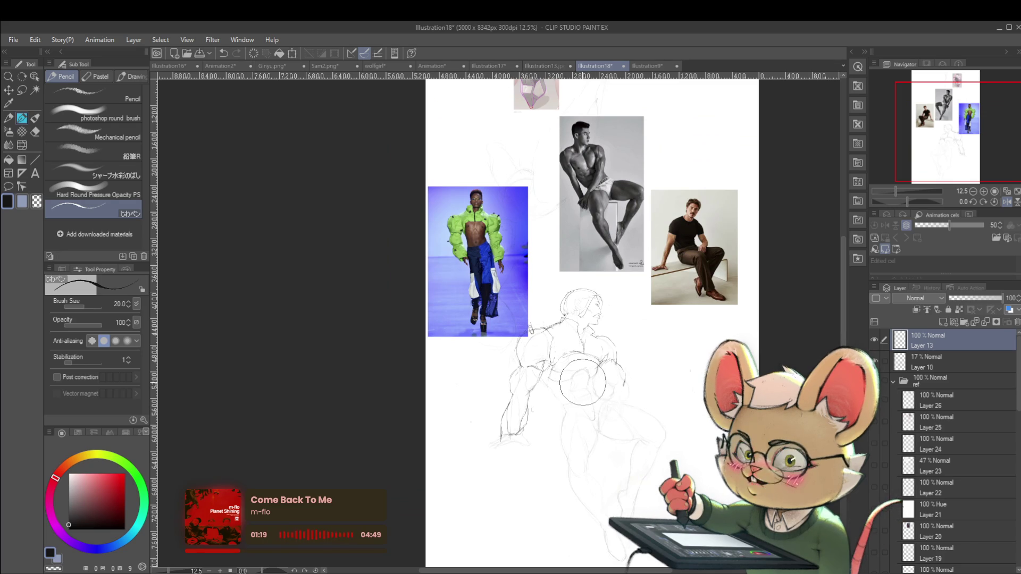
click(1004, 203)
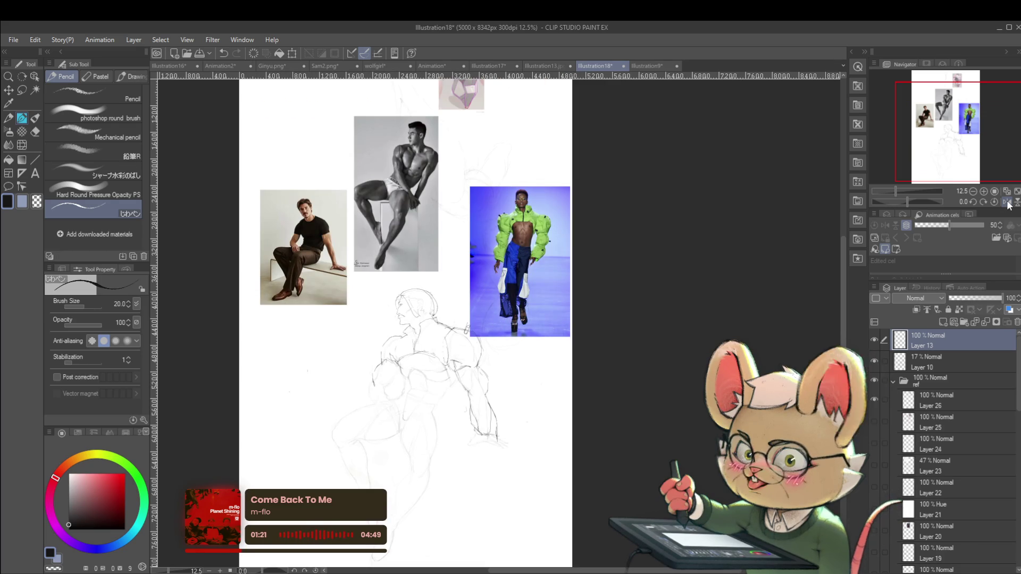
scroll(452, 396, up, 1)
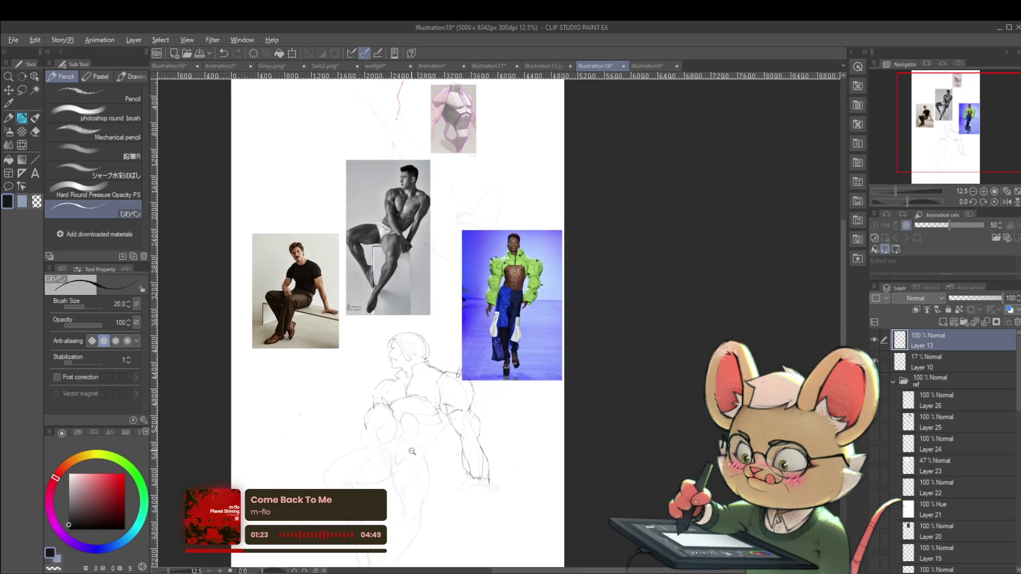
scroll(442, 404, up, 2)
scroll(436, 409, up, 4)
scroll(435, 409, up, 2)
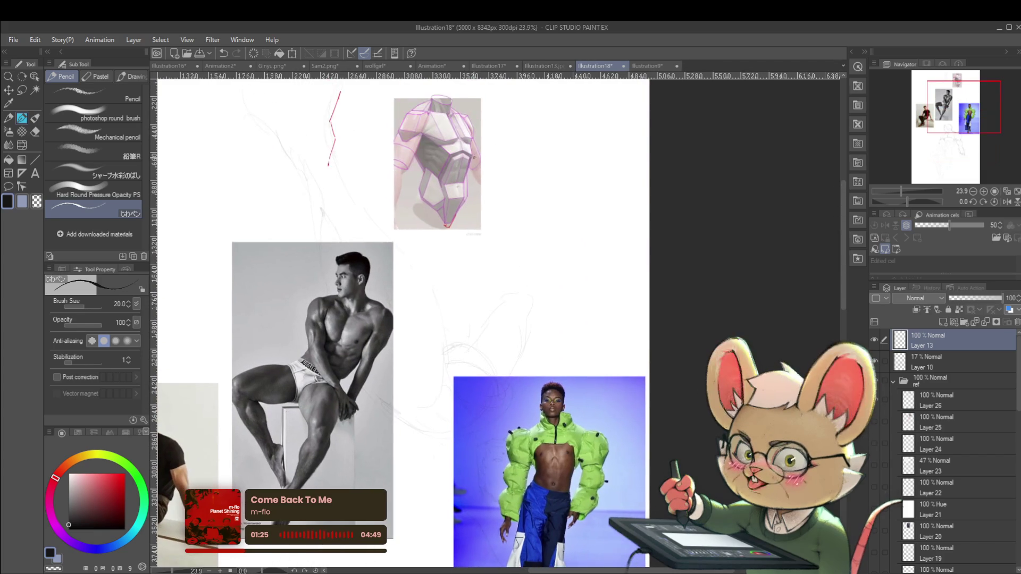
drag(435, 379, 478, 151)
drag(436, 379, 442, 250)
scroll(383, 395, up, 1)
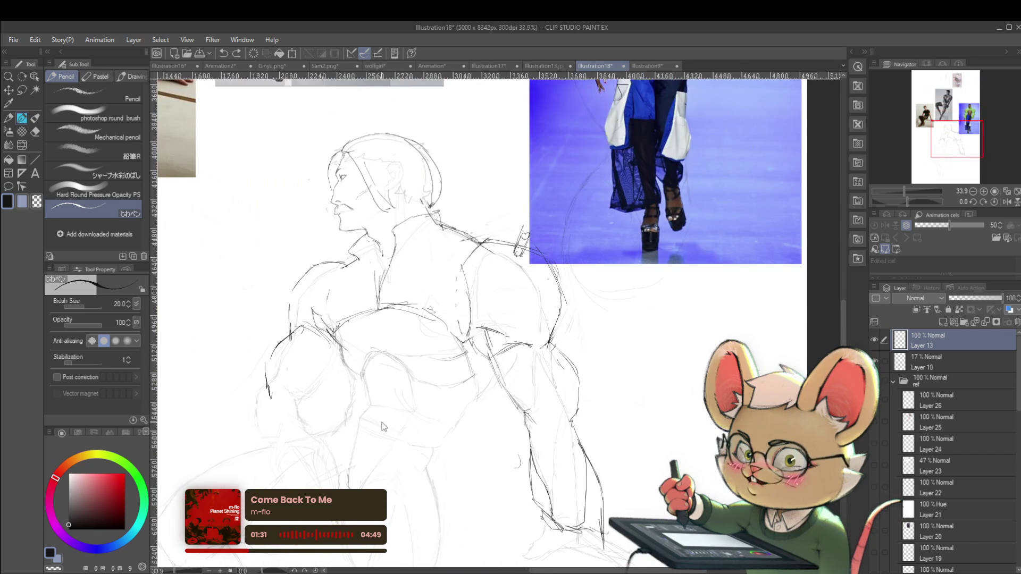
- Add a short vertical tick on the torso, undoing and redrawing it smaller
drag(384, 416, 384, 399)
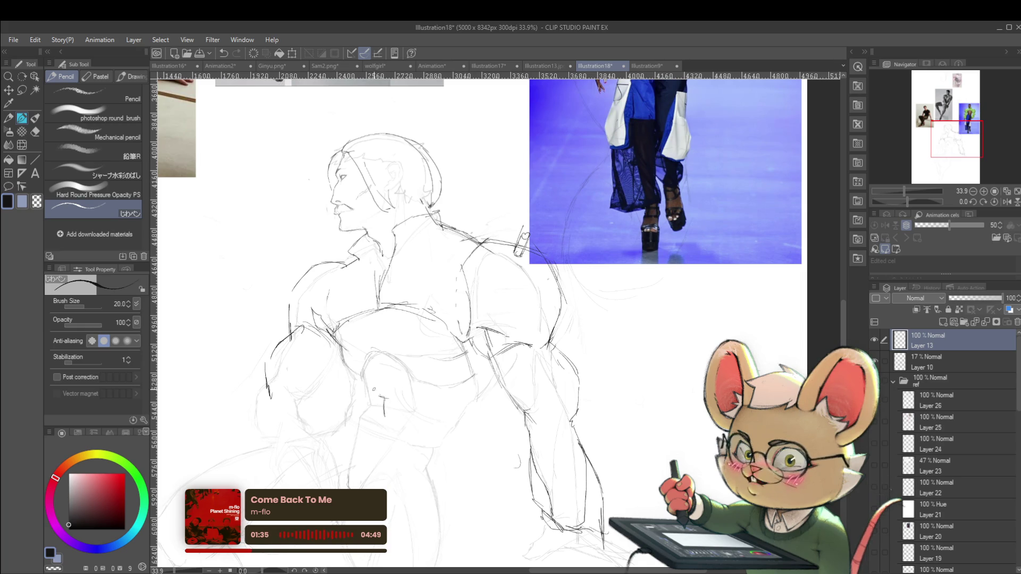
key(ctrl+z)
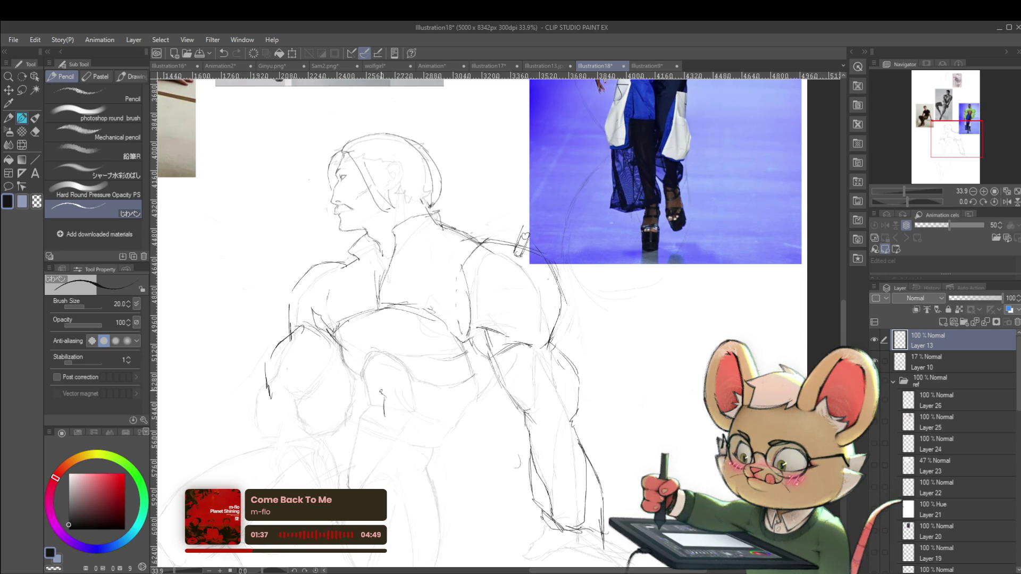
drag(384, 399, 384, 388)
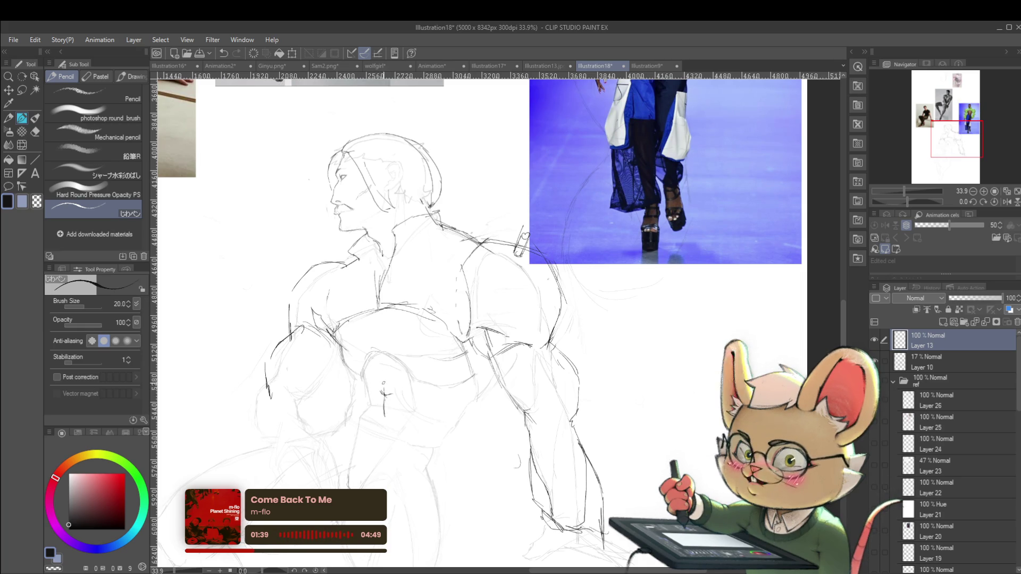
scroll(382, 382, down, 2)
- Mirror the canvas view to check the drawing, then restore normal orientation
scroll(382, 399, up, 3)
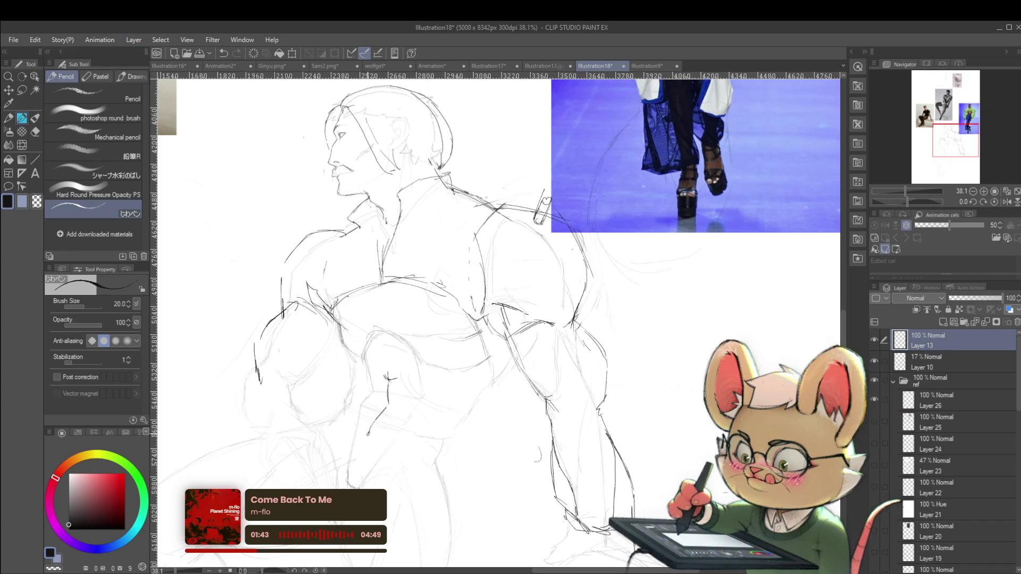
scroll(983, 184, down, 3)
click(1006, 193)
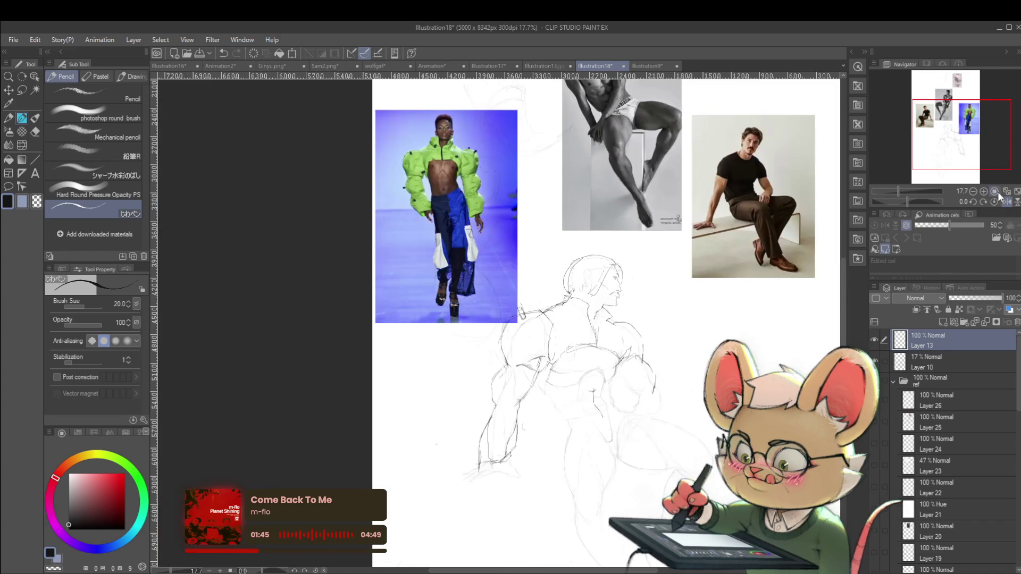
scroll(618, 388, up, 1)
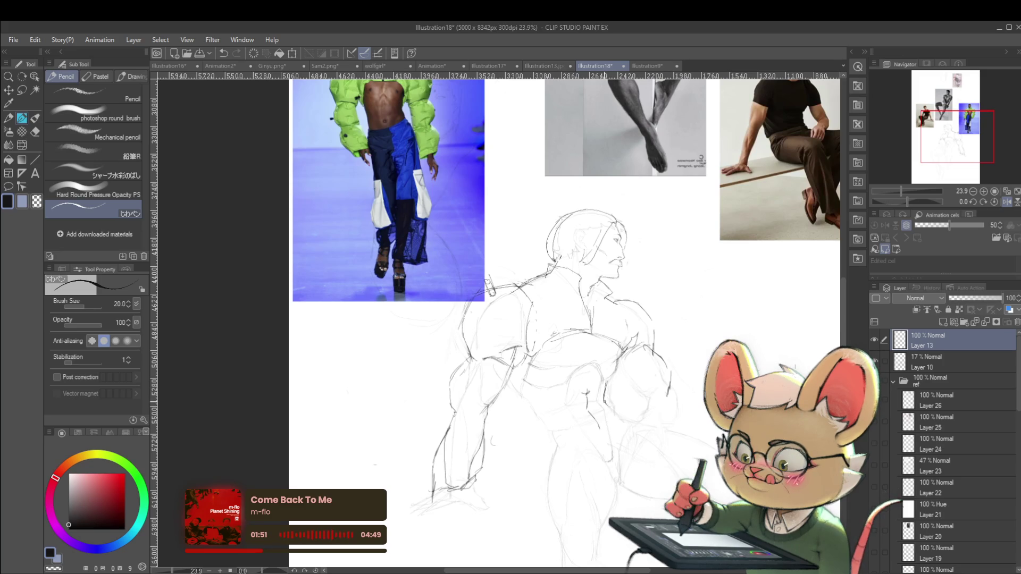
scroll(644, 411, down, 1)
scroll(644, 411, down, 1)
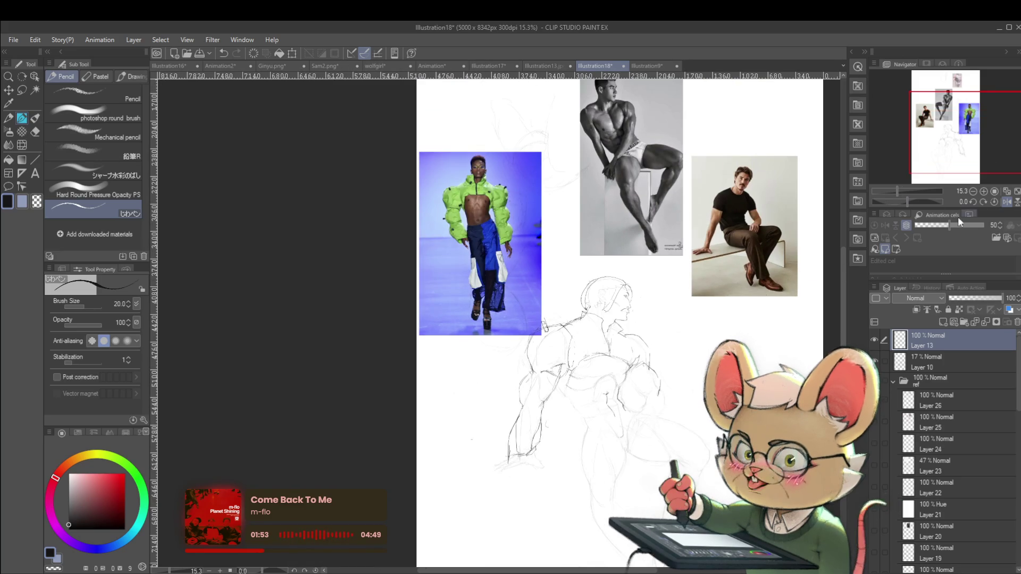
click(1006, 202)
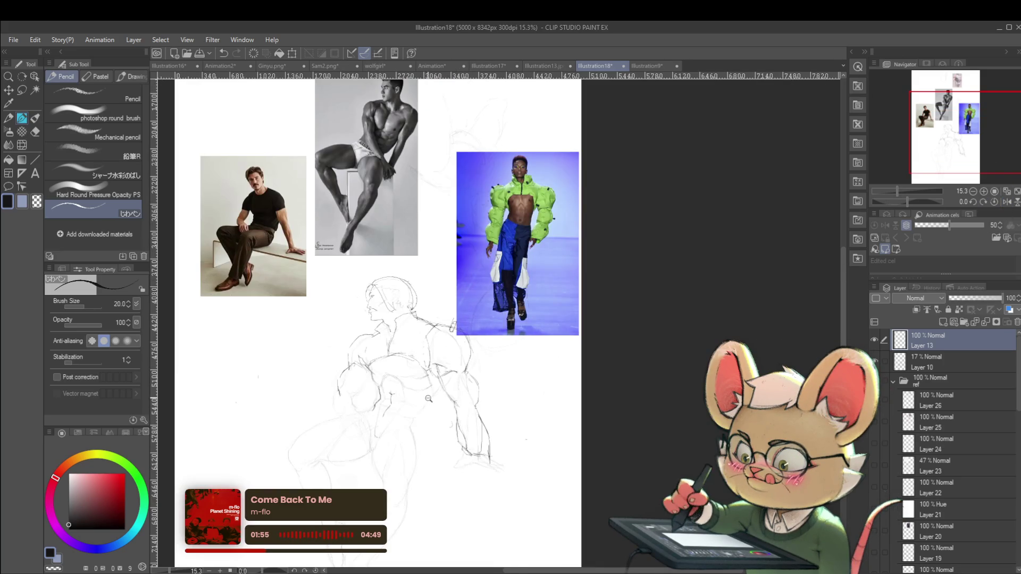
click(983, 191)
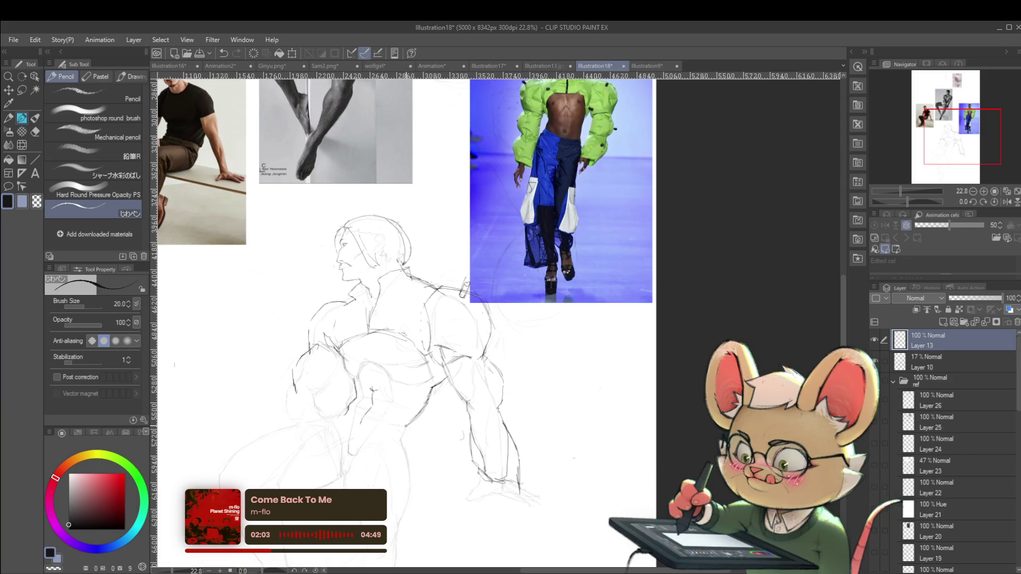
- Flip the view horizontally again so the figure faces left, zooming in on the sketch
scroll(446, 405, down, 2)
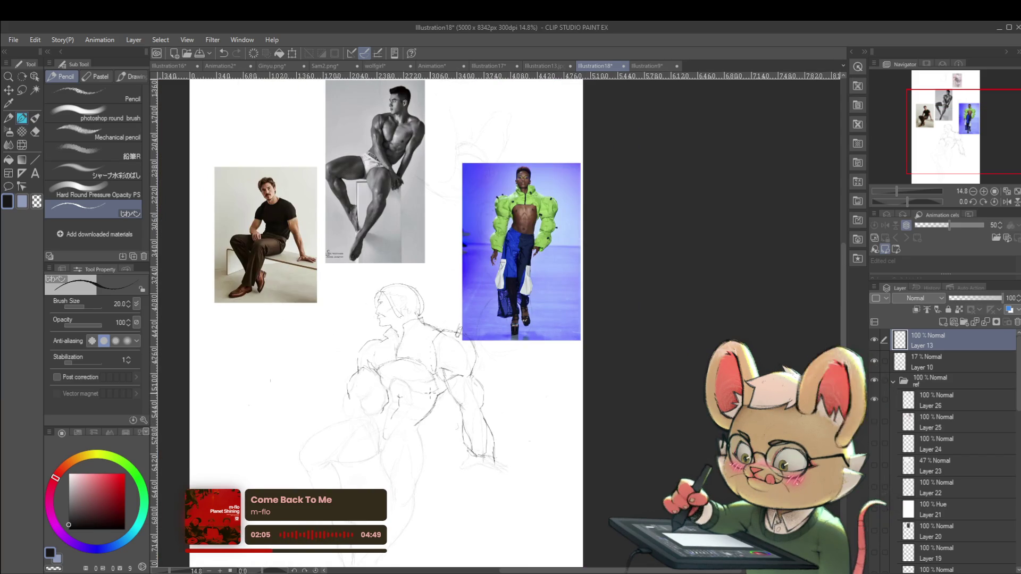
click(1006, 202)
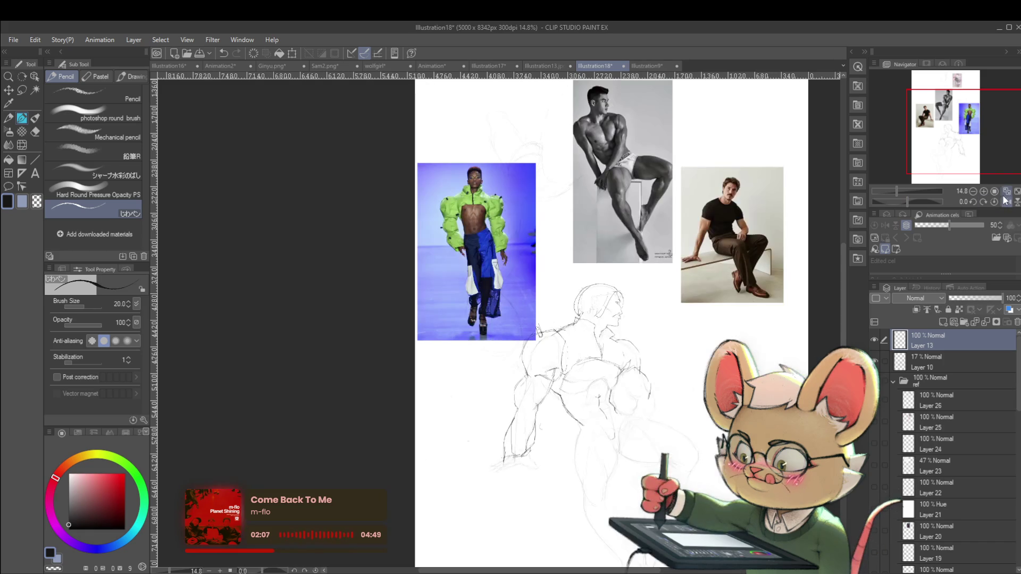
scroll(521, 357, up, 1)
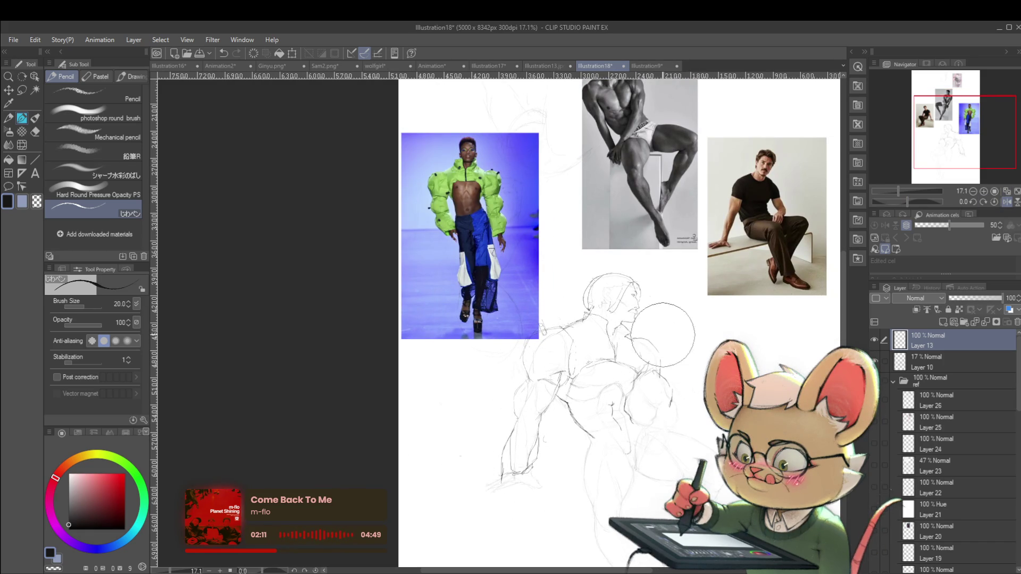
scroll(610, 383, up, 1)
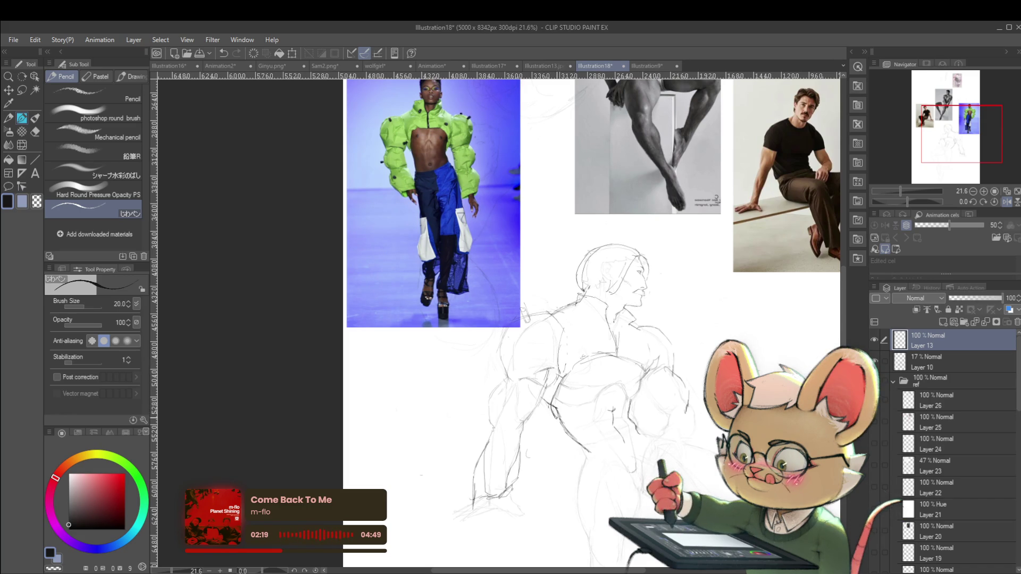
scroll(550, 376, down, 2)
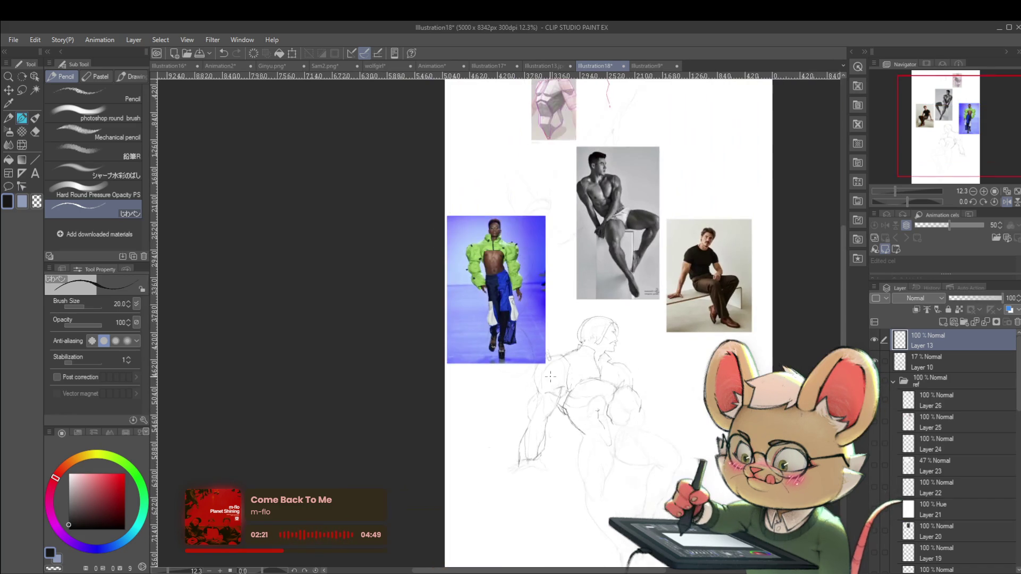
click(990, 202)
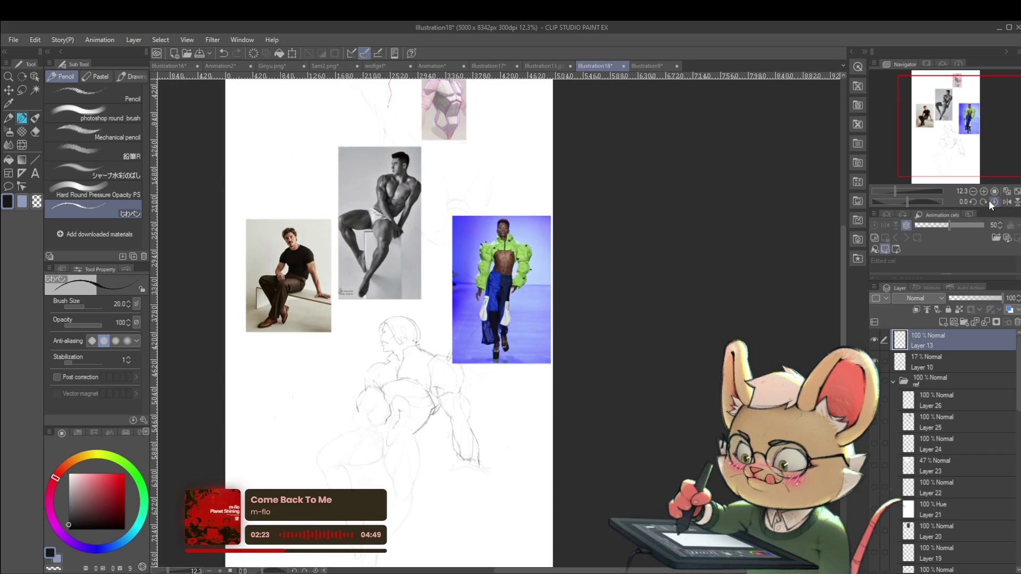
scroll(366, 434, up, 1)
scroll(365, 434, up, 1)
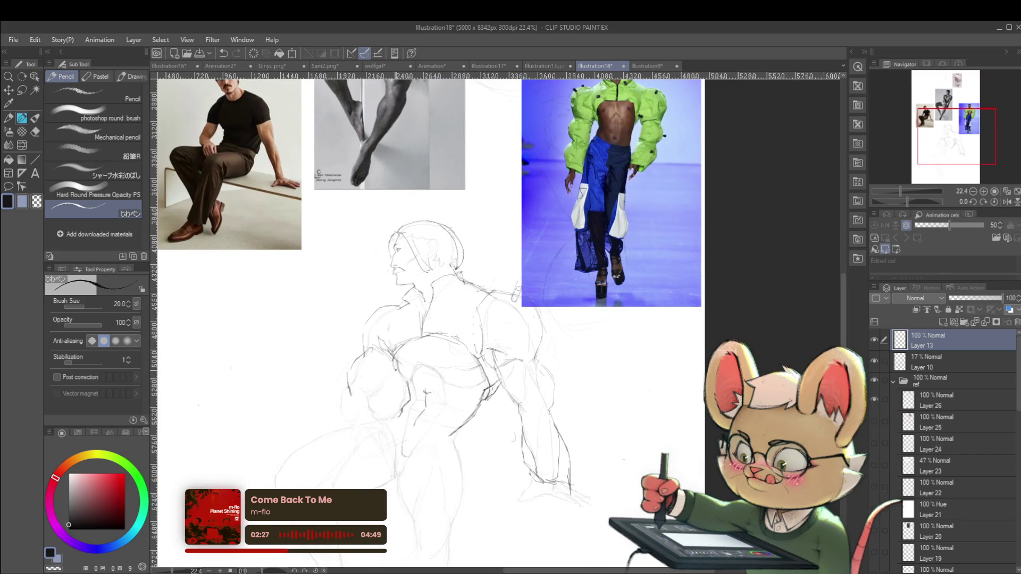
scroll(430, 325, down, 2)
- In the mirrored view, add a short pencil stroke to the figure's torso
scroll(430, 325, up, 1)
scroll(430, 325, up, 1)
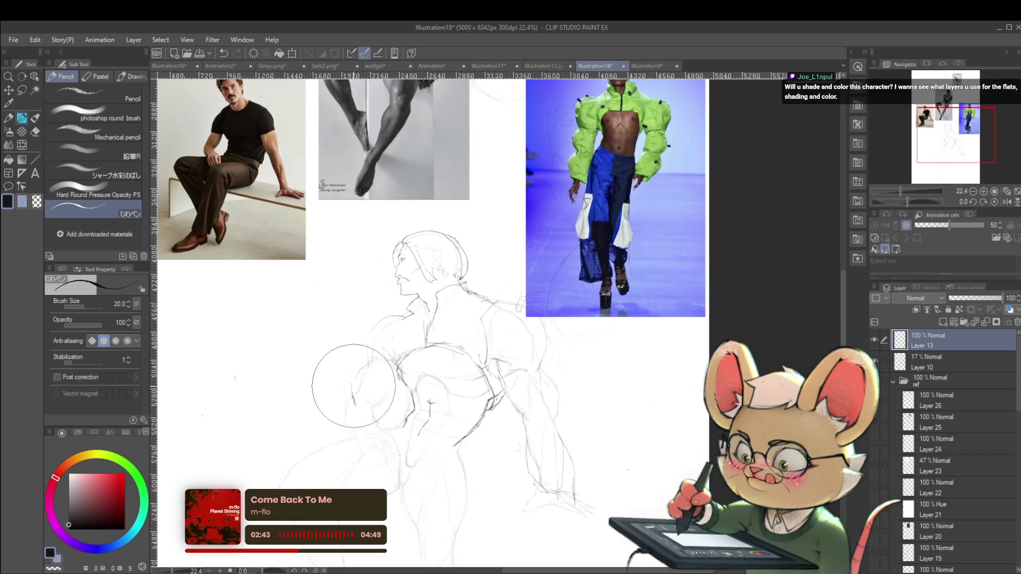
click(1007, 203)
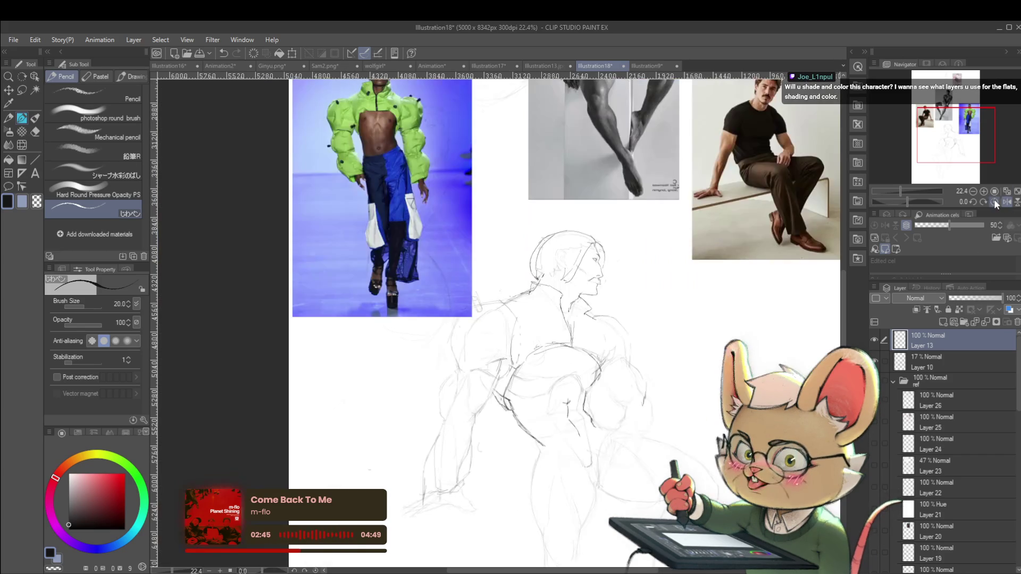
scroll(497, 319, up, 1)
scroll(497, 319, up, 1)
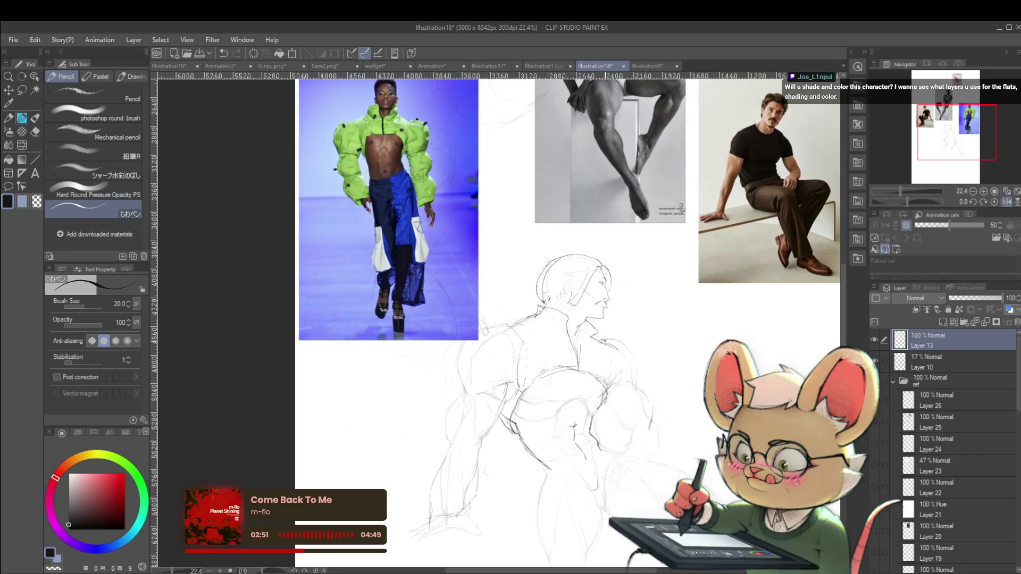
drag(602, 337, 610, 340)
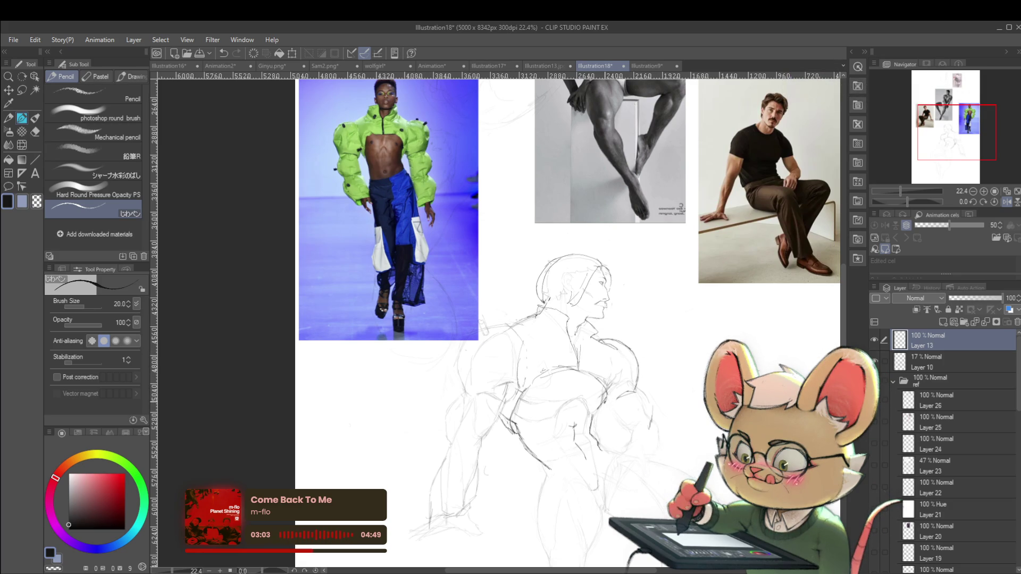
- Unmirror the canvas, zoom in, then mirror it again to compare
scroll(644, 394, down, 2)
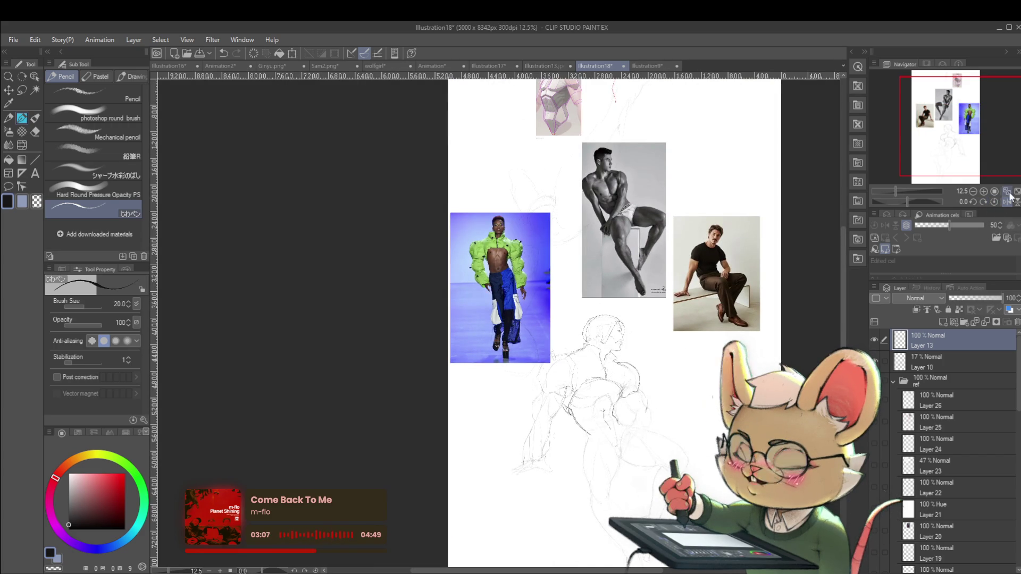
click(994, 202)
scroll(401, 383, up, 2)
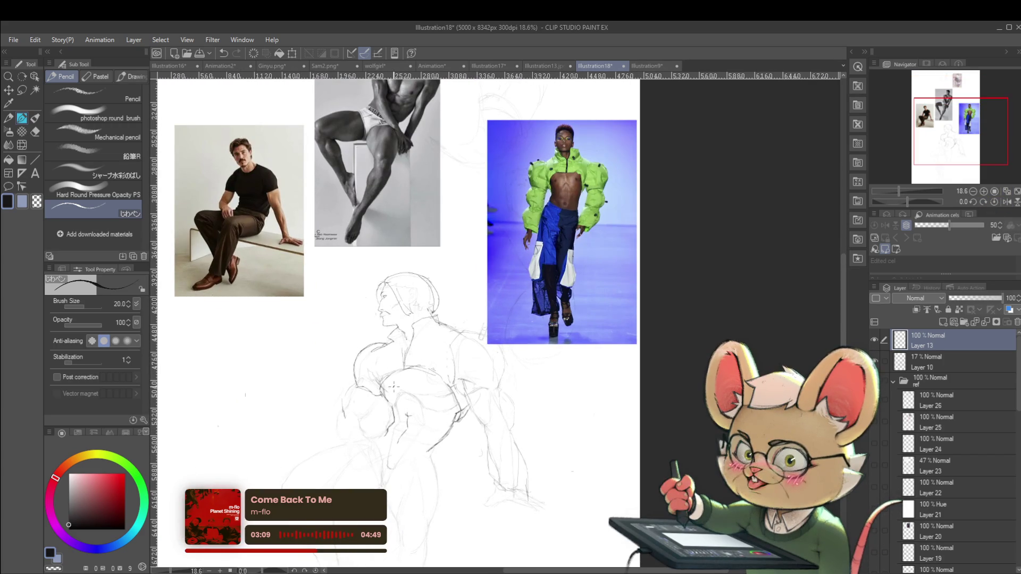
scroll(394, 386, up, 1)
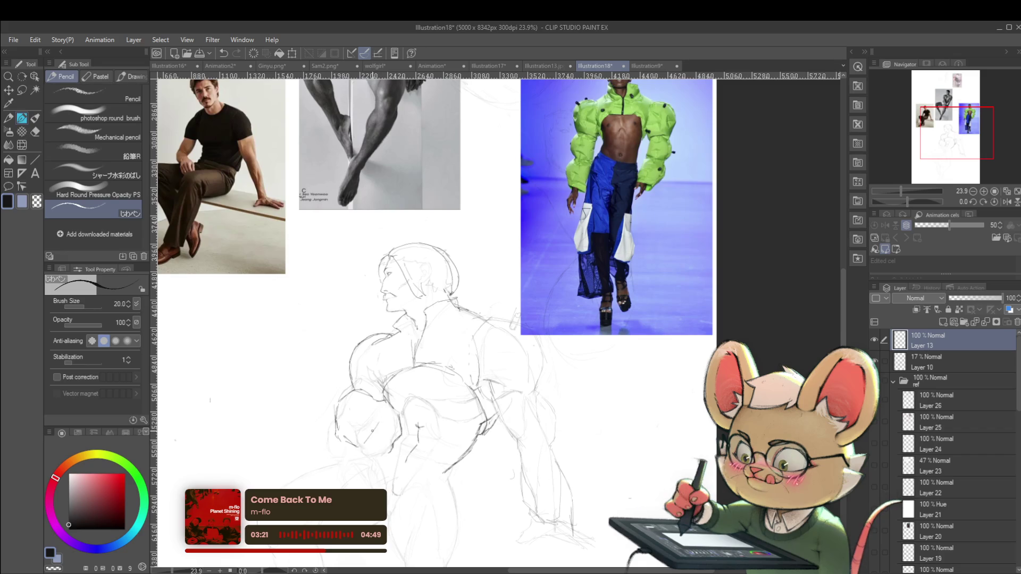
scroll(426, 344, down, 3)
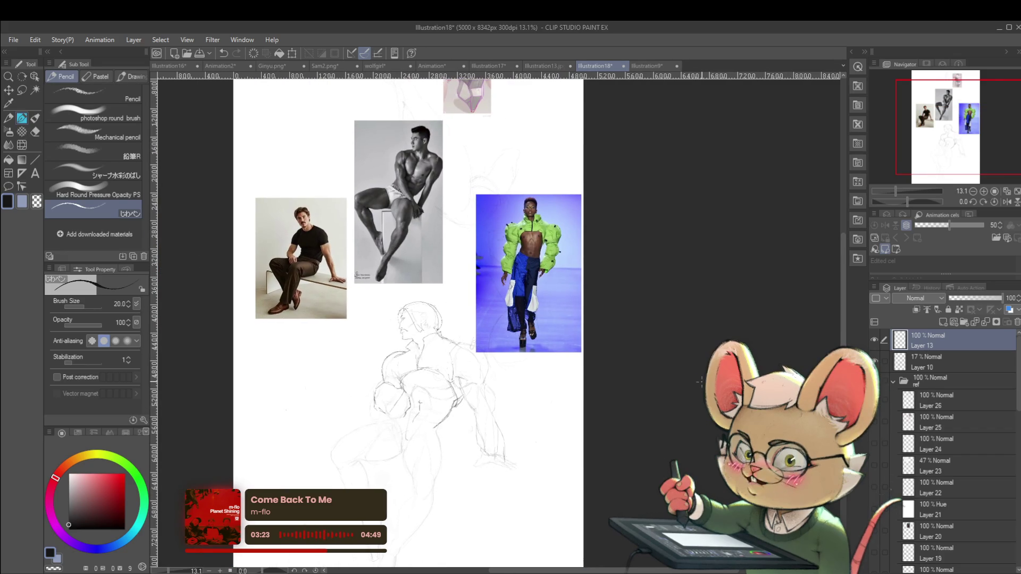
click(1007, 201)
scroll(613, 409, up, 3)
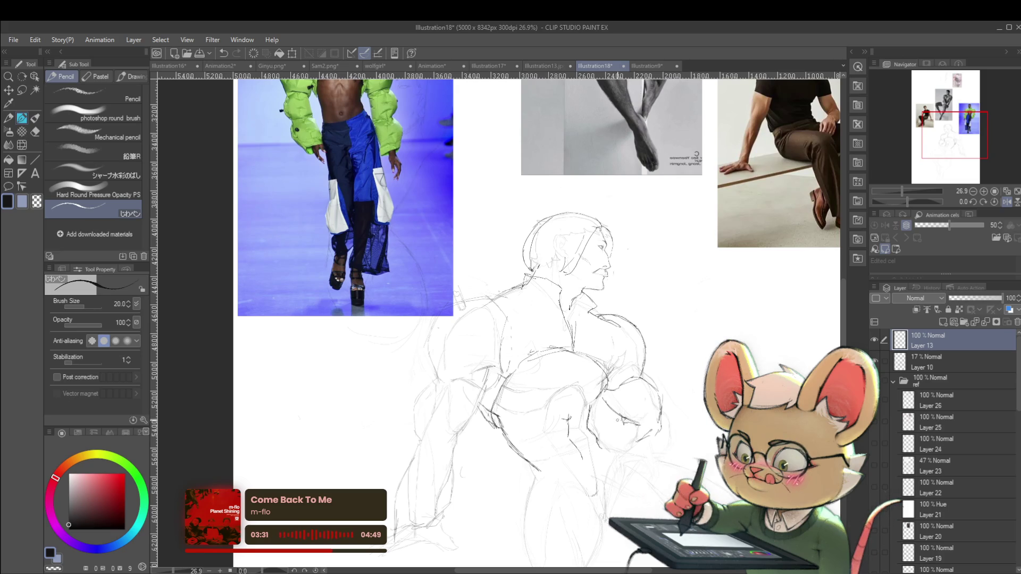
- Redraw the circle at the figure's fist smaller, then unmirror the view
scroll(661, 434, down, 2)
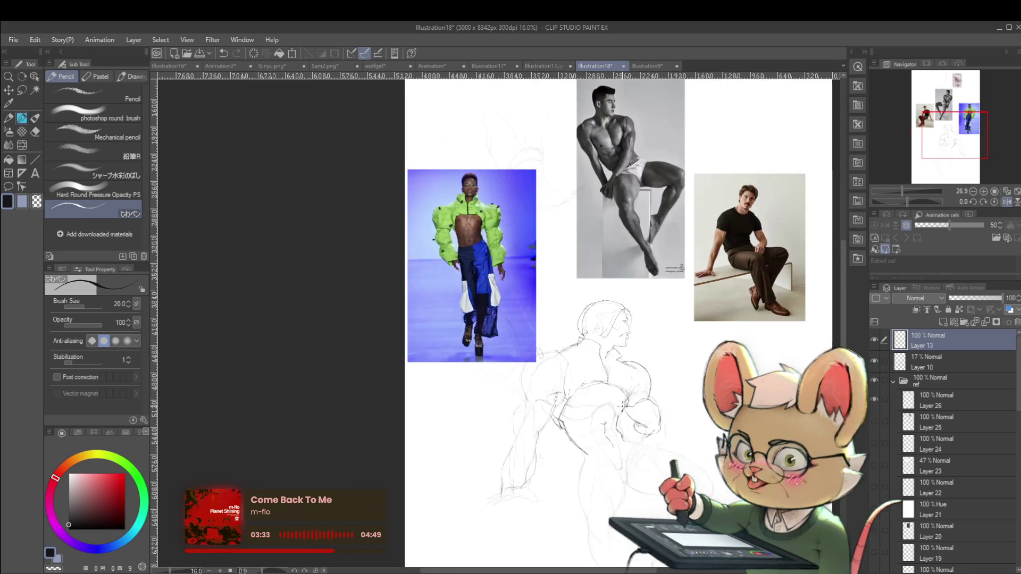
scroll(645, 414, up, 3)
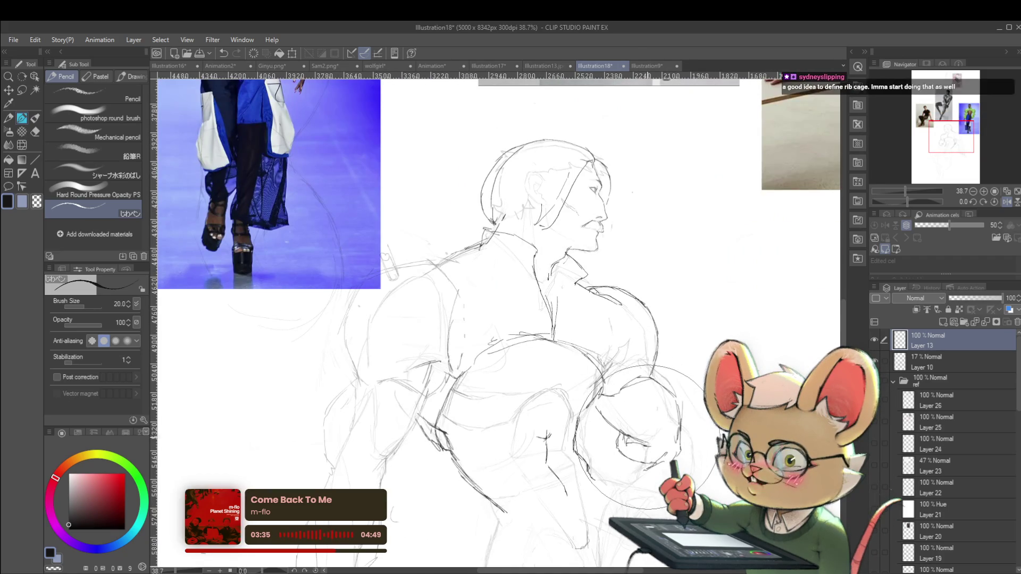
drag(649, 405, 644, 408)
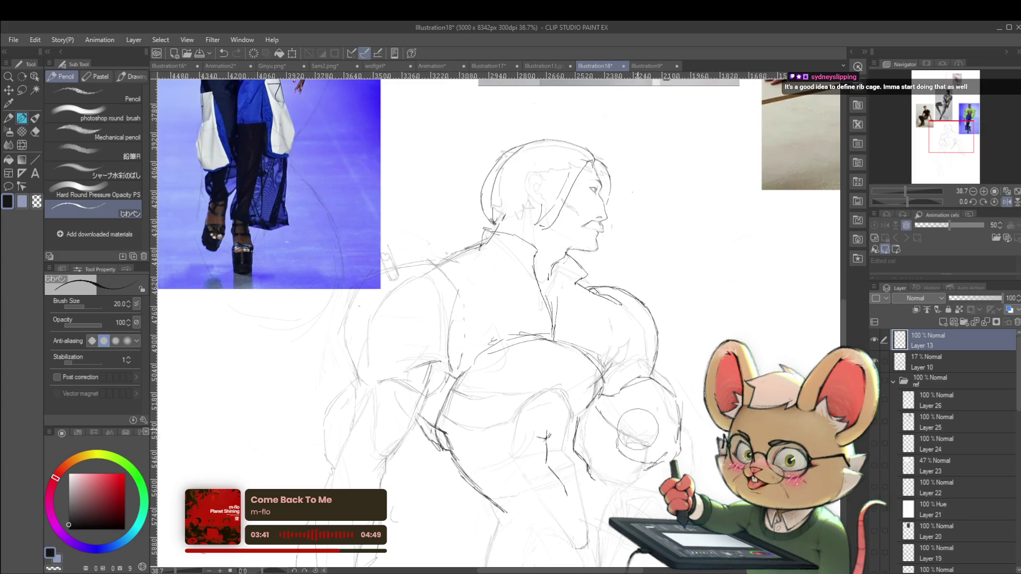
scroll(639, 442, down, 2)
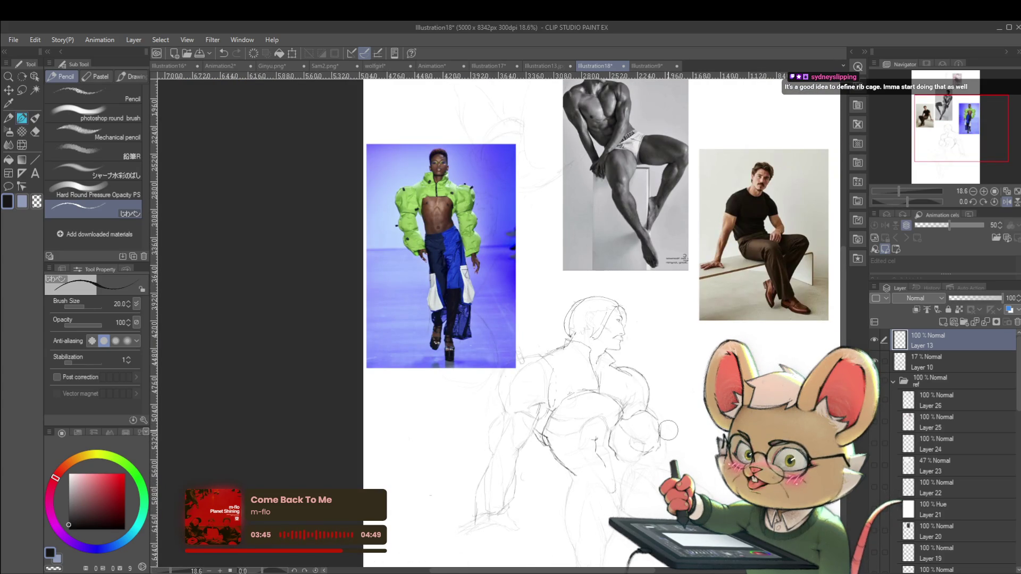
scroll(612, 449, up, 2)
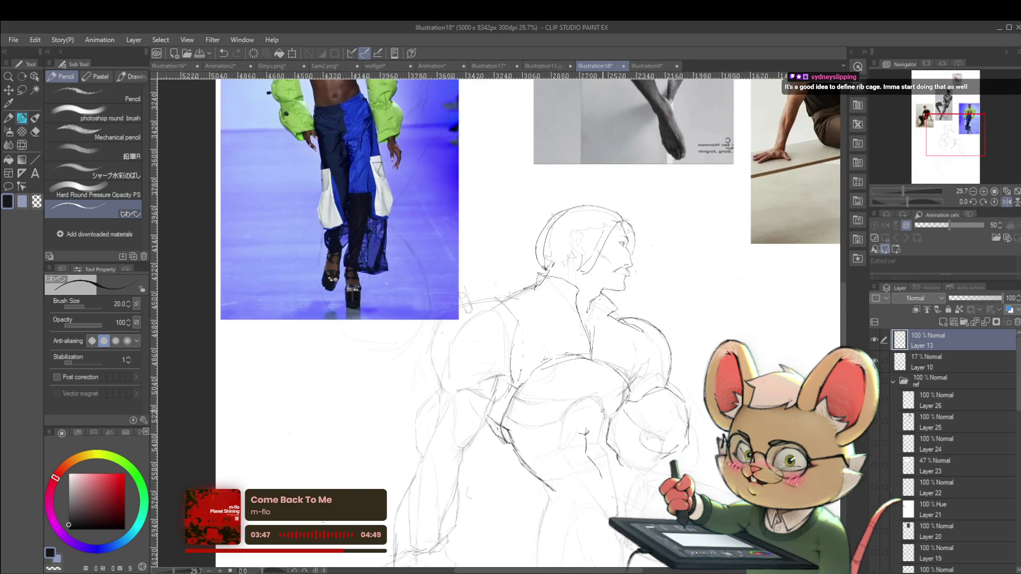
scroll(532, 319, down, 2)
click(1007, 202)
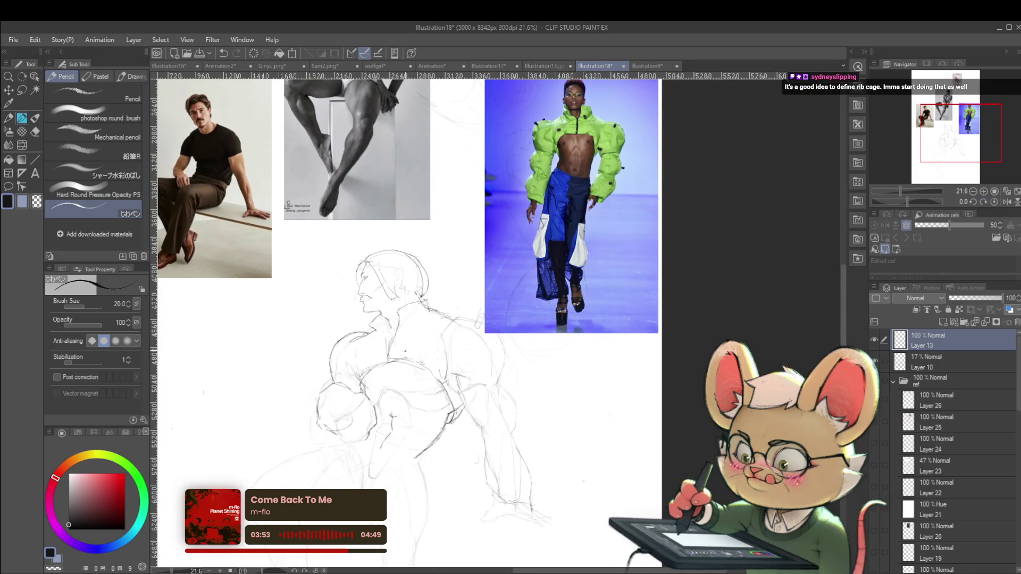
- Add a short stroke along the forearm and mirror the view to check it
scroll(382, 408, up, 1)
scroll(382, 408, up, 1)
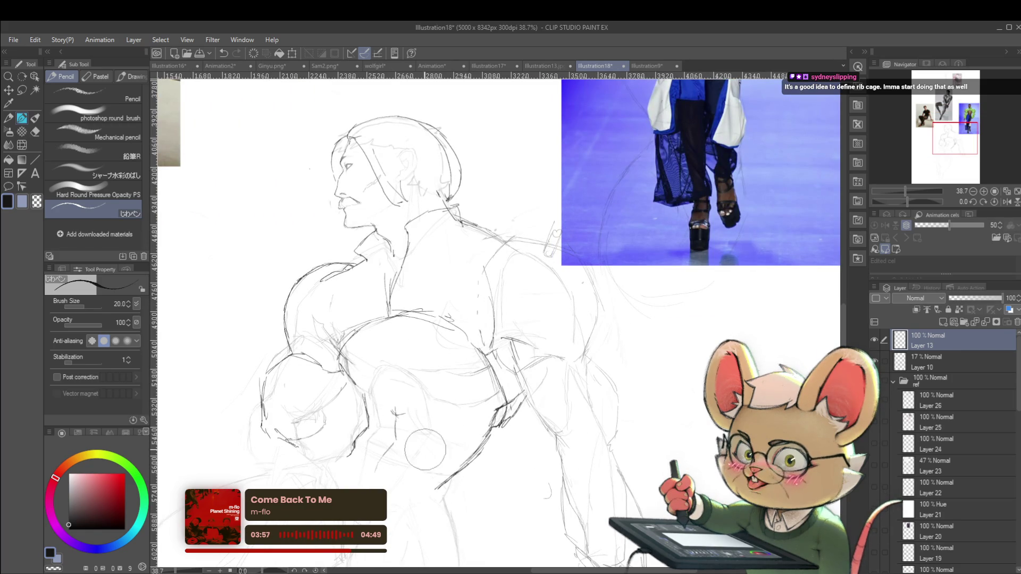
scroll(425, 449, down, 3)
scroll(415, 390, up, 2)
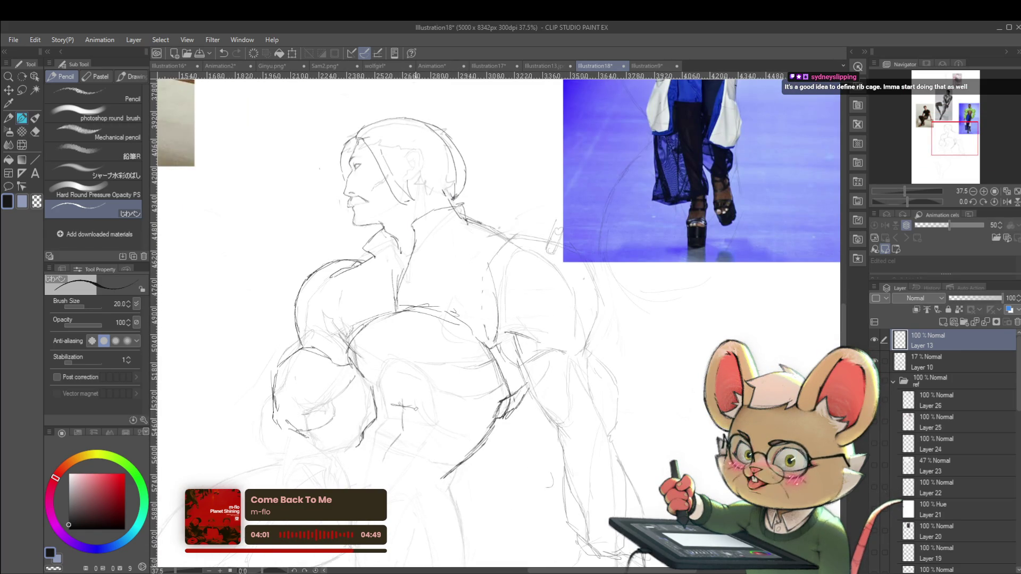
drag(394, 407, 409, 398)
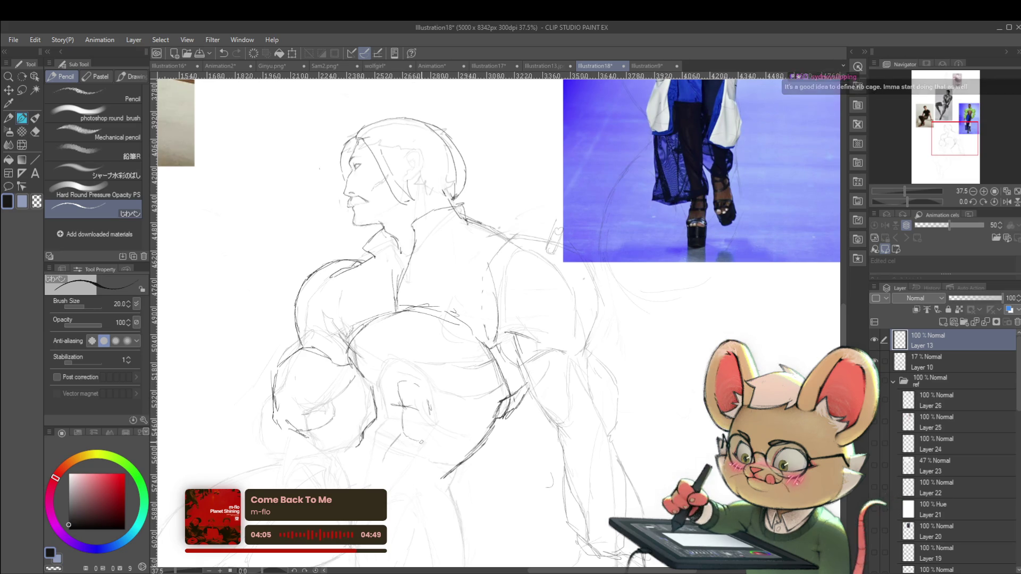
scroll(515, 346, down, 3)
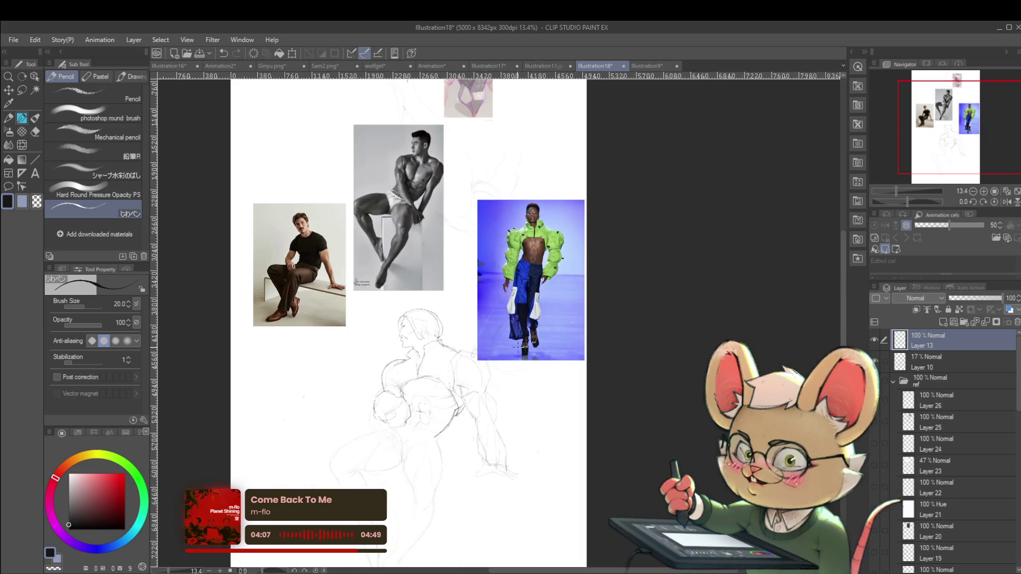
scroll(408, 409, up, 3)
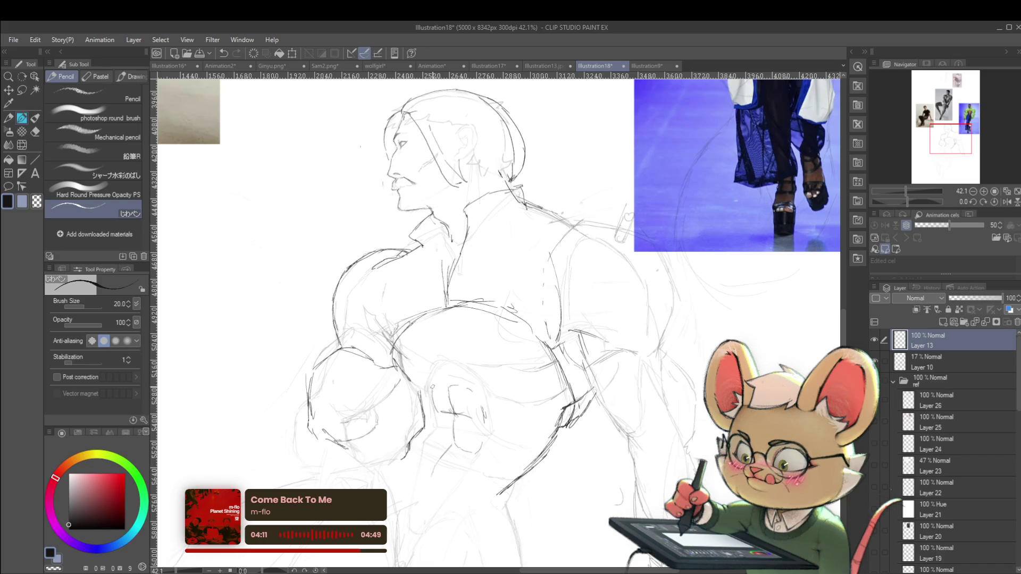
scroll(461, 384, down, 4)
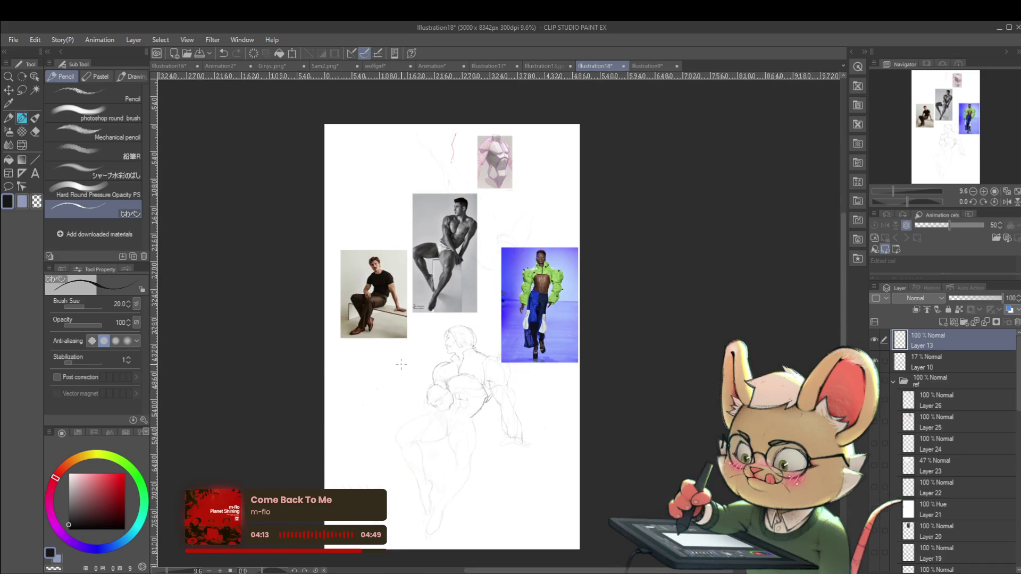
click(1006, 202)
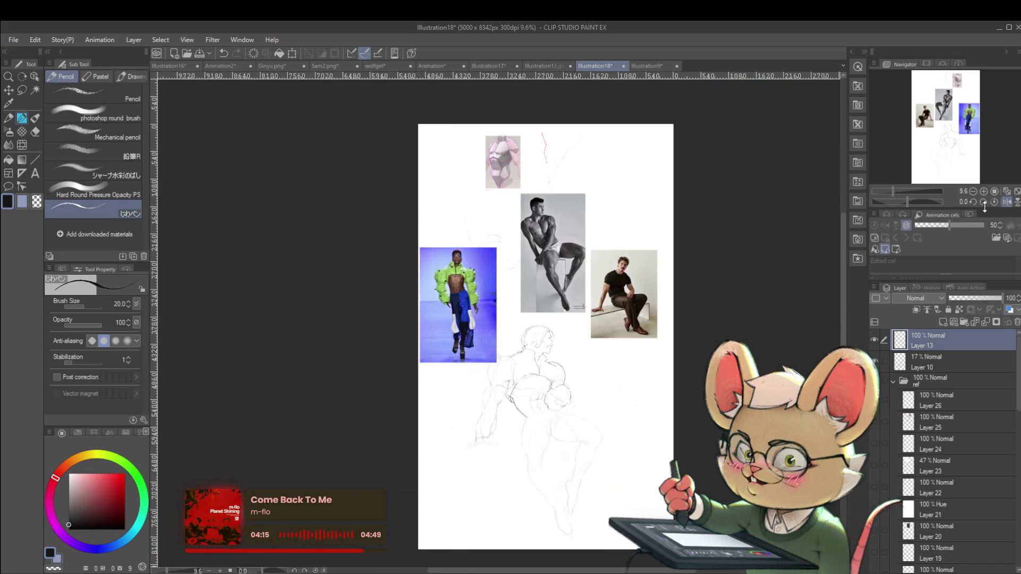
scroll(551, 411, up, 4)
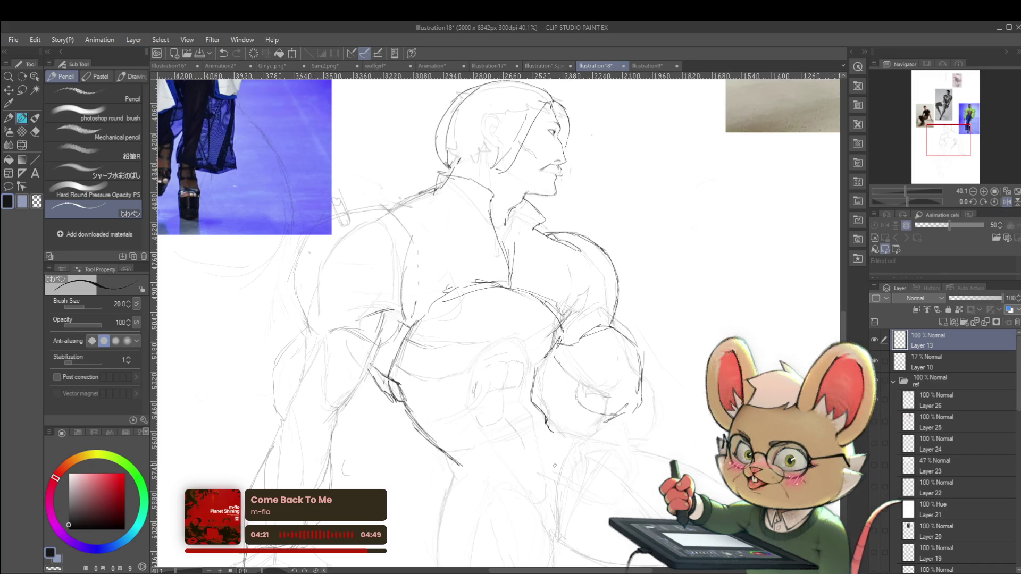
- Unmirror the view, sketch a small practice cube left of the figure, then undo it
click(1006, 202)
drag(172, 355, 241, 371)
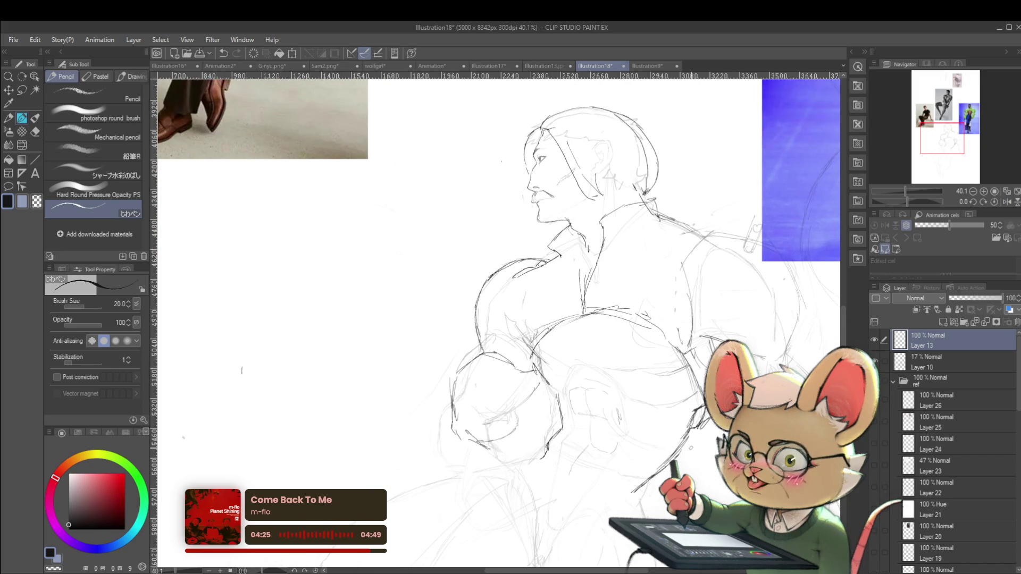
mouse_move(382, 294)
mouse_down()
mouse_move(328, 350)
mouse_move(437, 337)
mouse_move(380, 290)
mouse_up()
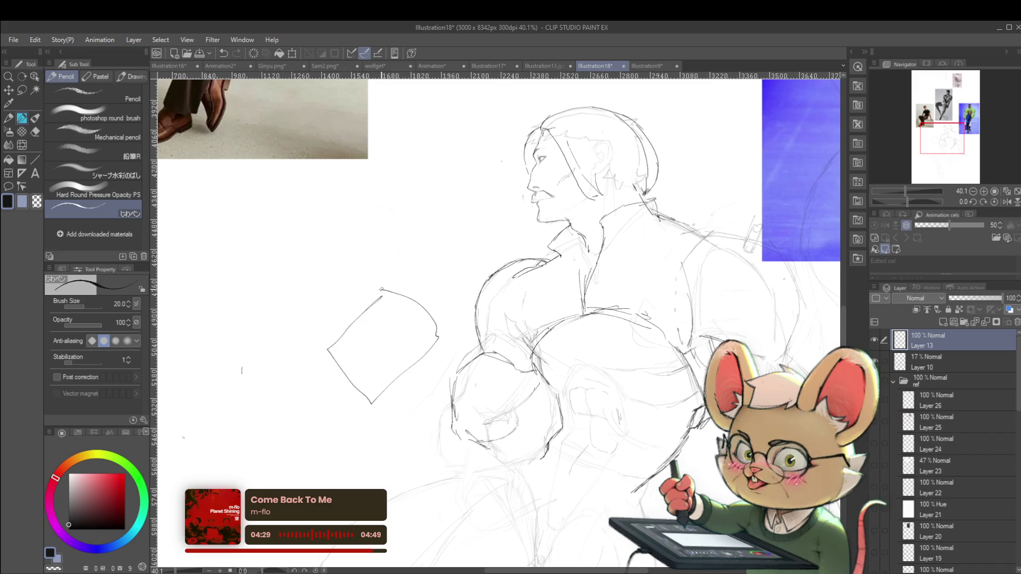
drag(360, 287, 380, 276)
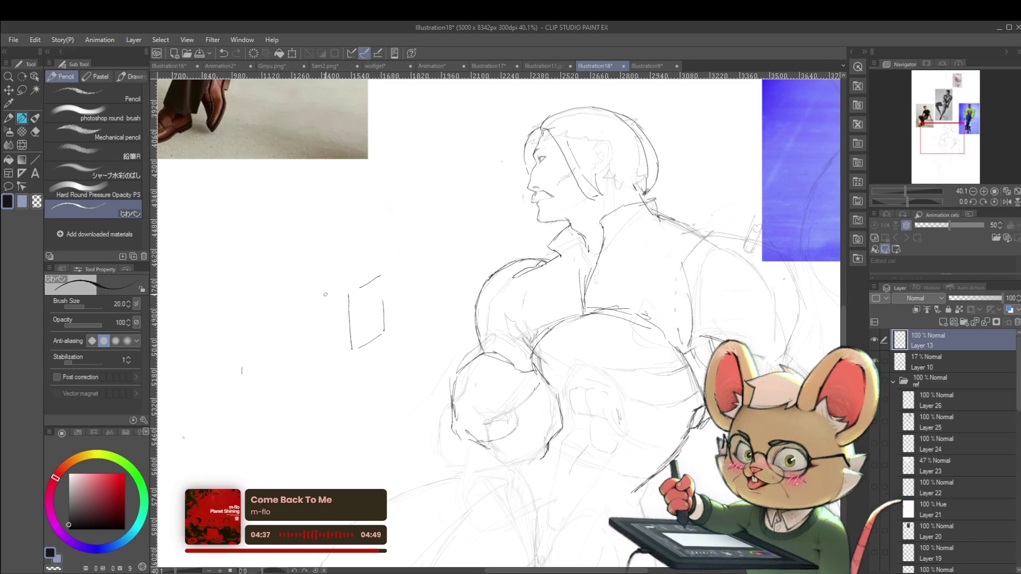
mouse_move(303, 282)
mouse_down()
mouse_move(336, 270)
mouse_move(307, 315)
mouse_up()
scroll(495, 319, down, 2)
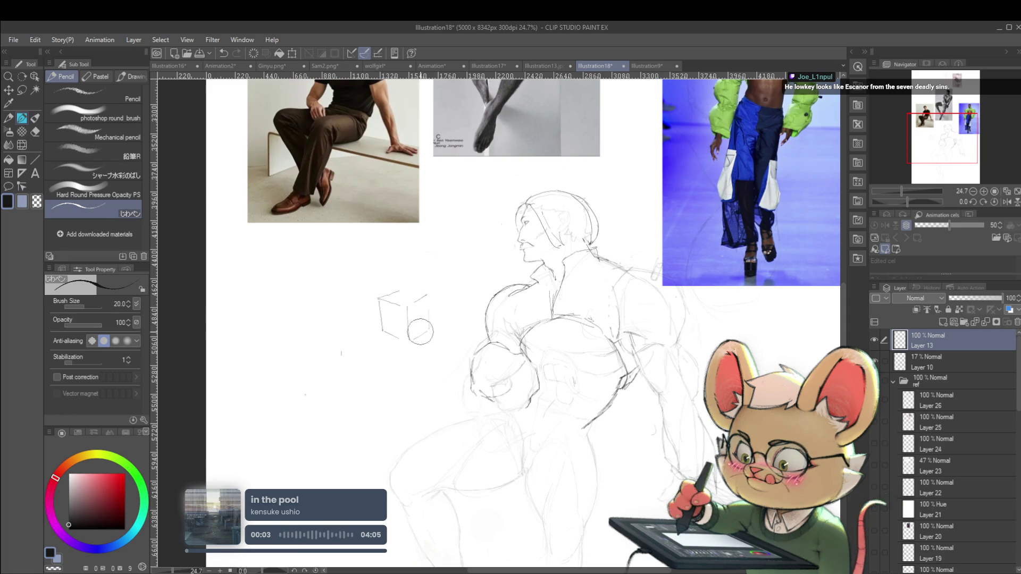
key(ctrl+z)
key(ctrl+z)
key(ctrl+z)
key(ctrl+z)
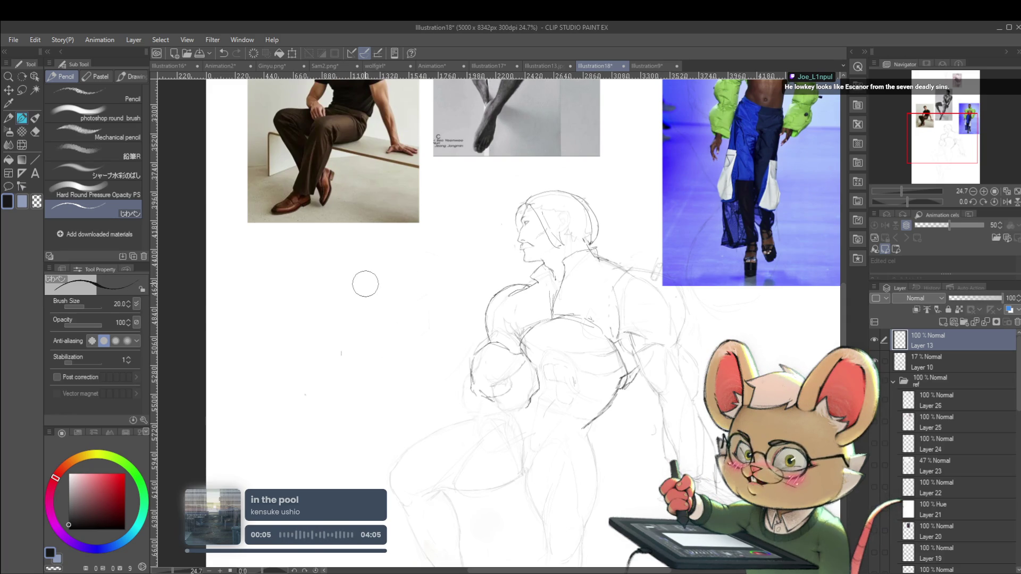
click(1007, 201)
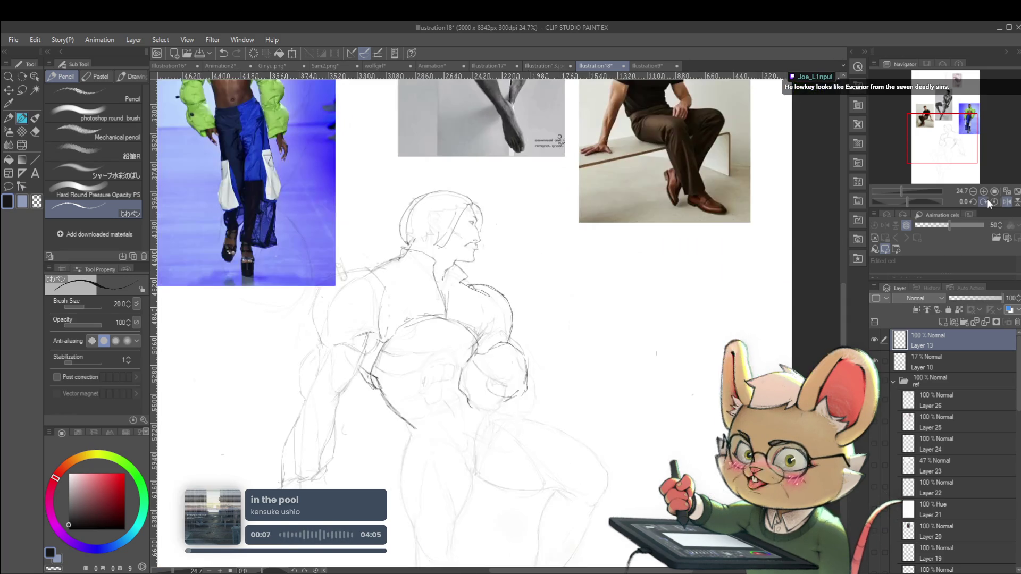
drag(541, 320, 582, 350)
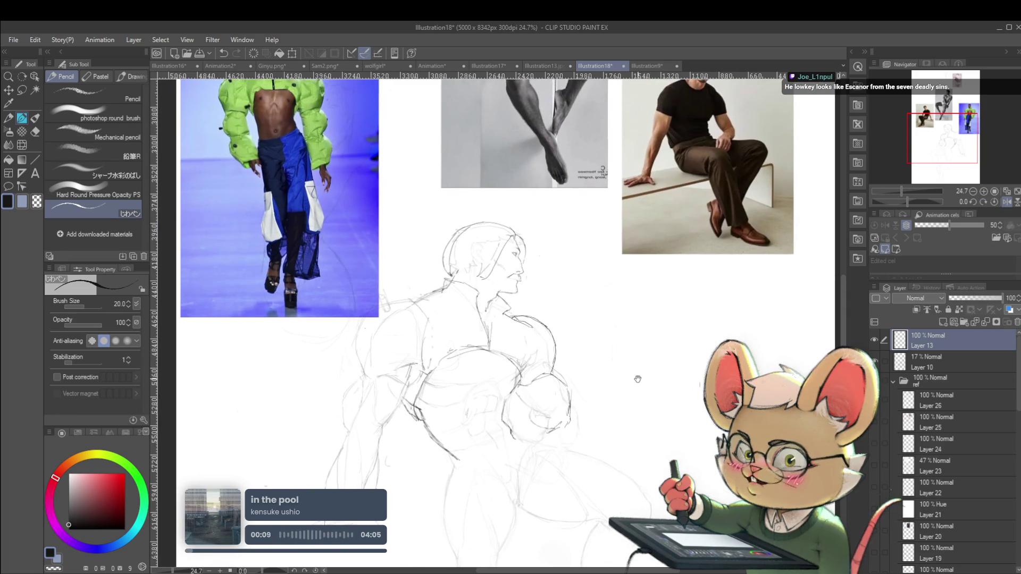
drag(637, 379, 675, 415)
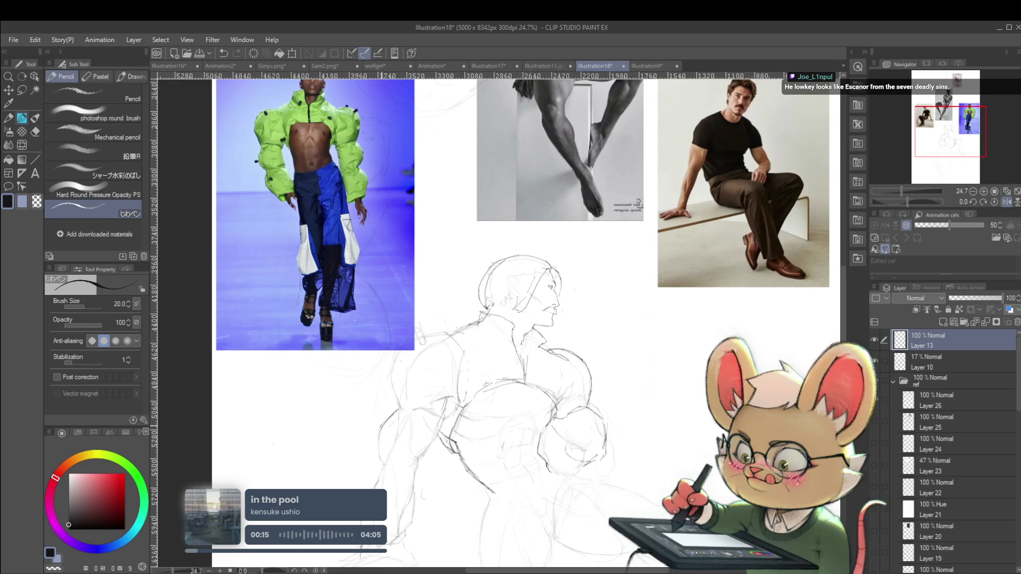
drag(532, 319, 530, 296)
scroll(384, 429, up, 1)
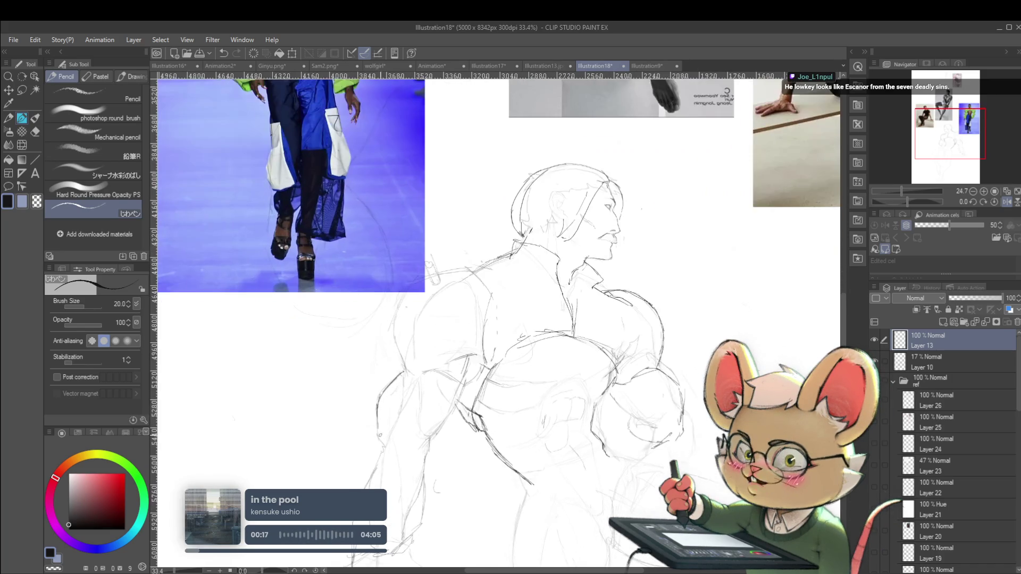
scroll(381, 435, down, 3)
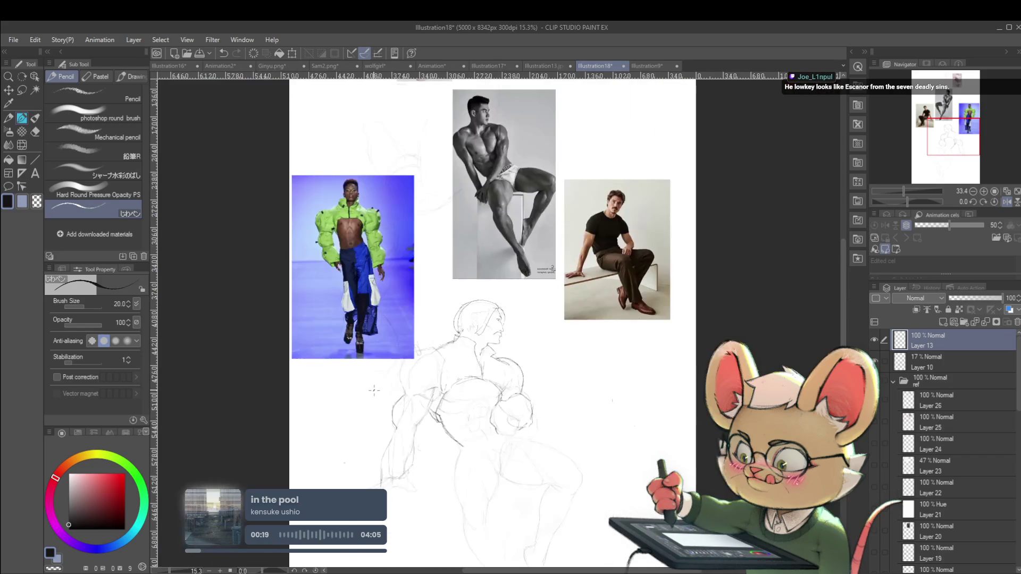
scroll(404, 360, up, 2)
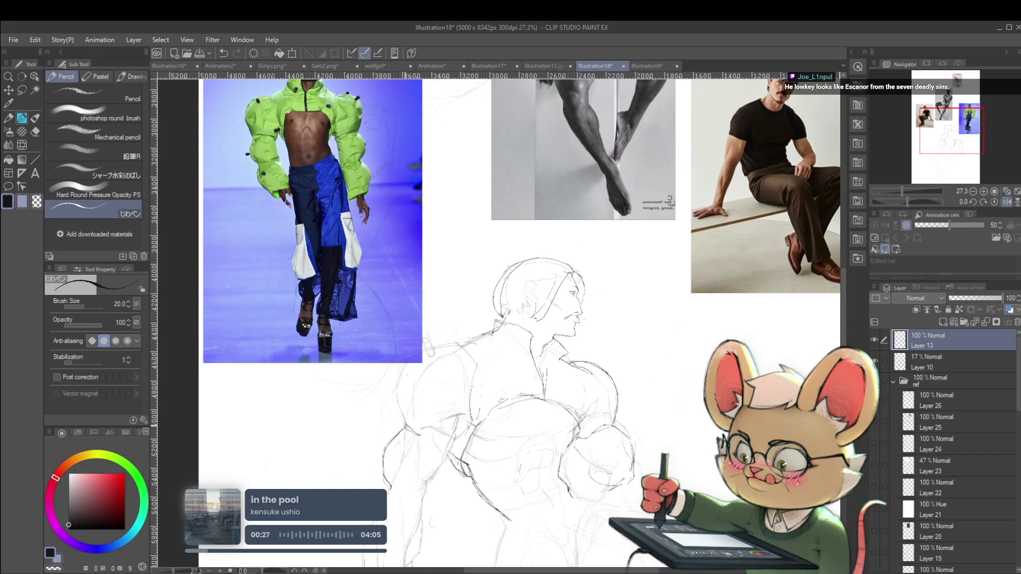
drag(497, 319, 517, 381)
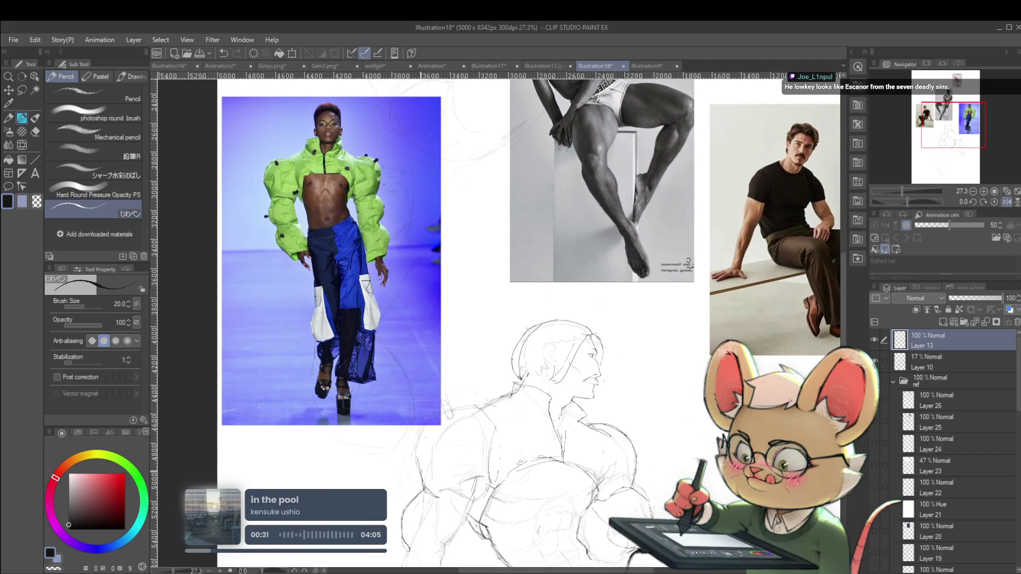
drag(516, 381, 540, 419)
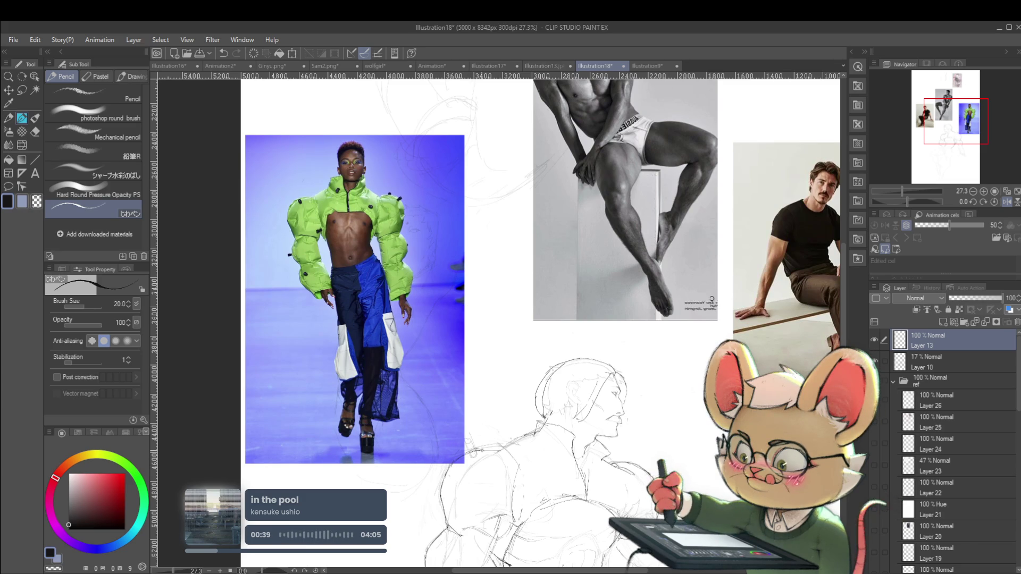
scroll(535, 286, down, 3)
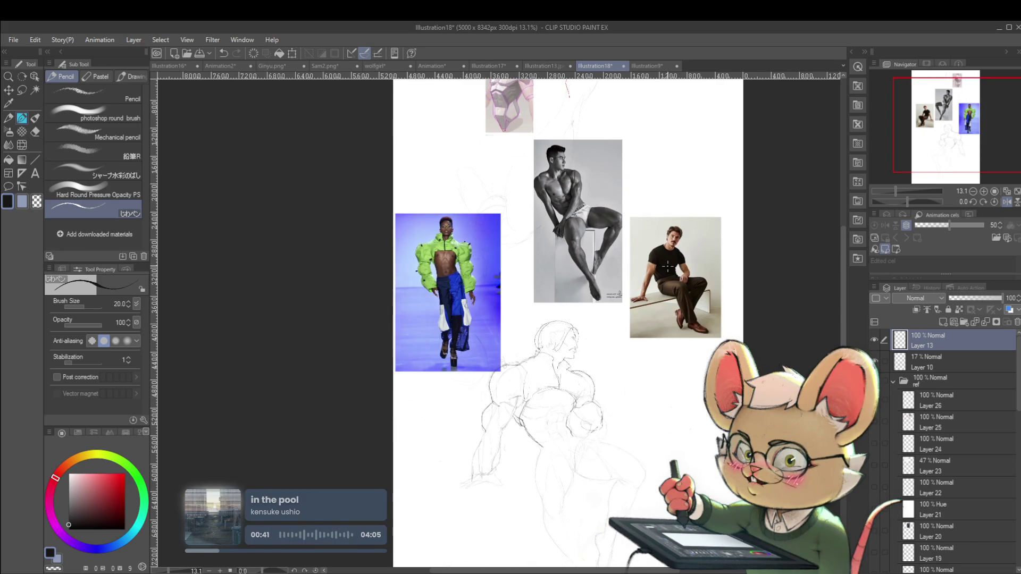
click(1007, 201)
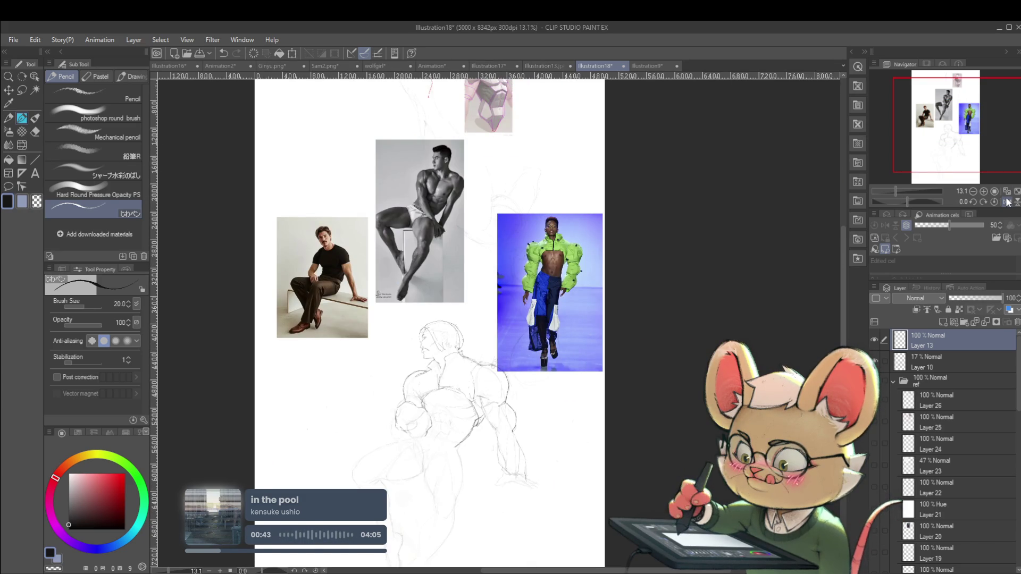
drag(620, 380, 617, 341)
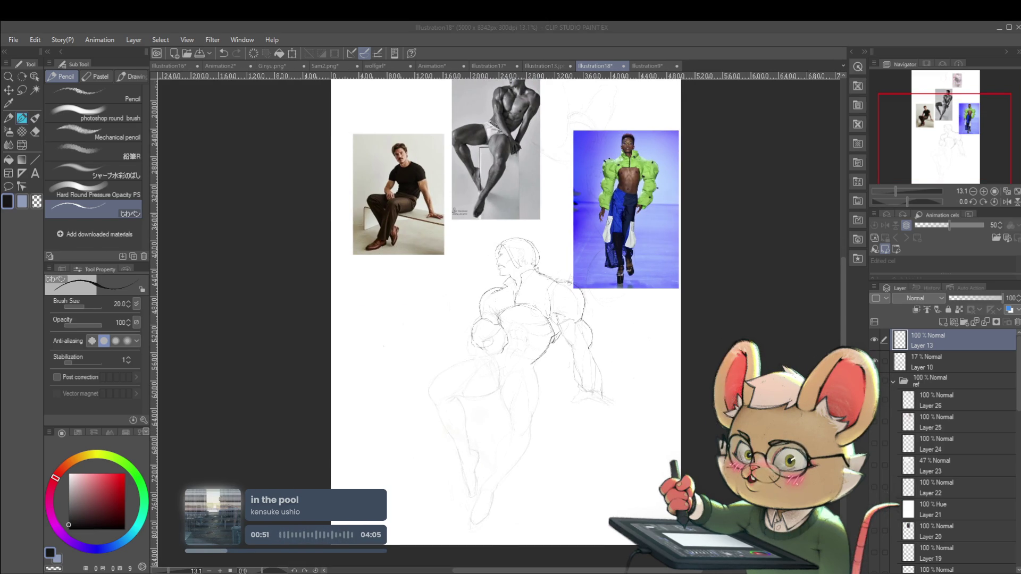
click(570, 324)
scroll(570, 324, up, 2)
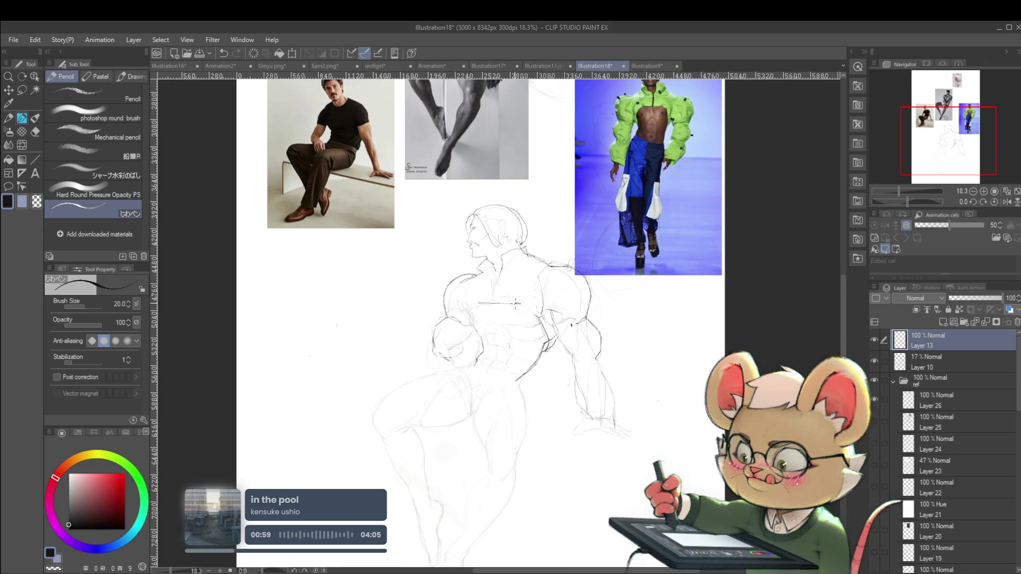
- Draw a horizontal pencil line across the seated figure's chest
drag(478, 303, 522, 303)
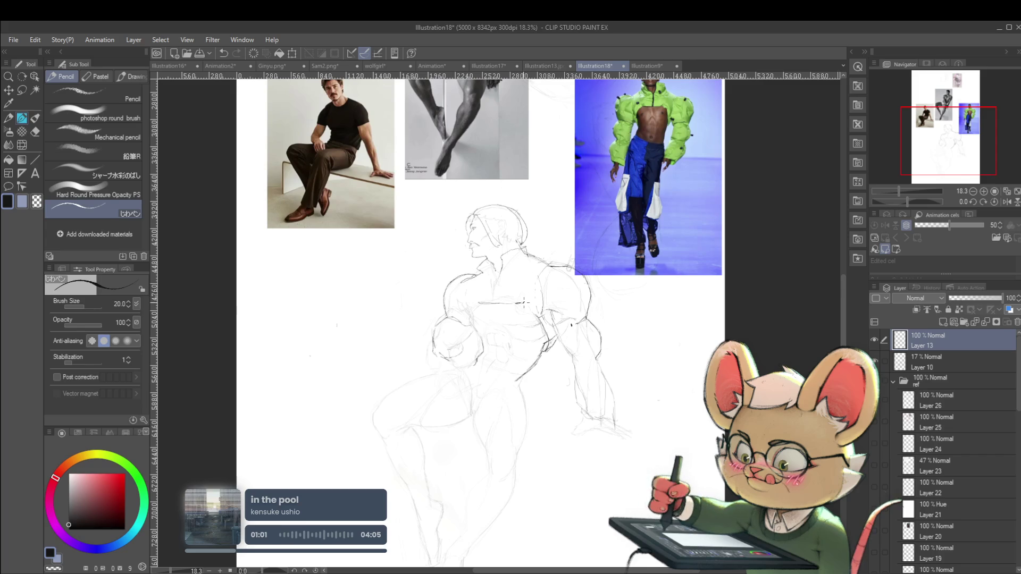
scroll(585, 298, down, 2)
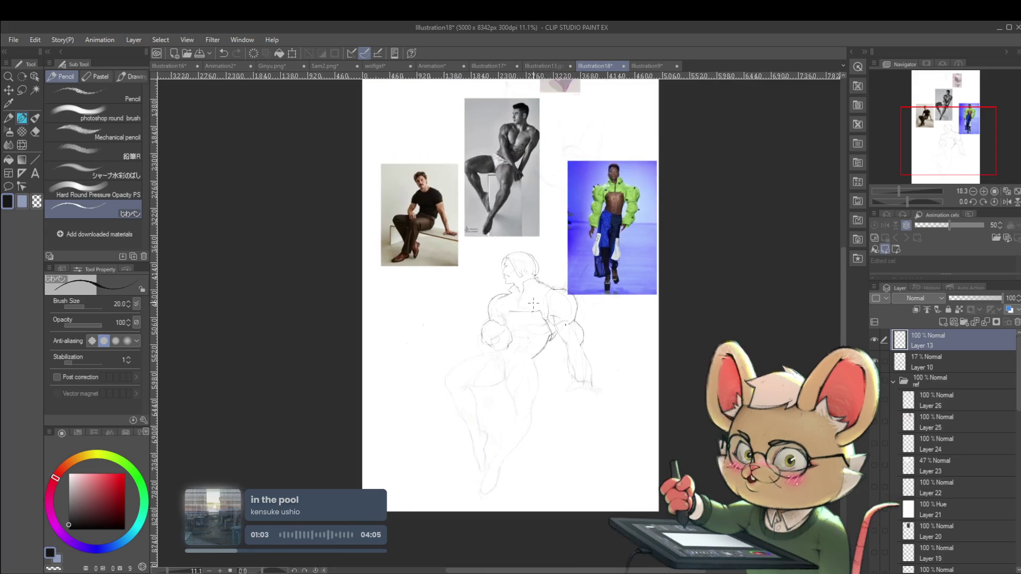
scroll(585, 296, down, 2)
- Mirror the canvas view horizontally to check the torso's proportions, then flip it back
click(1006, 202)
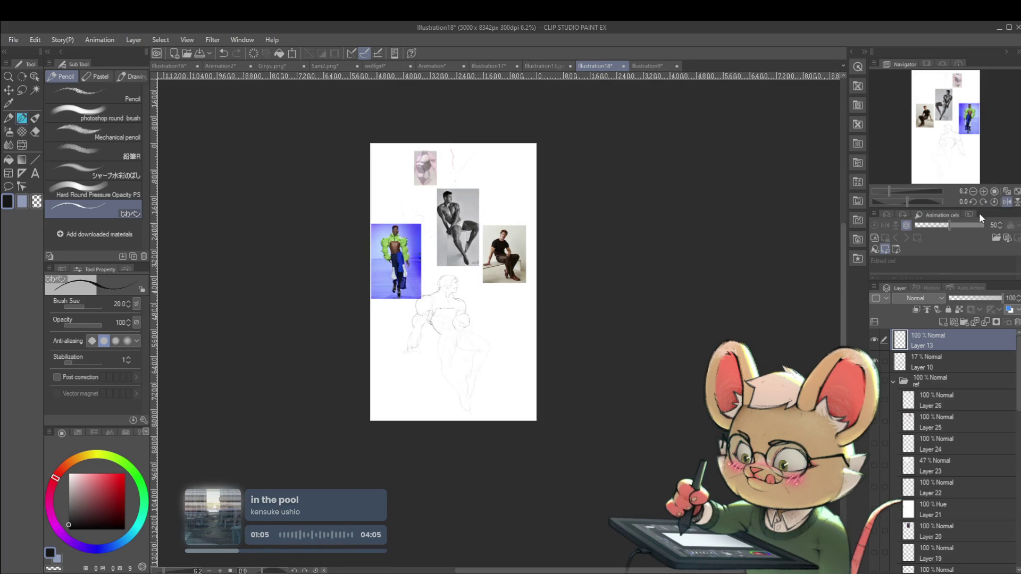
scroll(454, 307, up, 4)
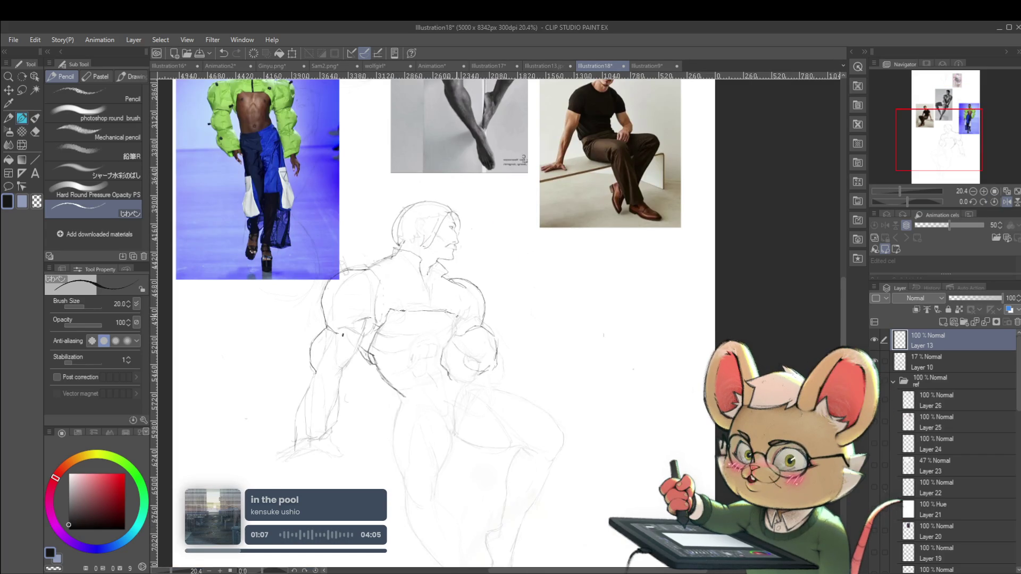
scroll(466, 305, down, 2)
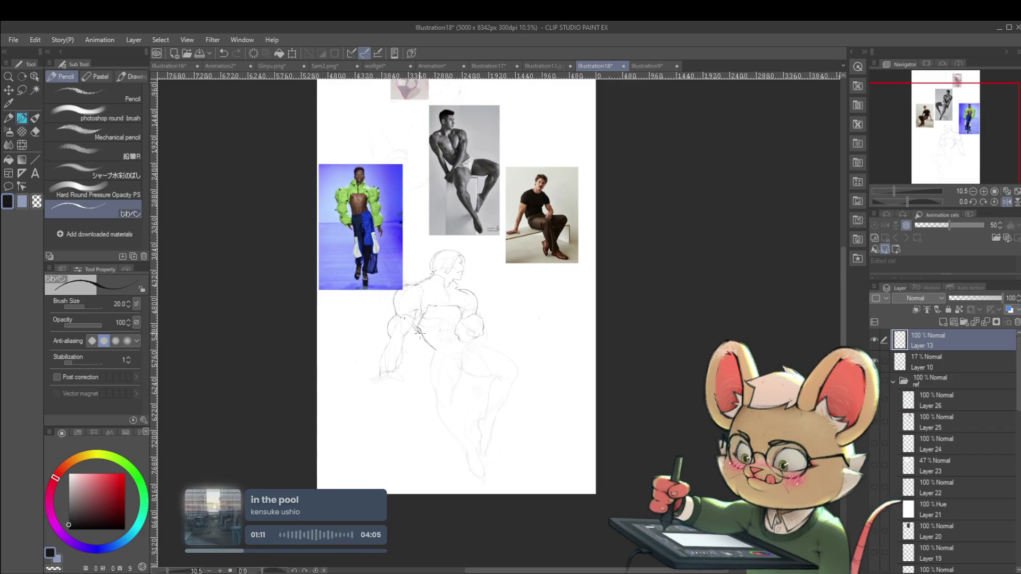
scroll(414, 336, up, 1)
scroll(405, 331, up, 1)
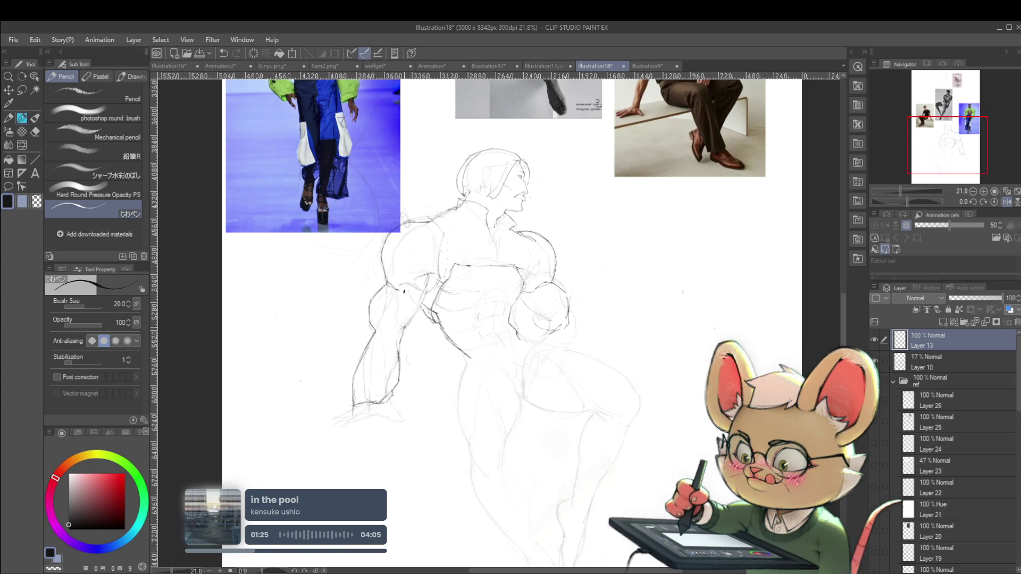
scroll(425, 323, down, 3)
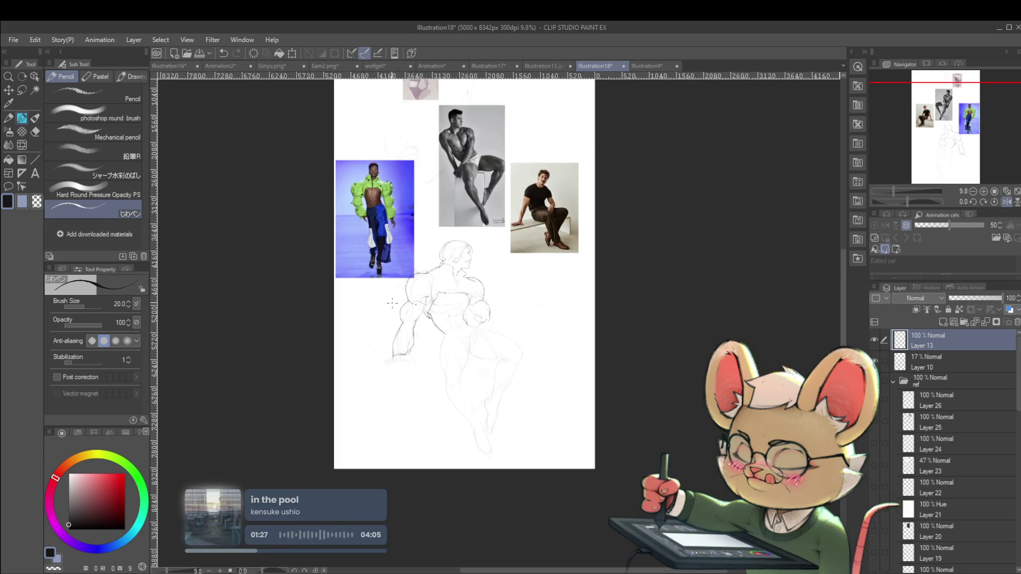
scroll(401, 361, up, 3)
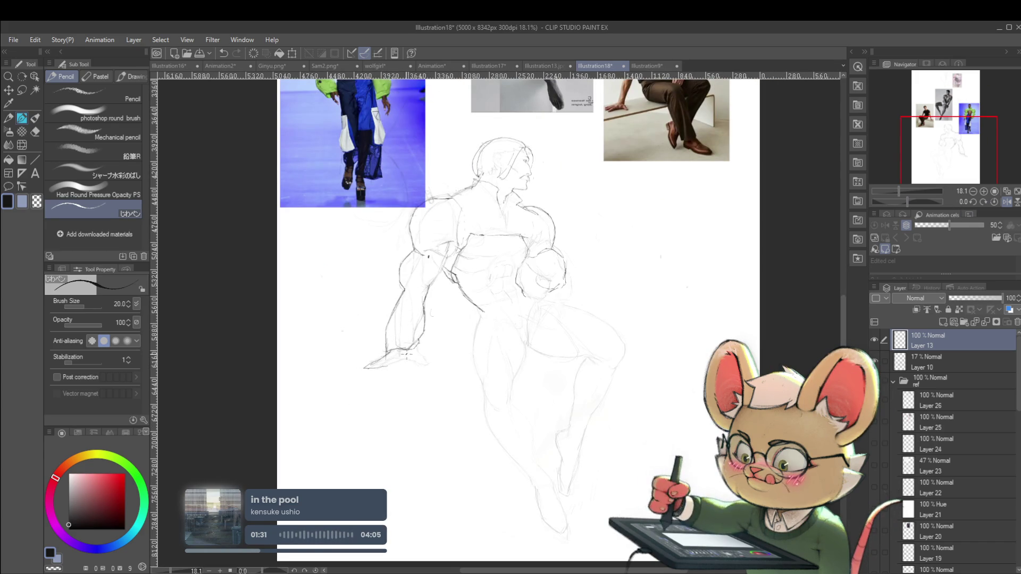
scroll(394, 353, down, 2)
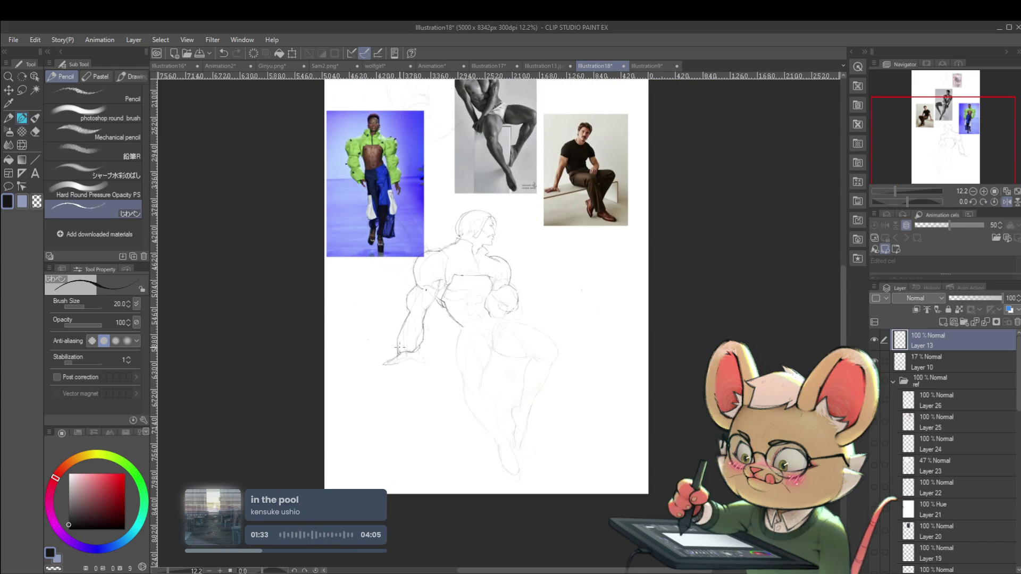
click(1007, 202)
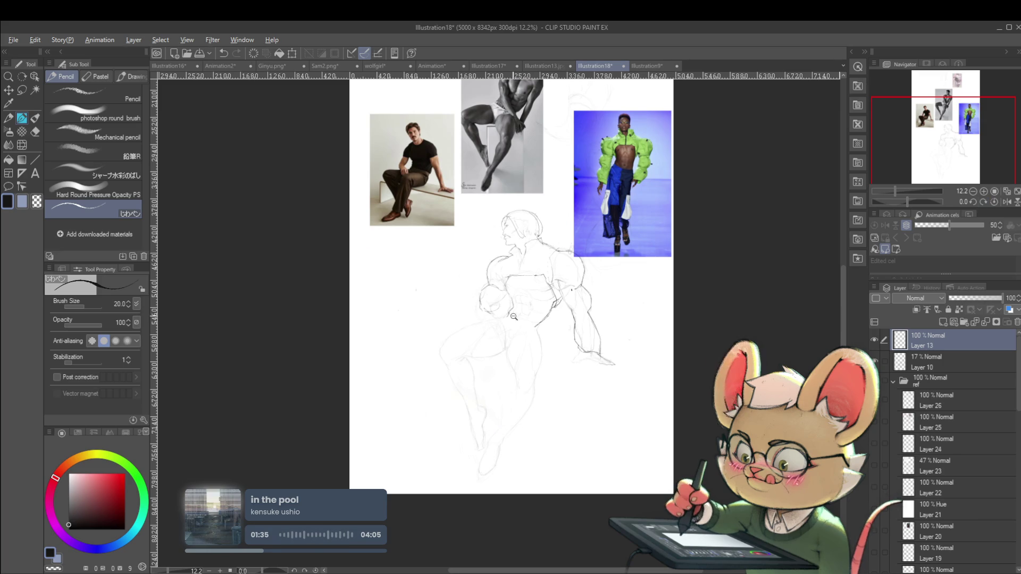
scroll(506, 319, up, 2)
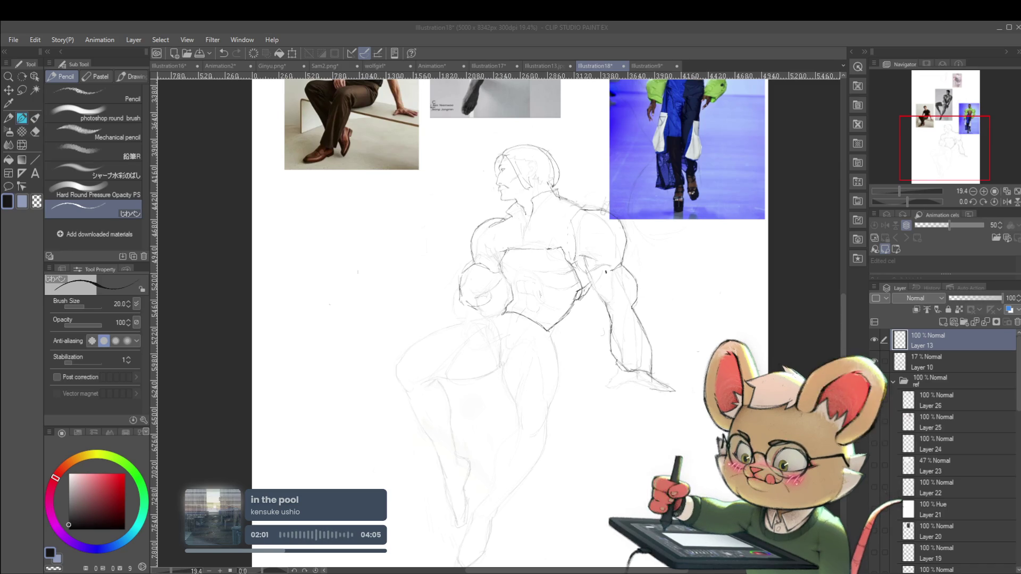
- Frame the whole sketch and references, and show Layer 10 to reveal the sketched legs
mouse_move(593, 171)
mouse_down()
mouse_move(578, 202)
mouse_move(587, 233)
mouse_up()
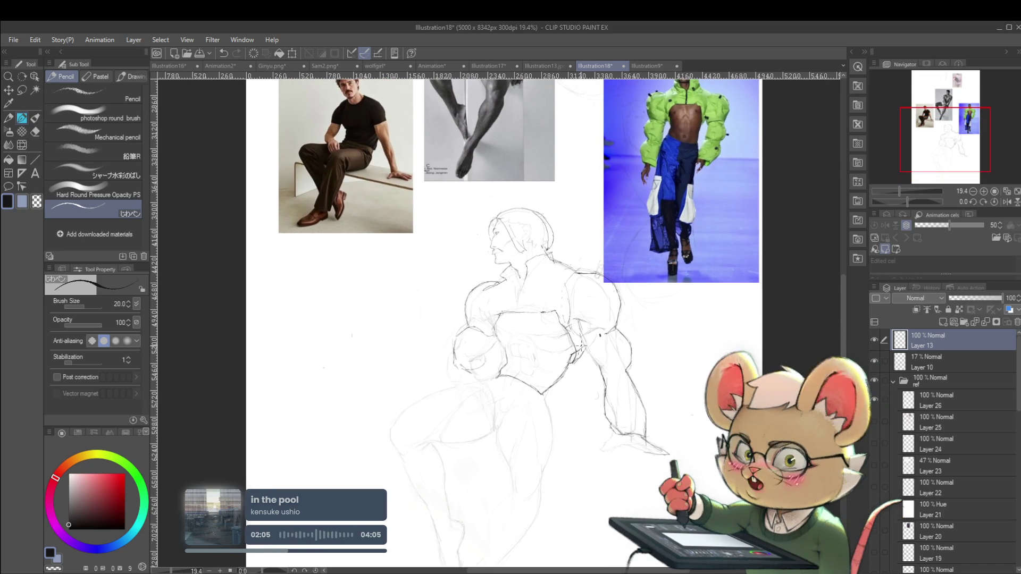
scroll(526, 341, up, 3)
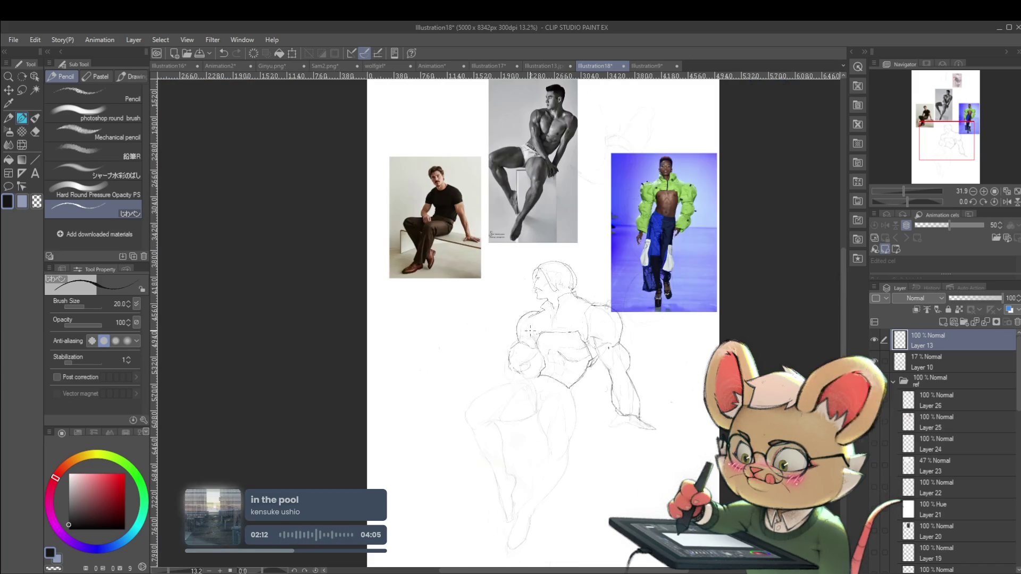
scroll(585, 359, down, 5)
drag(630, 367, 651, 323)
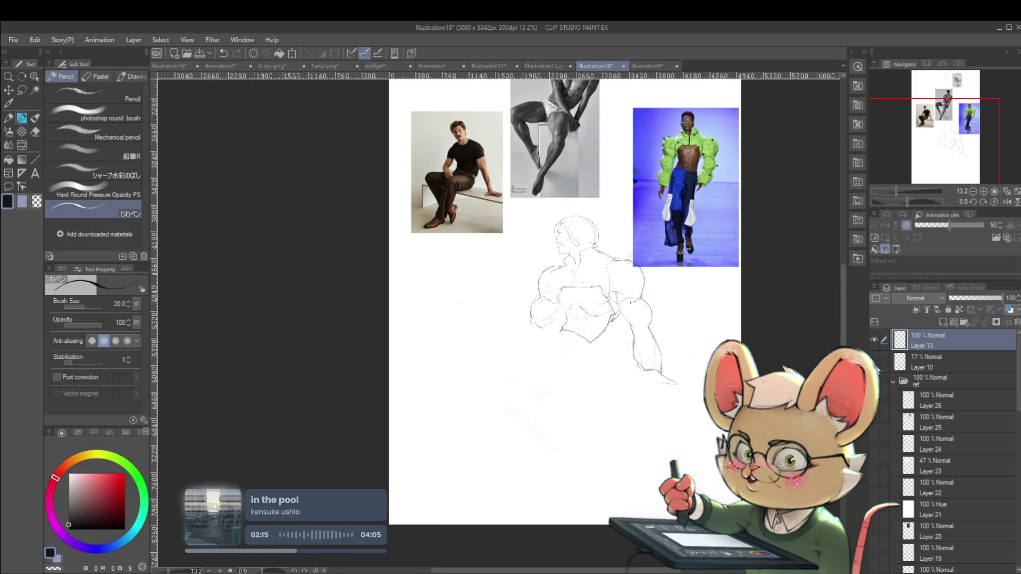
click(874, 362)
scroll(580, 317, up, 2)
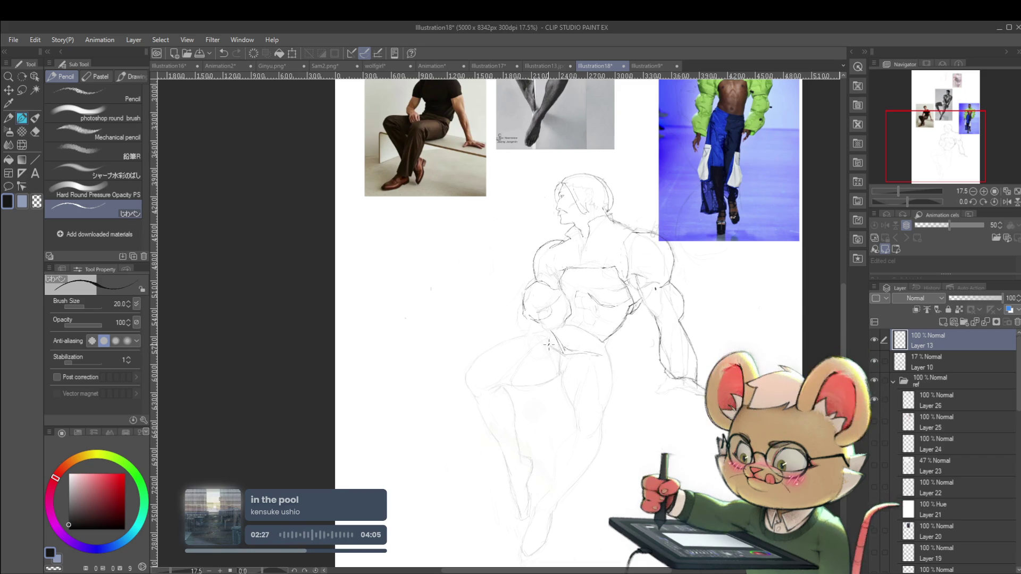
scroll(537, 336, down, 2)
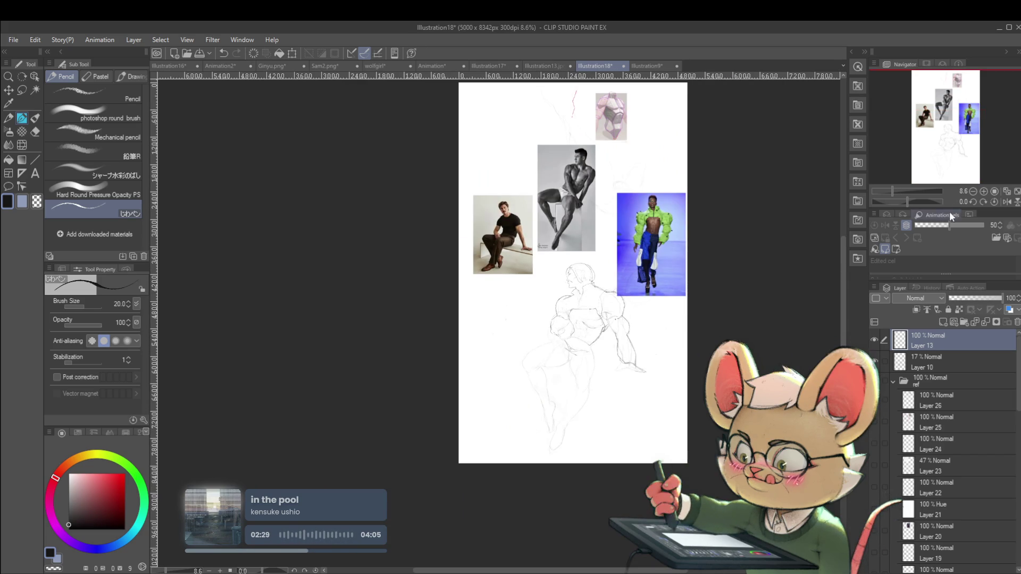
- Flip the view horizontally back and forth while moving across the figure's torso
click(1007, 202)
scroll(464, 314, up, 2)
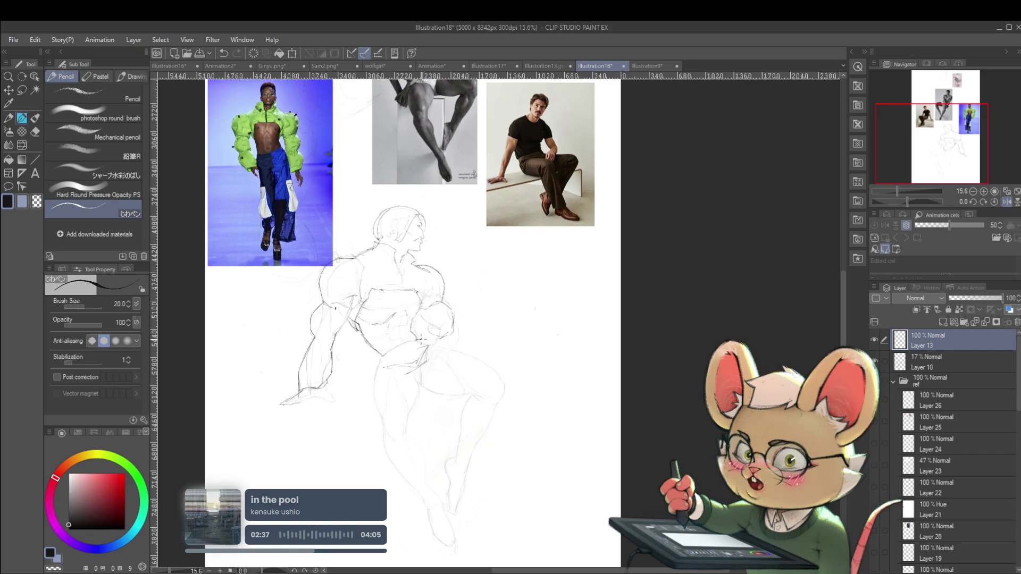
scroll(413, 331, down, 2)
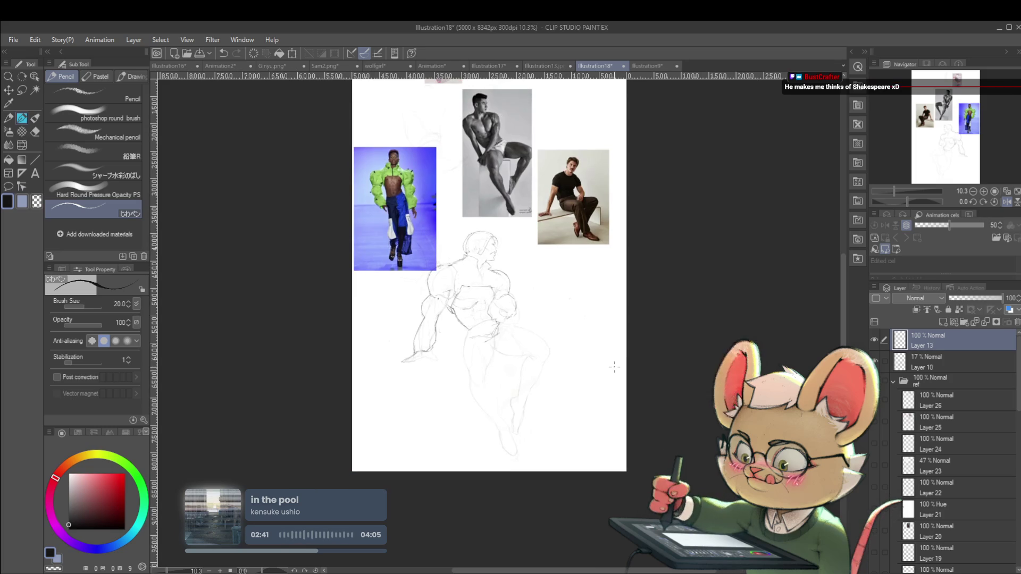
click(1008, 202)
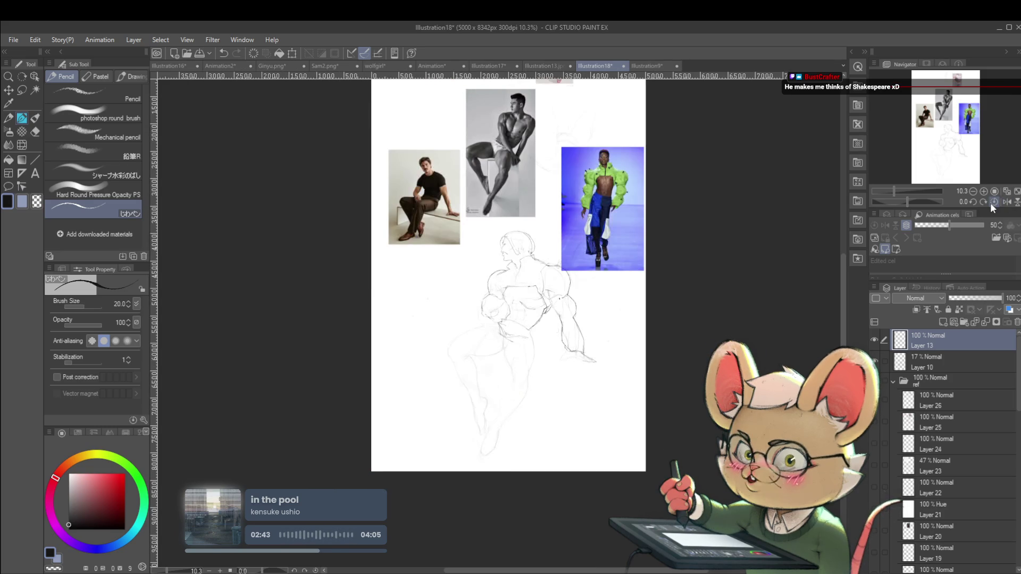
scroll(461, 216, up, 1)
scroll(462, 216, up, 1)
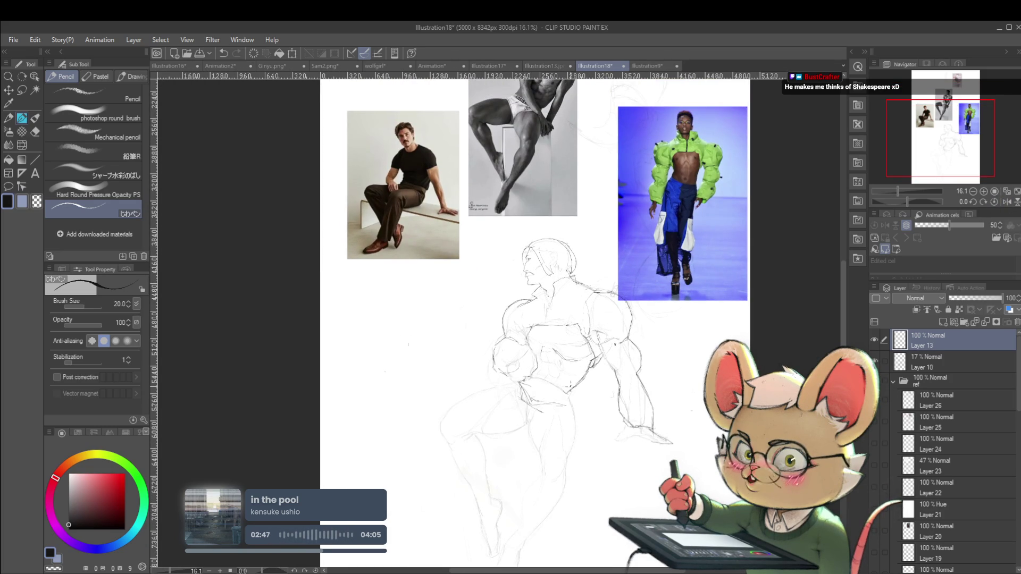
scroll(502, 354, up, 2)
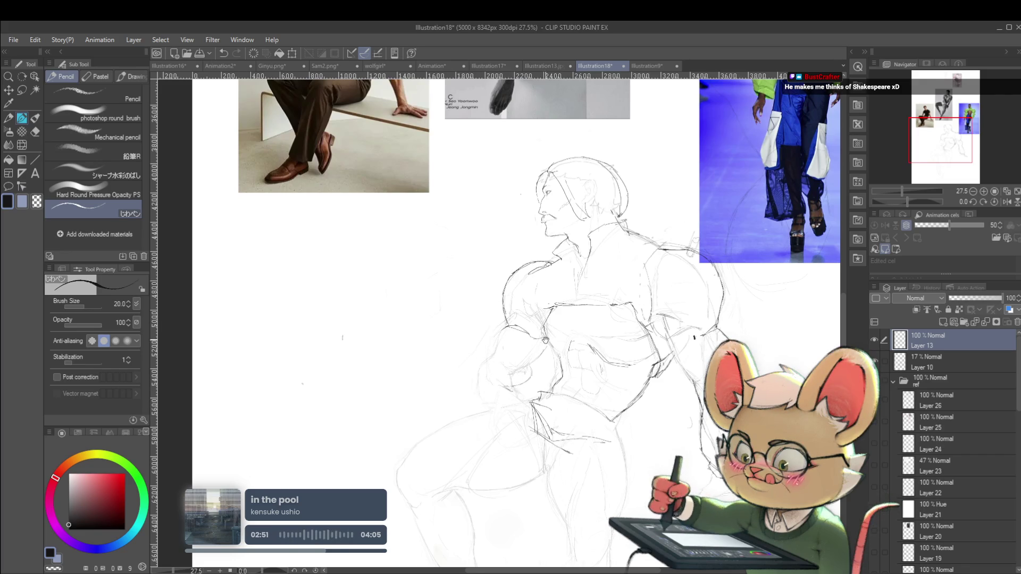
drag(558, 322, 484, 402)
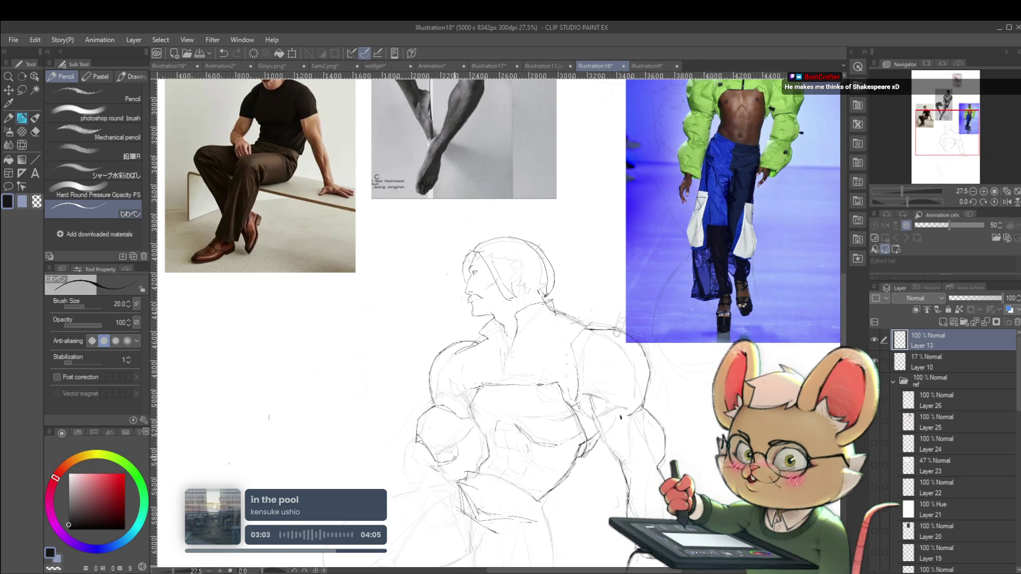
scroll(502, 406, down, 4)
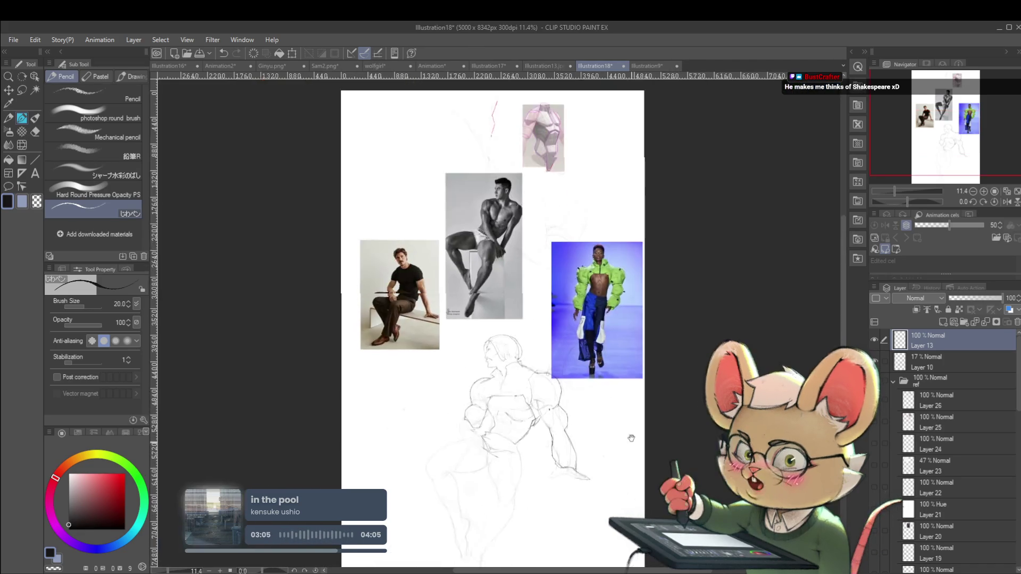
click(1006, 202)
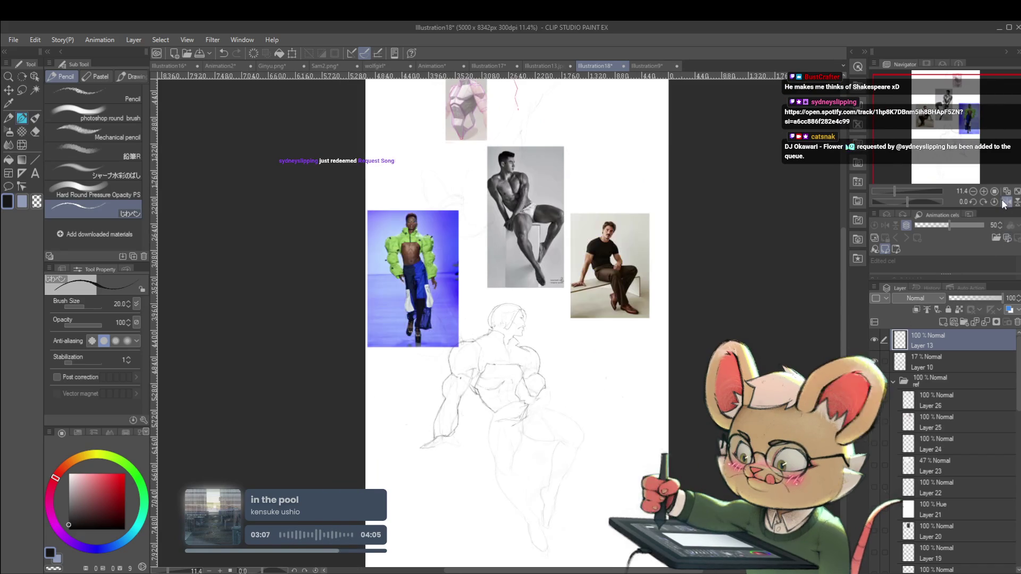
scroll(479, 319, up, 3)
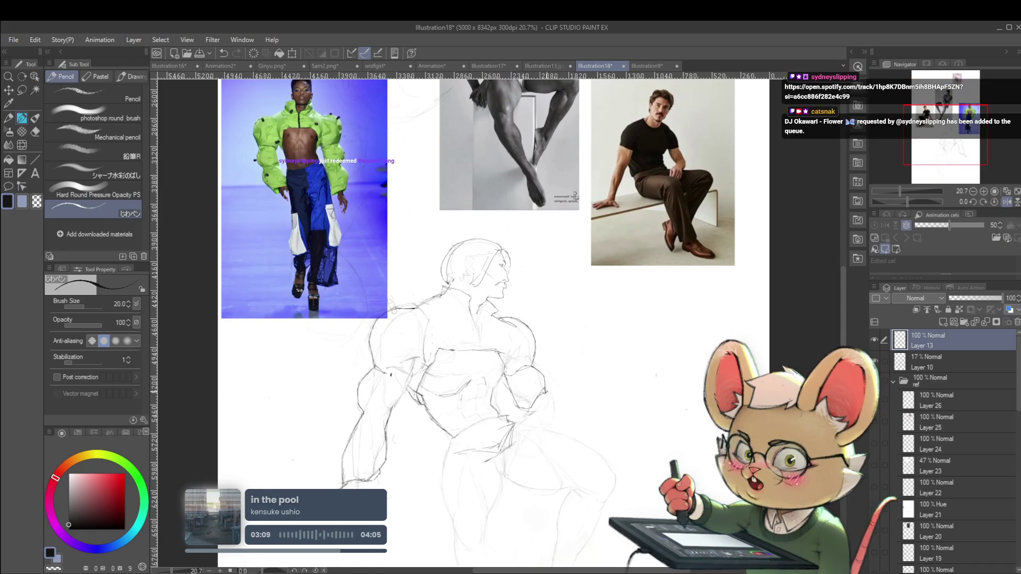
- Flip the view again and recentre the page on the seated figure
drag(533, 403, 548, 395)
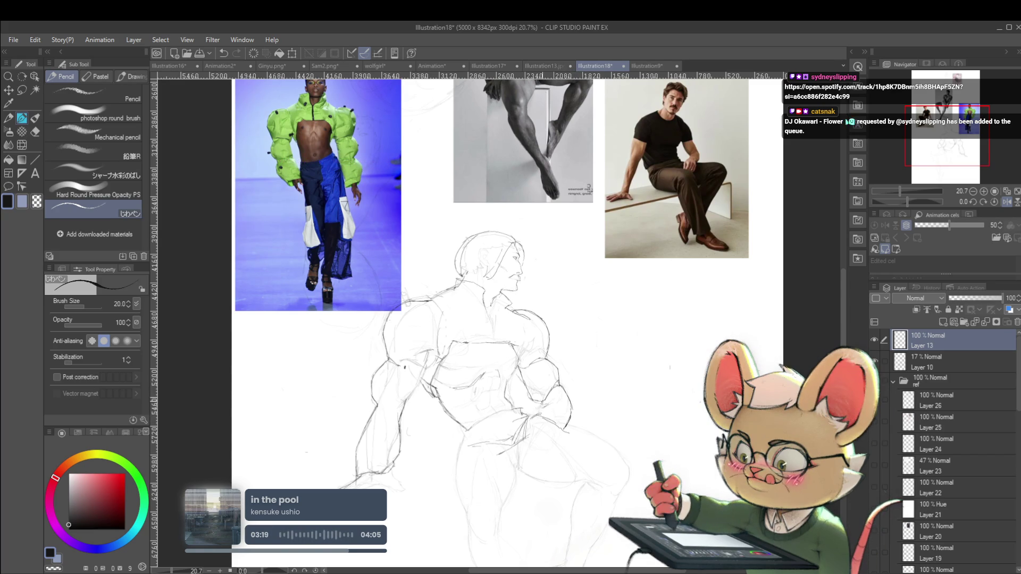
scroll(579, 347, down, 1)
scroll(579, 346, down, 1)
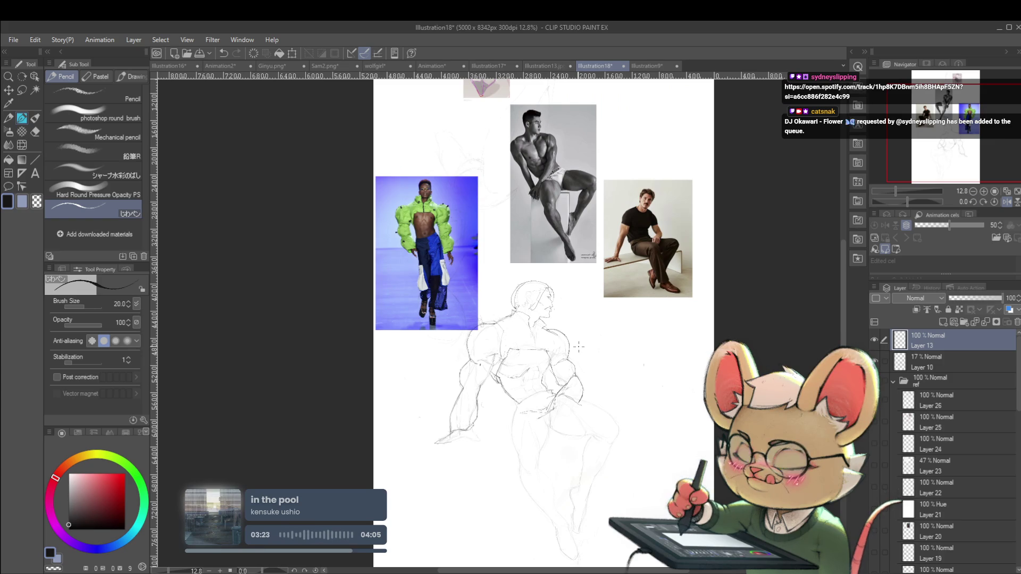
click(1007, 202)
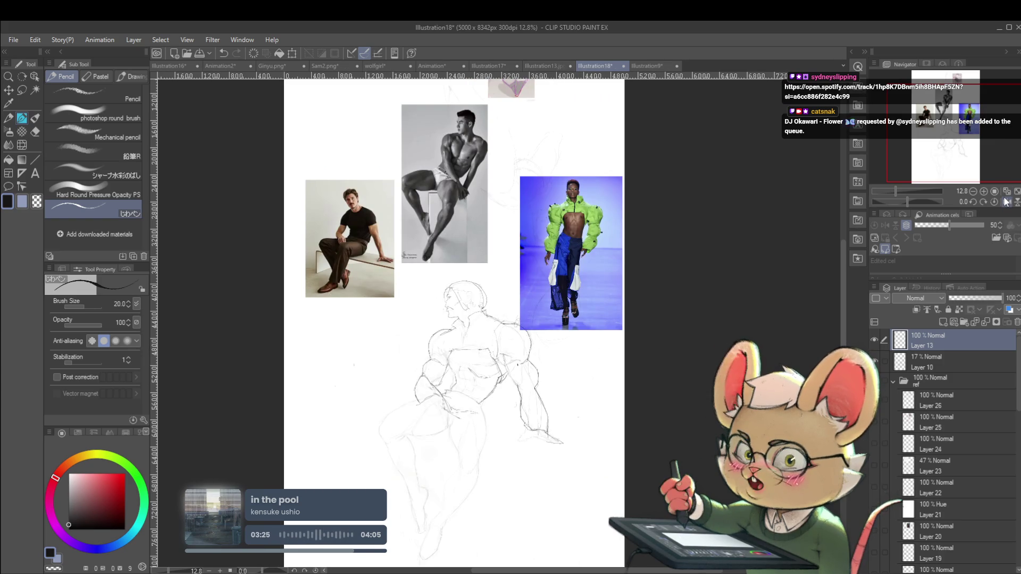
drag(461, 397, 513, 324)
scroll(513, 324, up, 1)
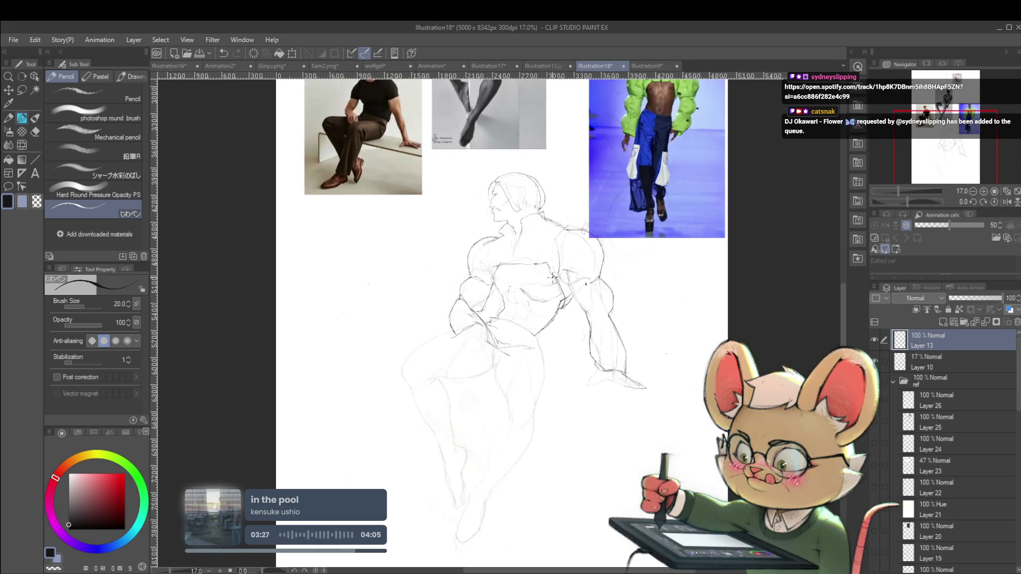
drag(450, 338, 579, 350)
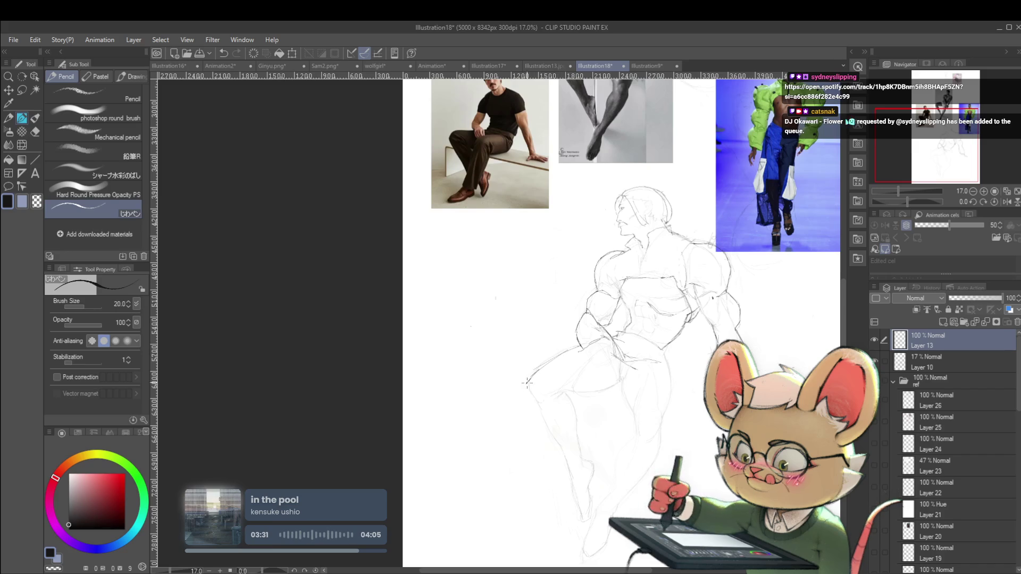
- Add a small pencil stroke near the hem, then mirror and reposition the page view
drag(532, 385, 567, 398)
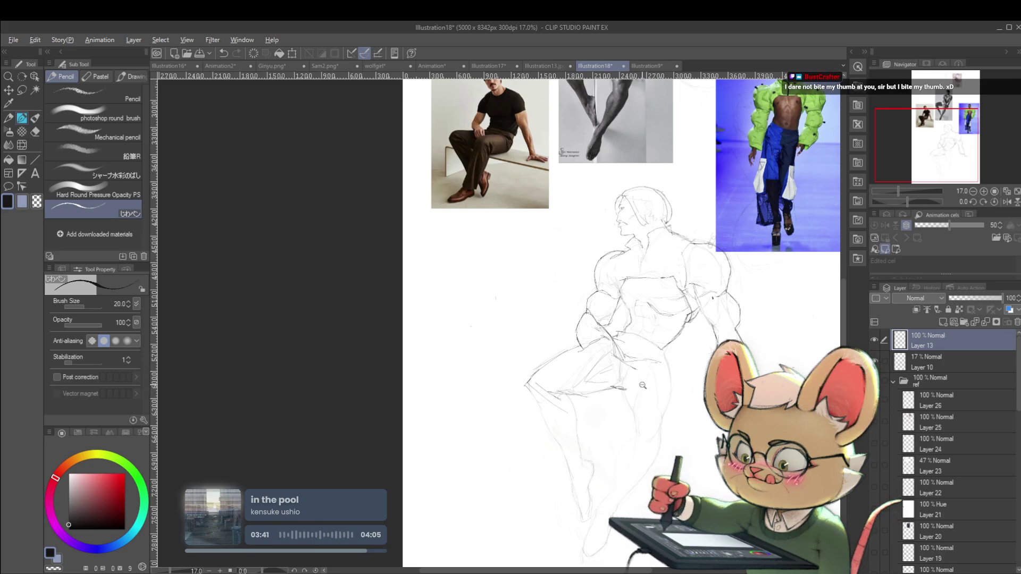
scroll(614, 351, down, 3)
click(1006, 201)
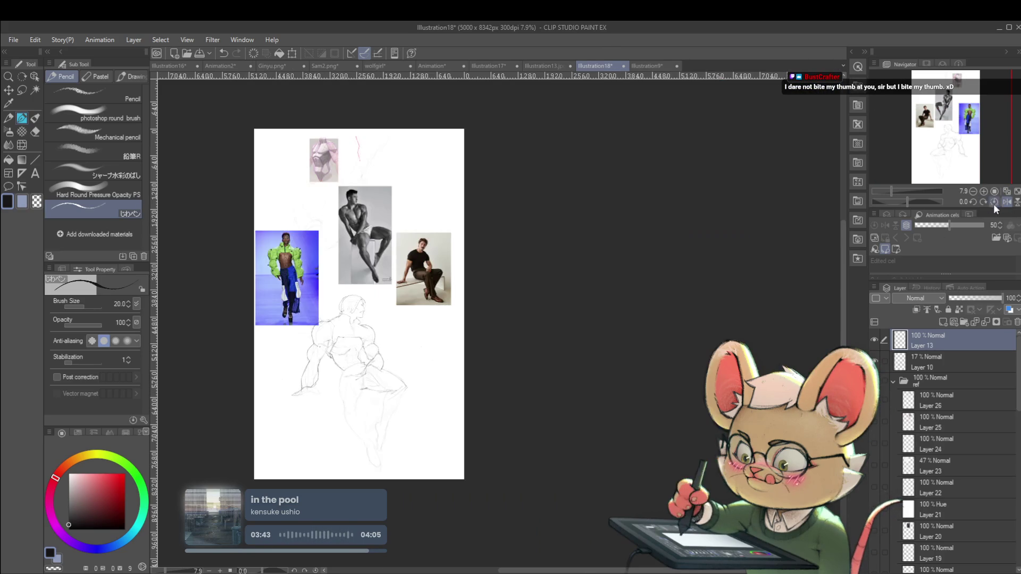
drag(437, 372, 479, 338)
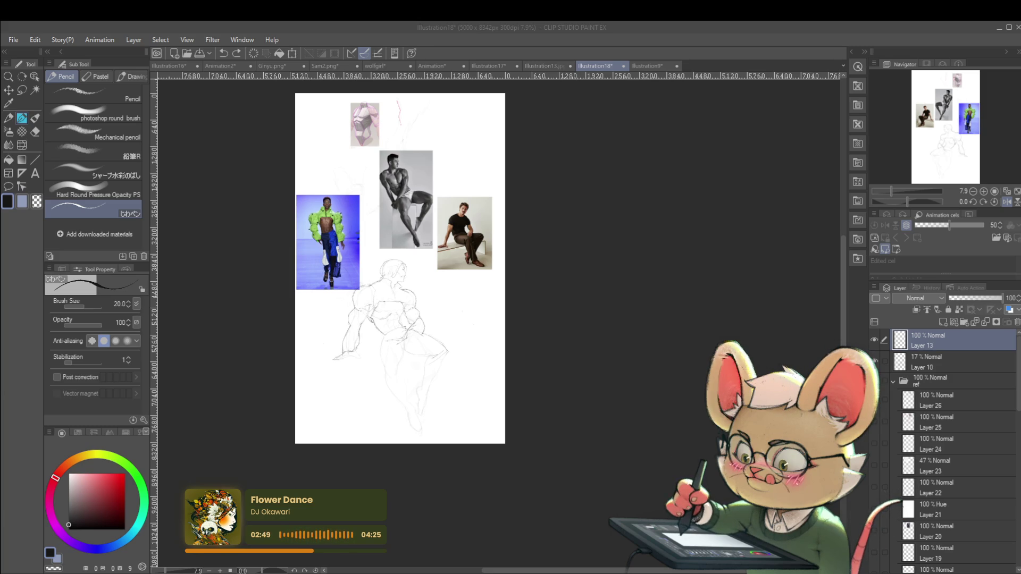
- Paste the blue line-art character sheet, enlarge it to 164% and position it over the references
drag(489, 287, 497, 334)
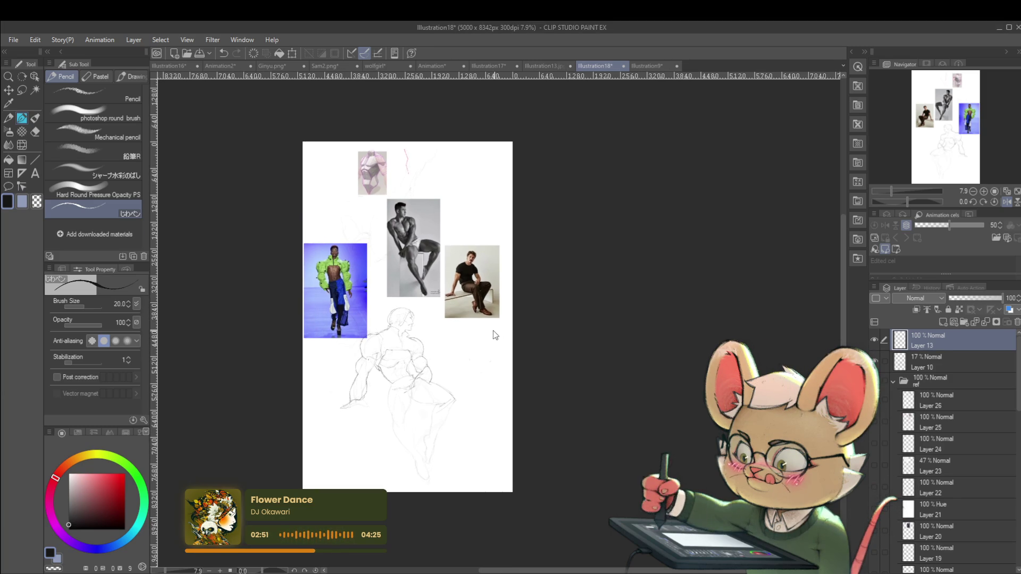
key(ctrl+v)
scroll(506, 219, up, 3)
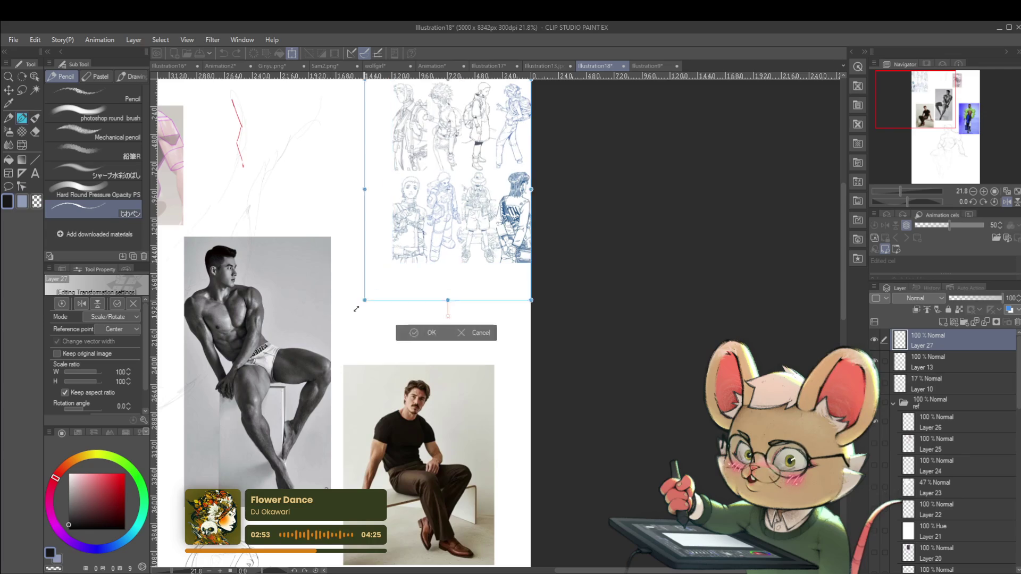
drag(374, 288, 324, 354)
drag(448, 239, 454, 252)
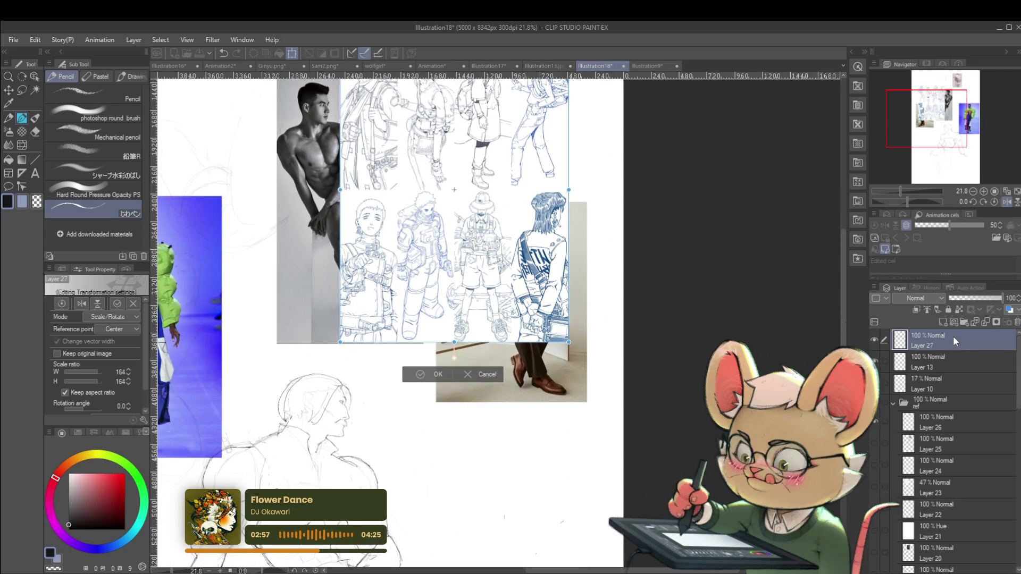
key(Return)
- Move Layer 27 into the ref folder
drag(947, 343, 949, 407)
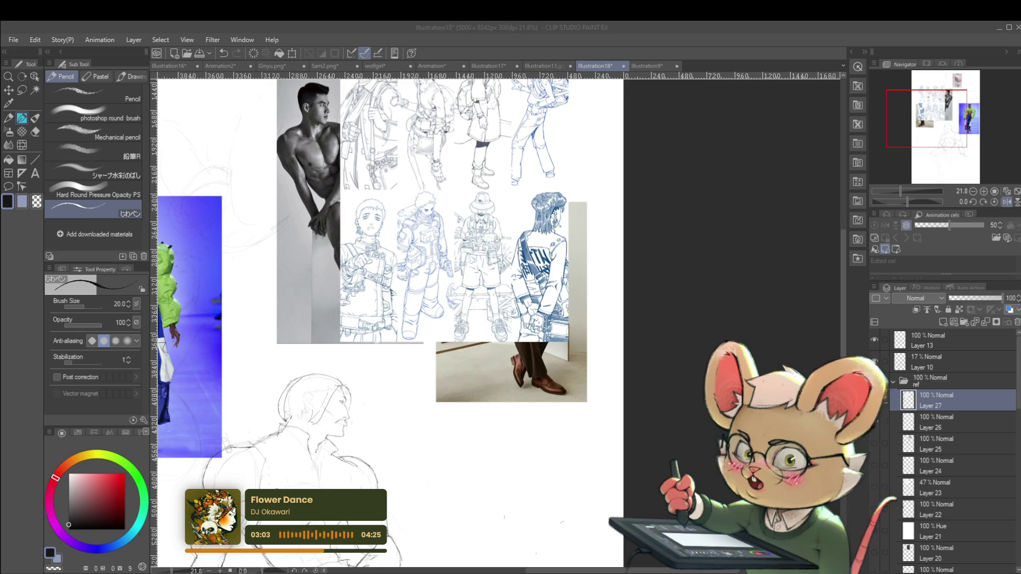
drag(382, 469, 525, 384)
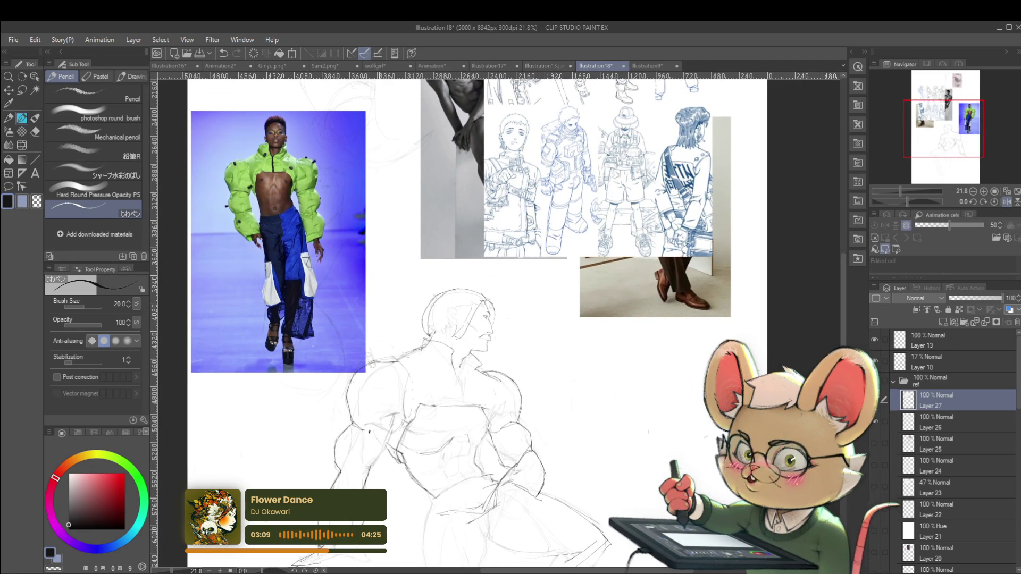
drag(525, 383, 547, 336)
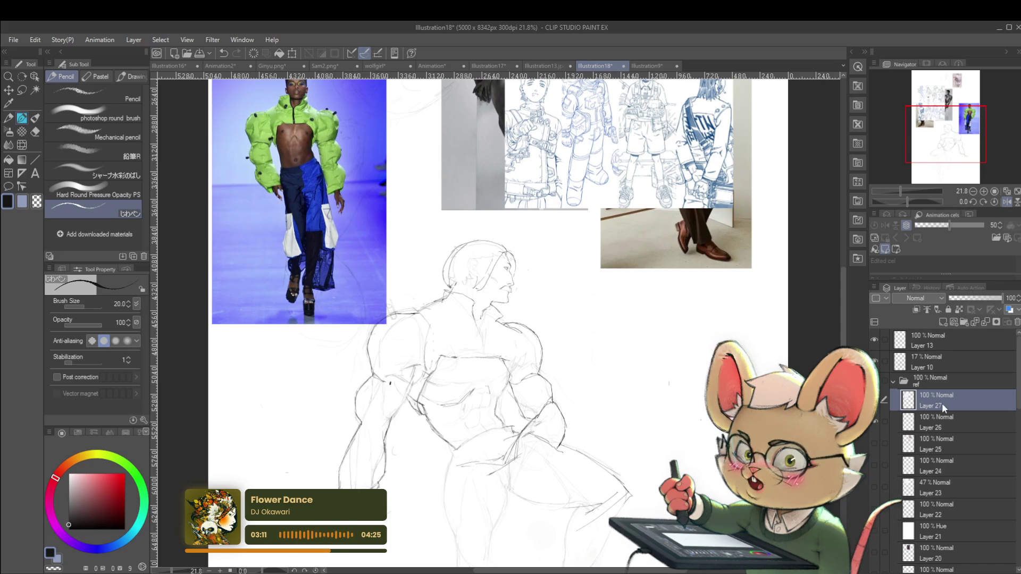
- Set Layer 10's opacity to 9%, then return to drawing on Layer 13
click(933, 335)
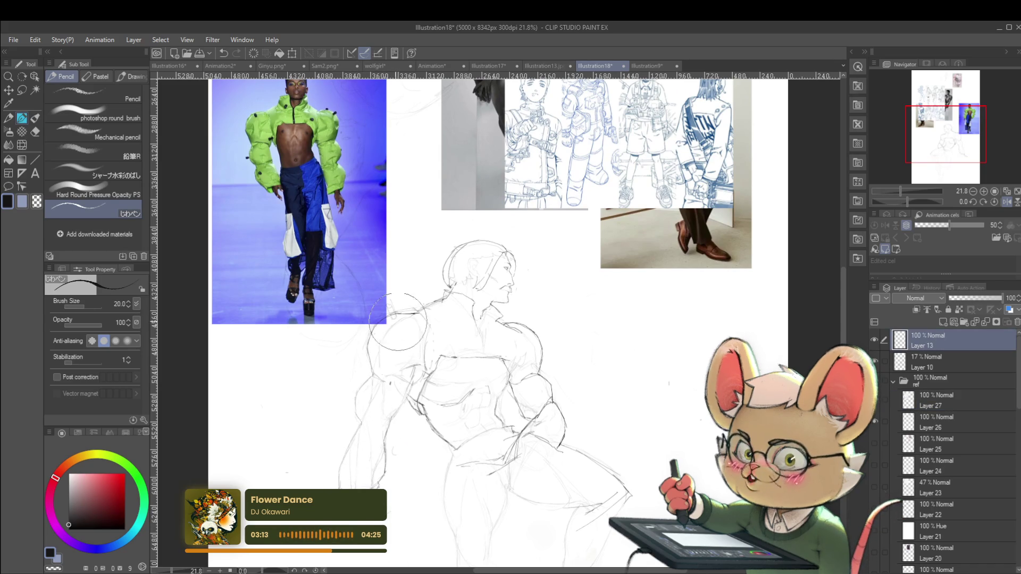
click(954, 416)
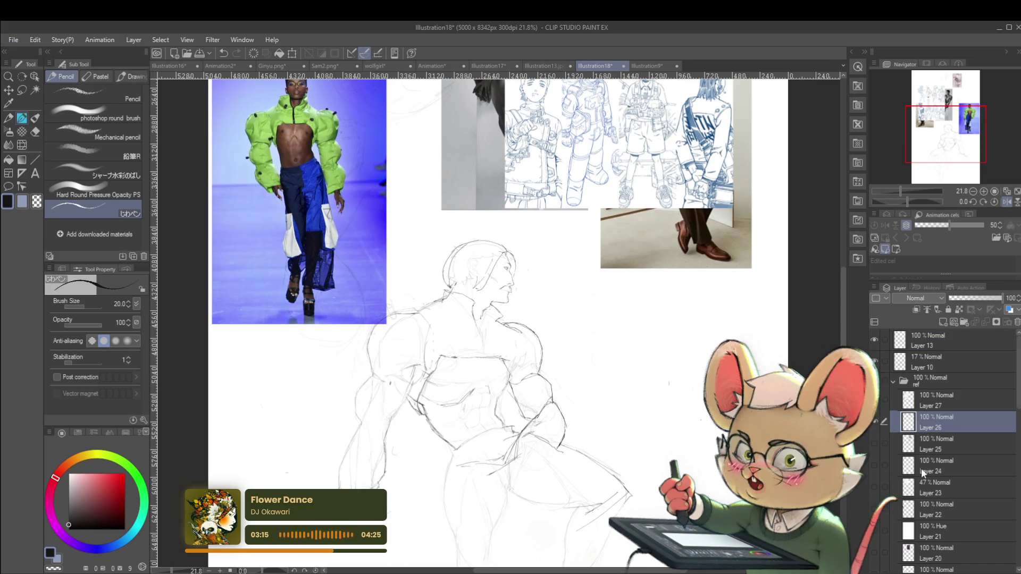
click(935, 361)
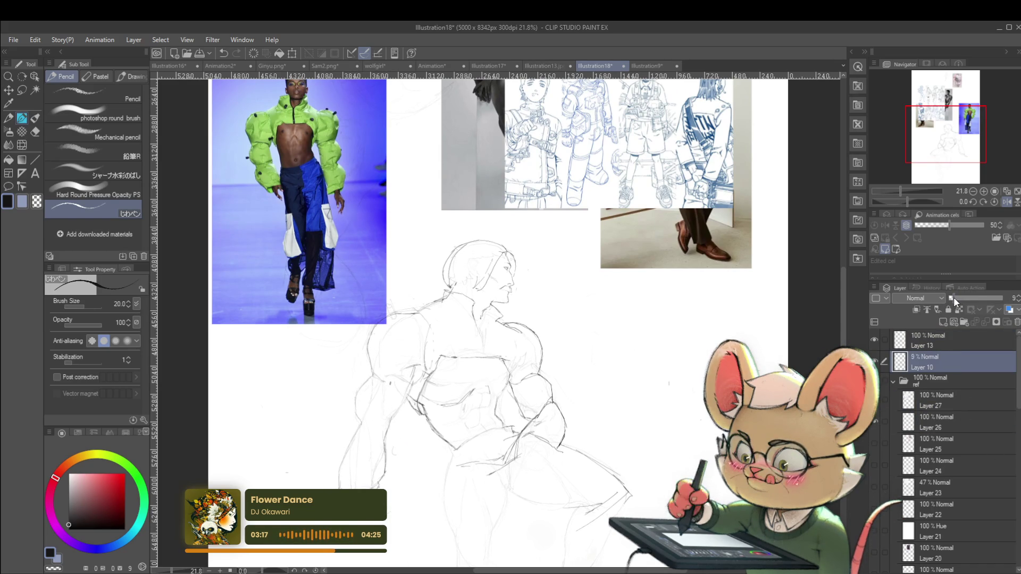
mouse_move(956, 298)
mouse_down()
mouse_move(978, 299)
mouse_move(957, 296)
mouse_up()
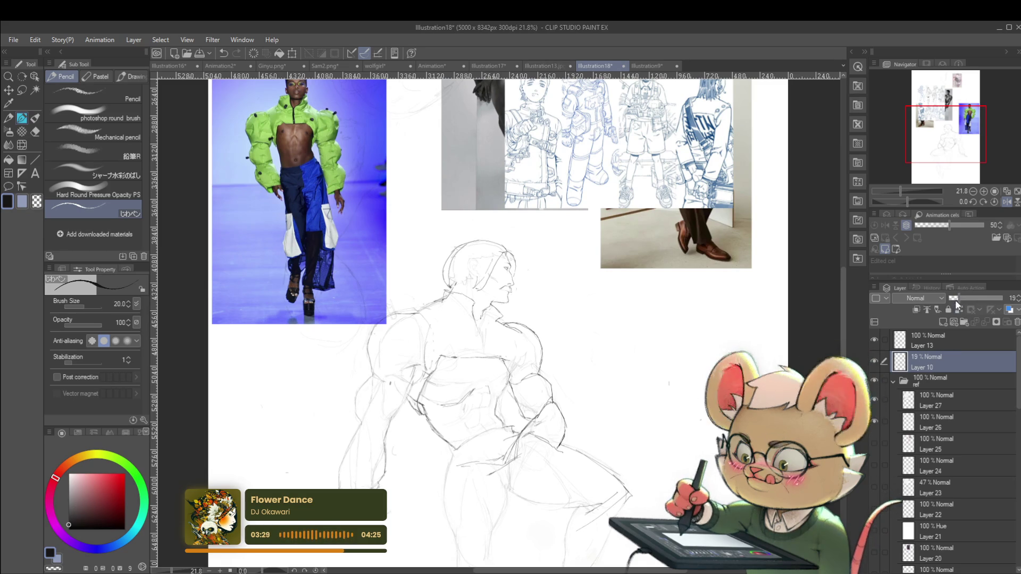
click(957, 299)
drag(955, 296, 953, 297)
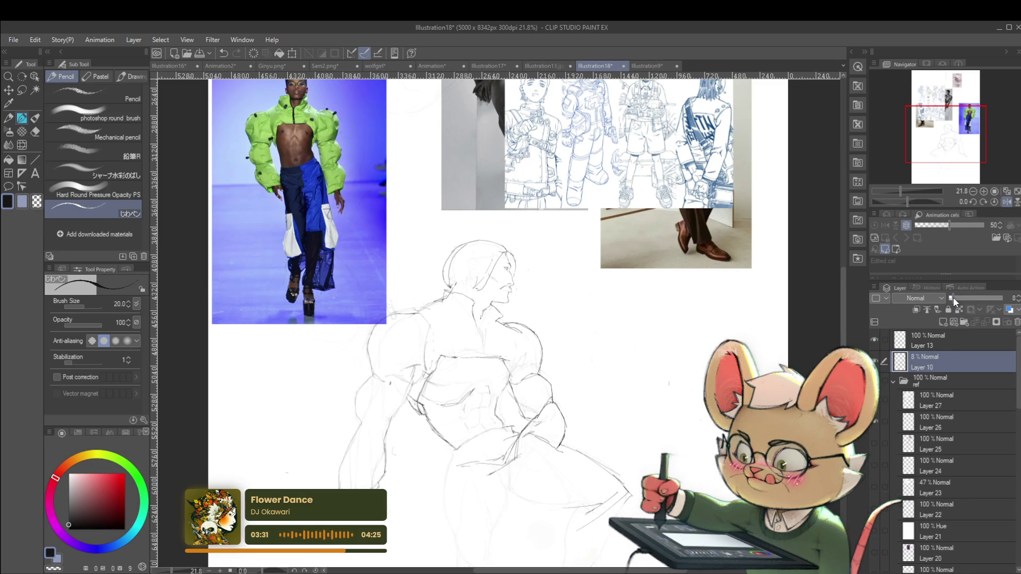
click(953, 298)
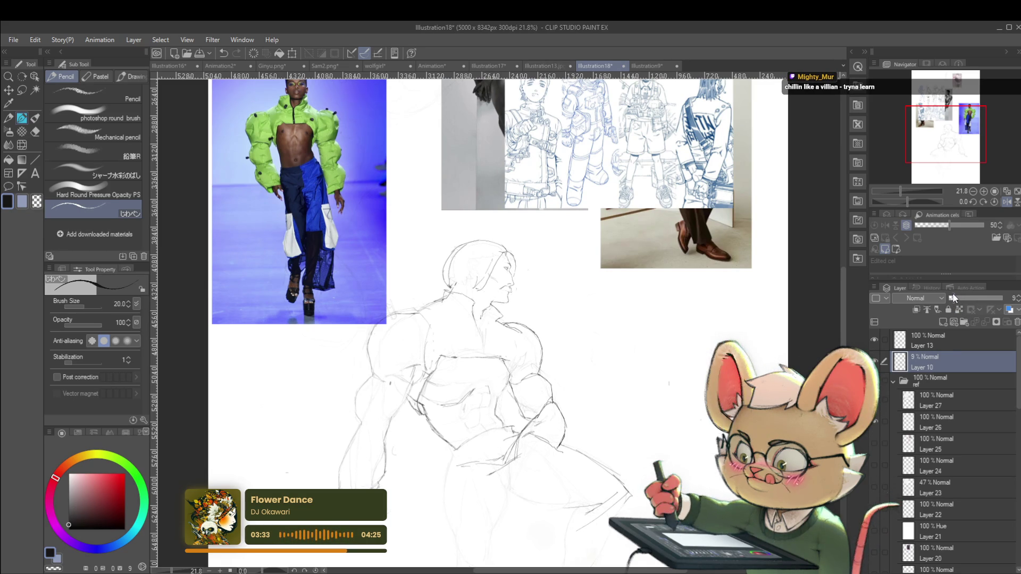
click(940, 340)
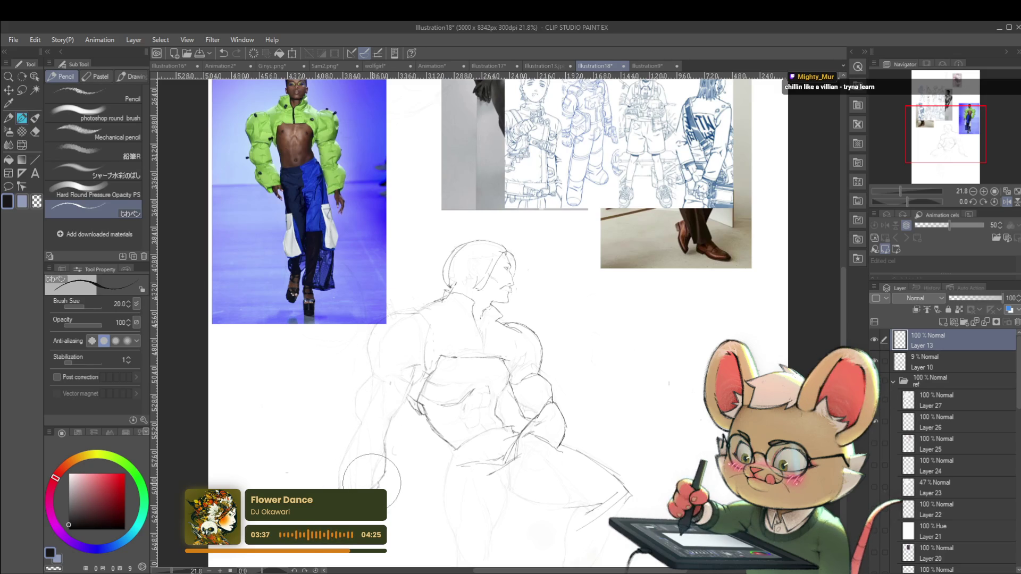
- Darken the outline of the seated figure's left shoulder with a firmer pencil stroke
scroll(543, 273, up, 3)
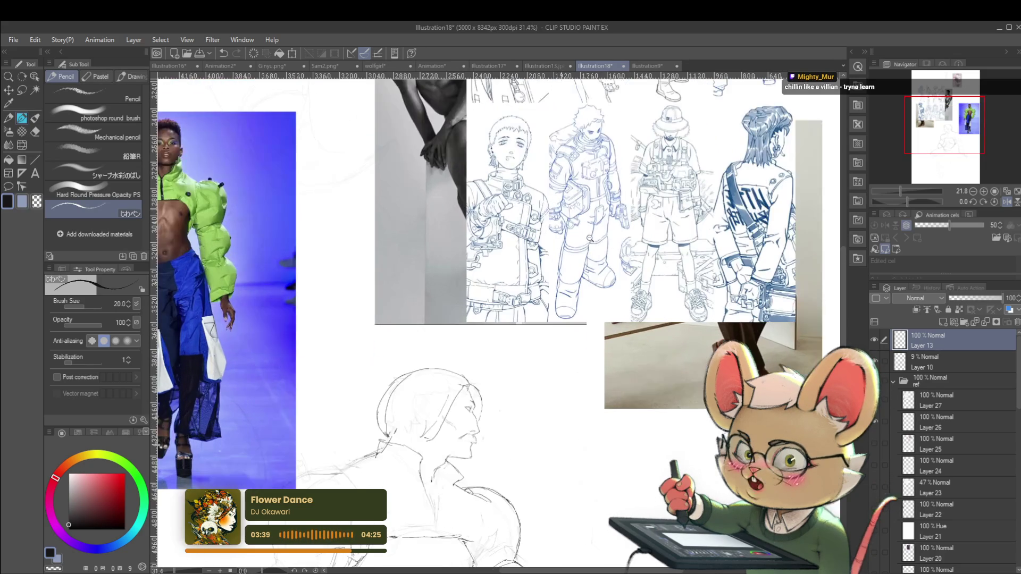
scroll(543, 274, up, 1)
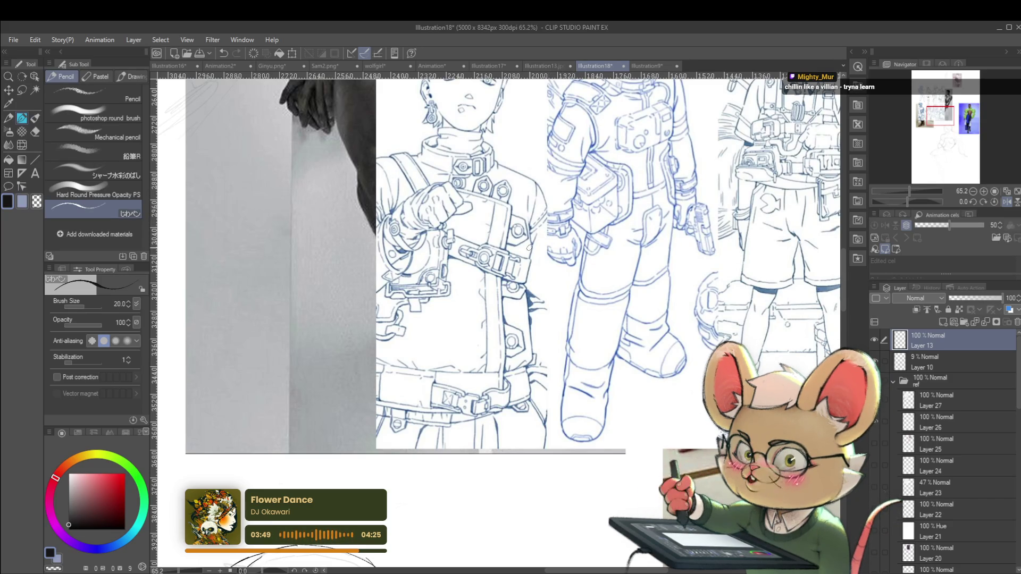
scroll(548, 218, down, 3)
mouse_move(510, 306)
mouse_down()
mouse_move(563, 228)
mouse_move(611, 107)
mouse_up()
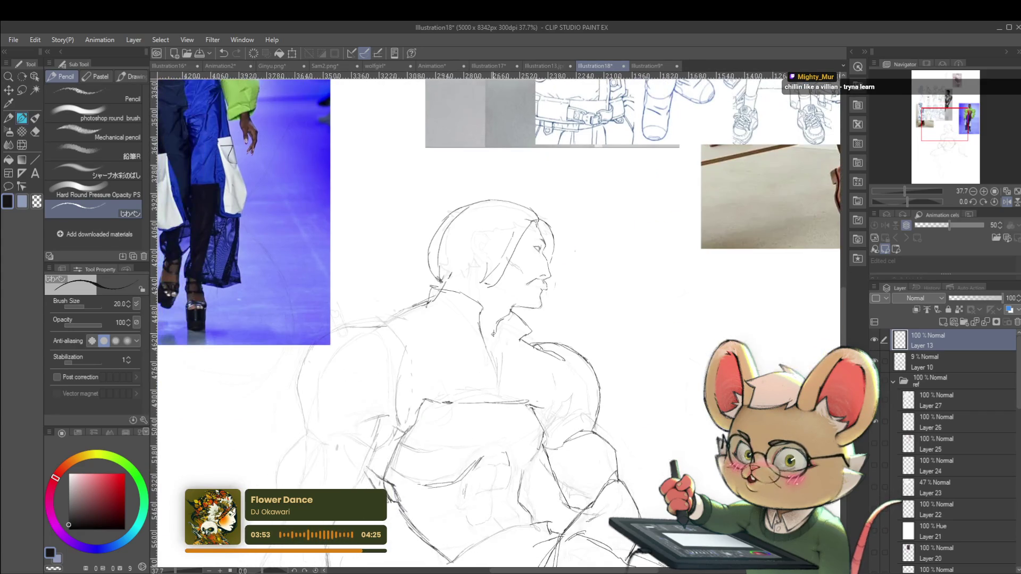
scroll(354, 413, up, 2)
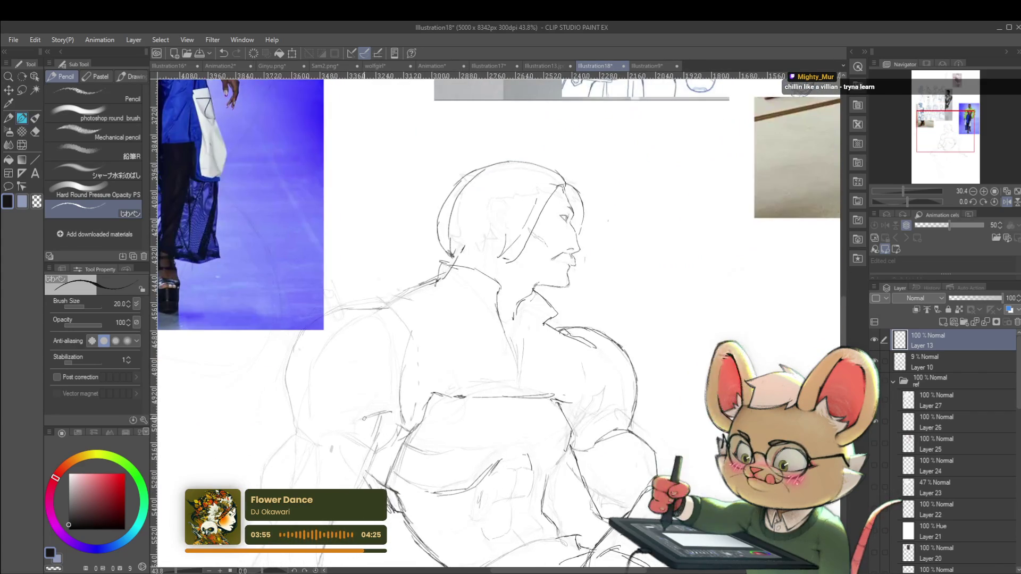
scroll(495, 319, down, 2)
drag(478, 319, 506, 343)
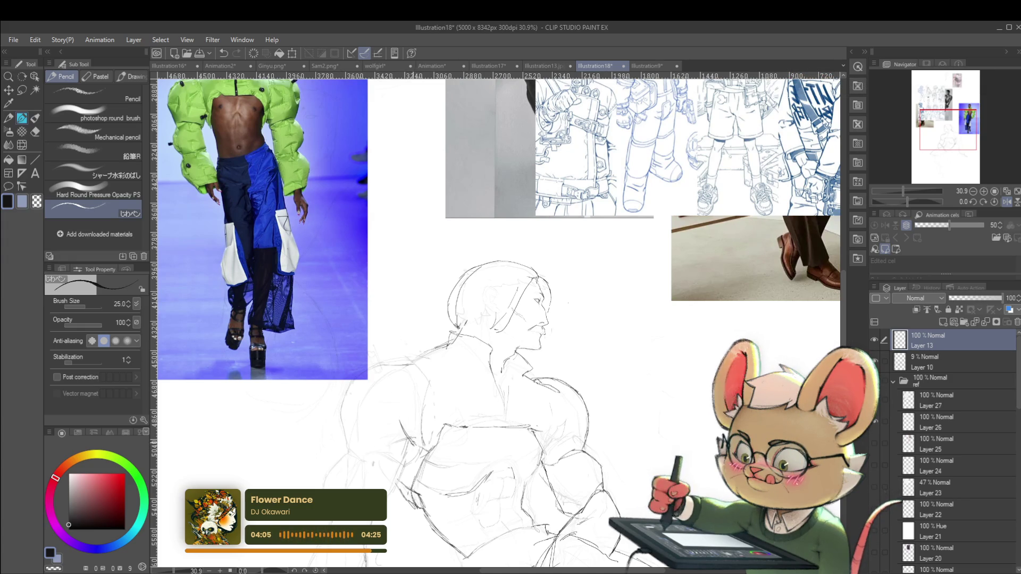
drag(397, 412, 414, 444)
scroll(402, 398, down, 3)
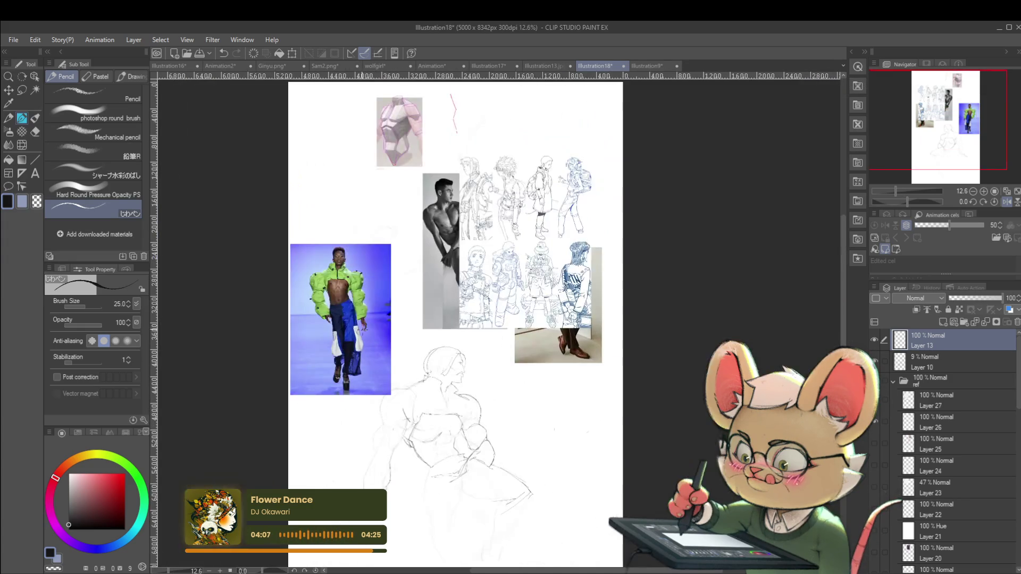
scroll(388, 415, up, 3)
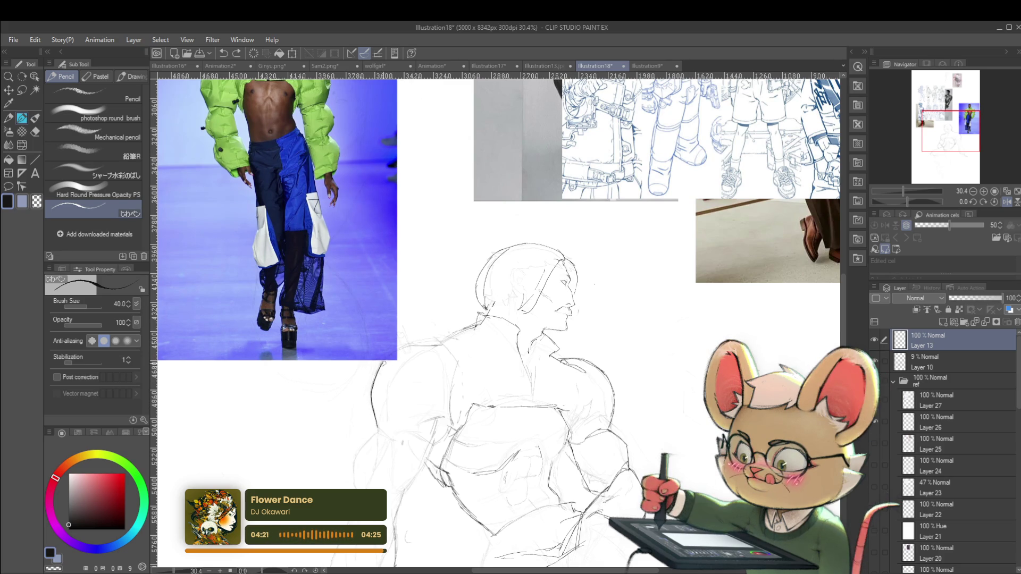
- Zoom and pan across the sketch and references to review the darker back contours
drag(422, 342, 380, 342)
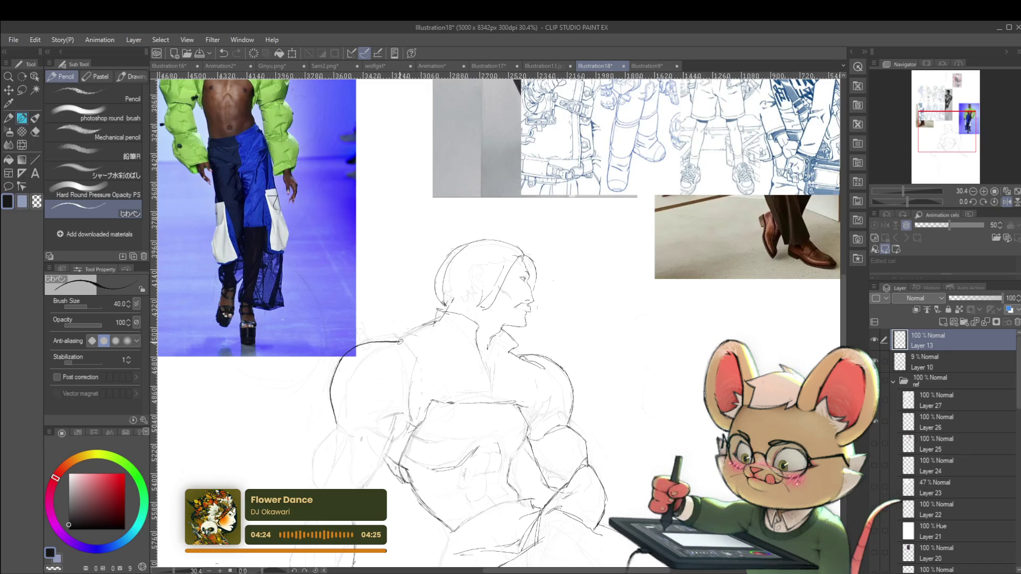
scroll(399, 341, down, 5)
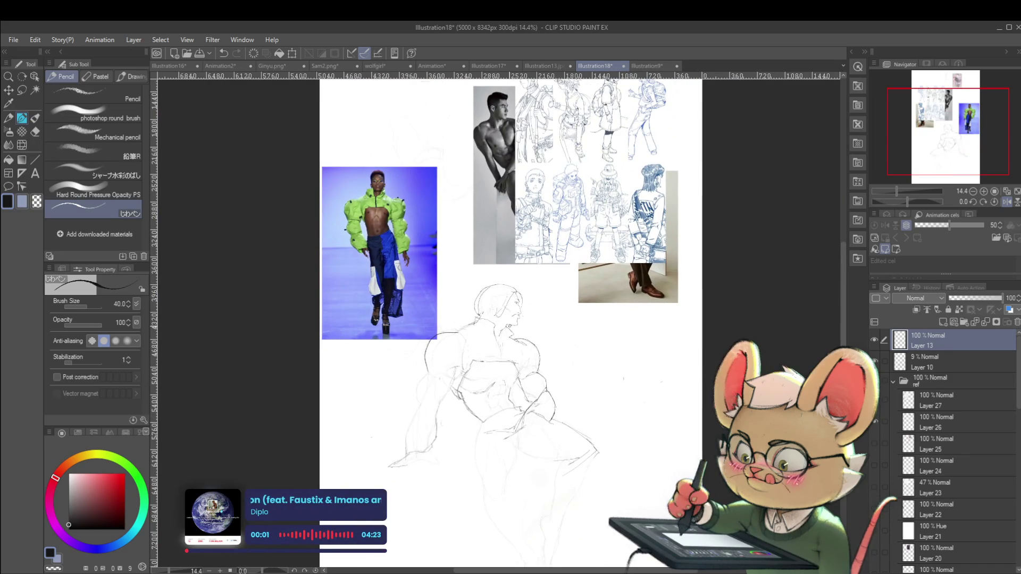
scroll(536, 296, up, 1)
scroll(478, 326, up, 1)
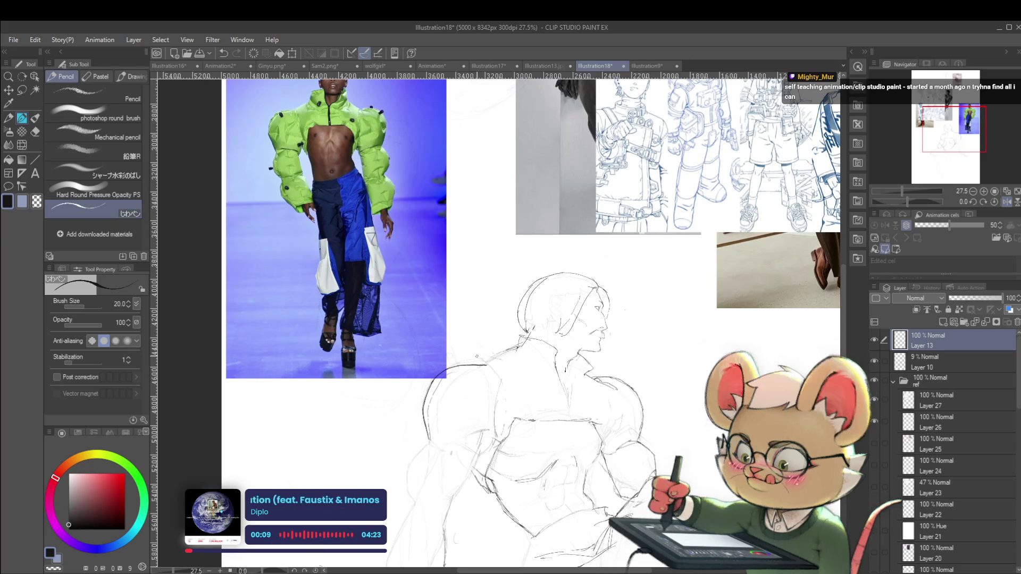
scroll(485, 346, down, 1)
scroll(485, 349, down, 1)
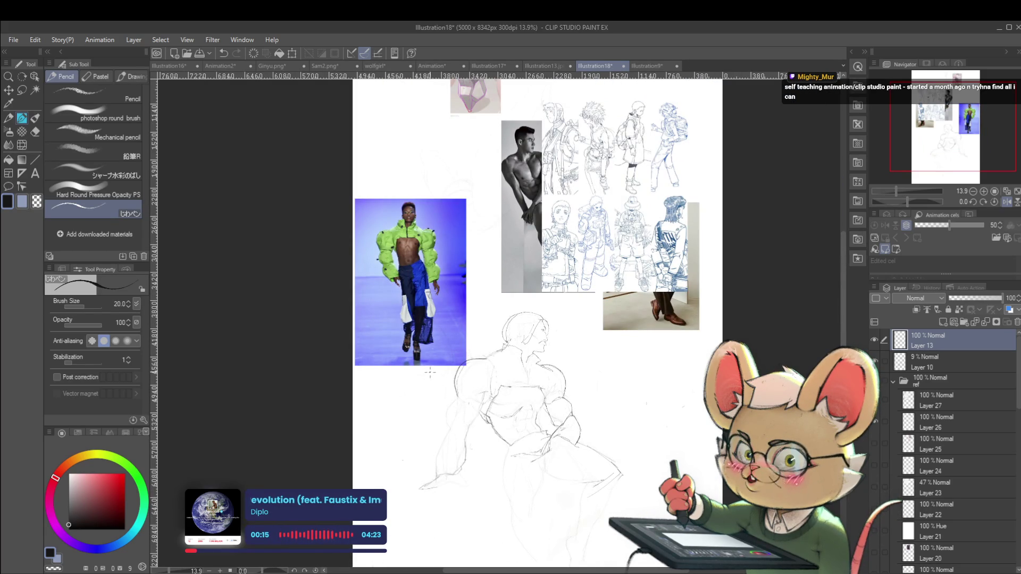
scroll(432, 373, up, 3)
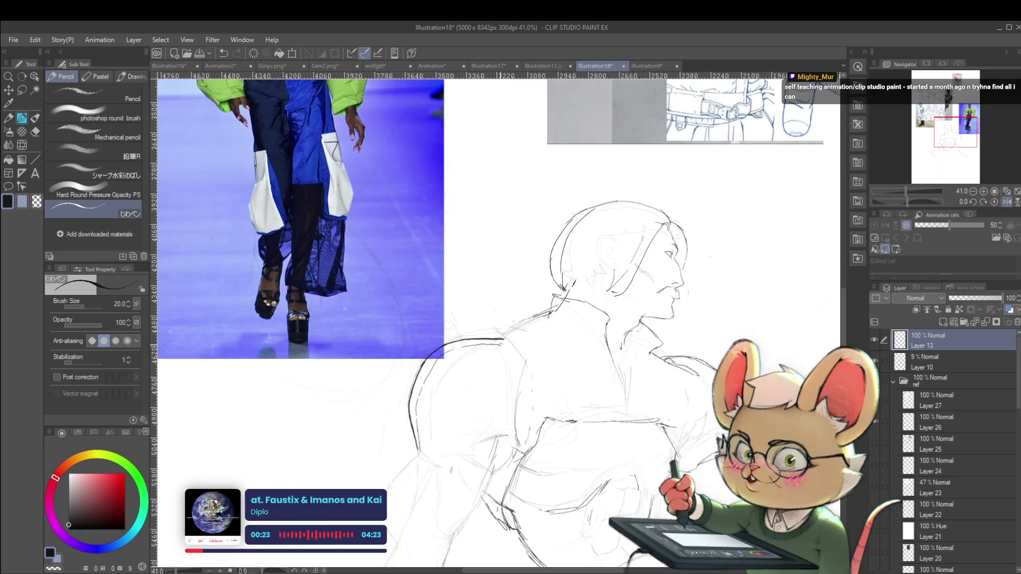
scroll(494, 346, down, 2)
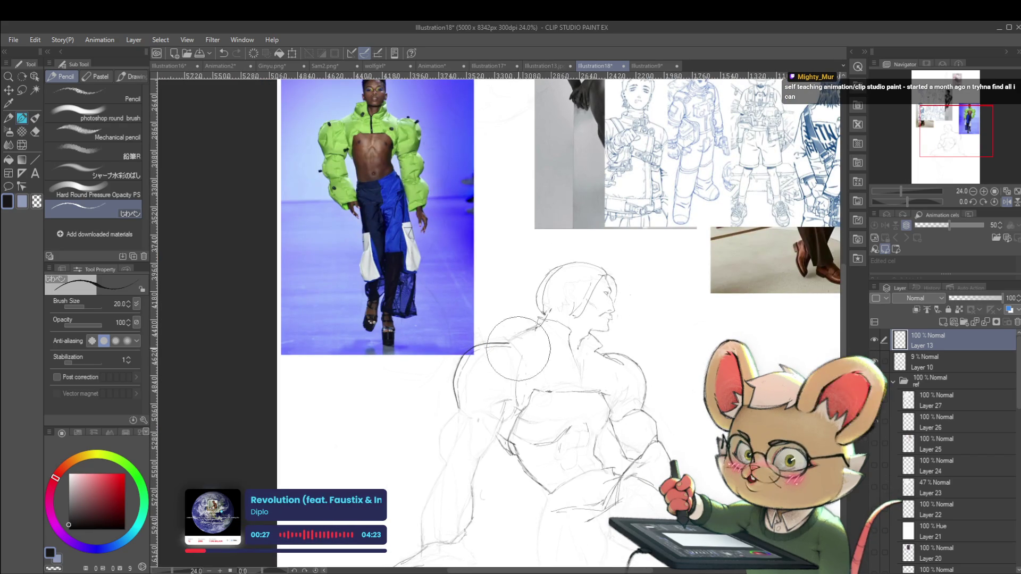
scroll(494, 347, up, 2)
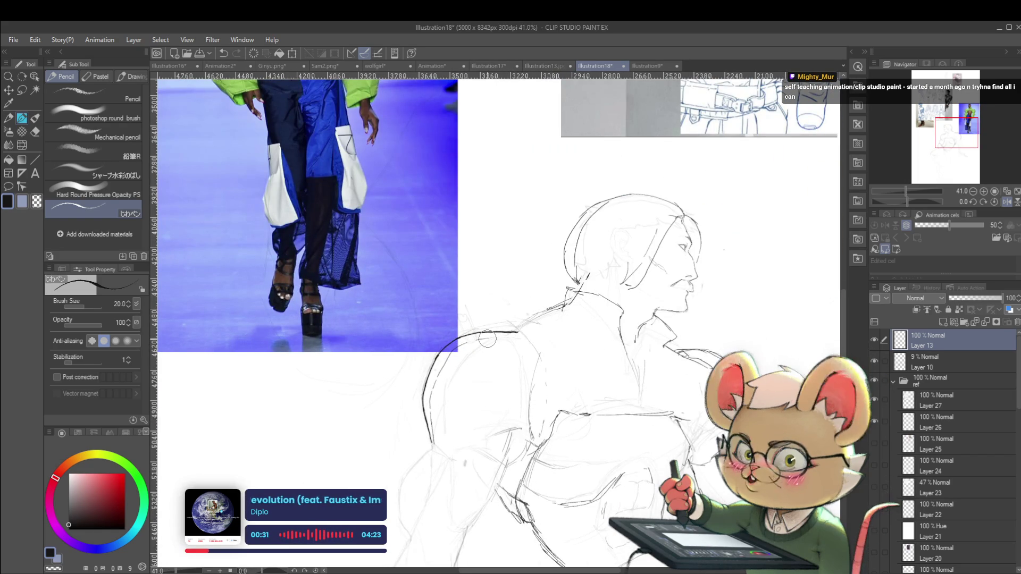
scroll(441, 359, up, 1)
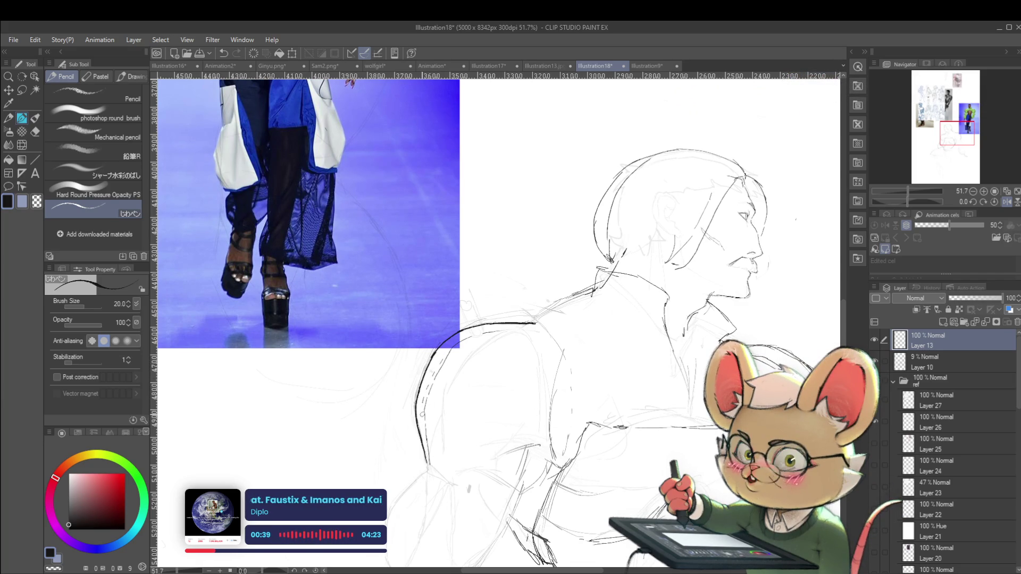
scroll(618, 416, down, 5)
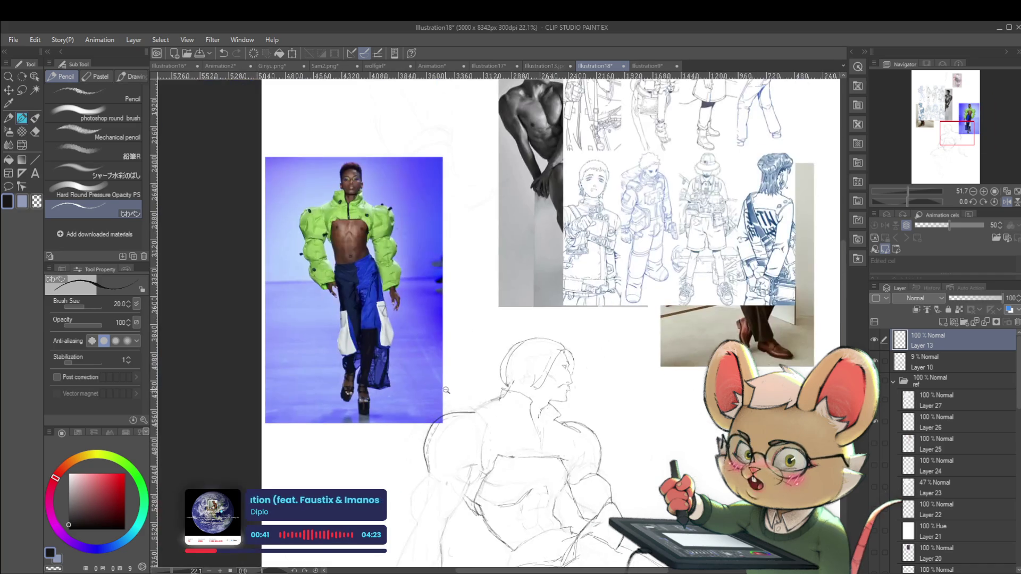
scroll(617, 417, down, 3)
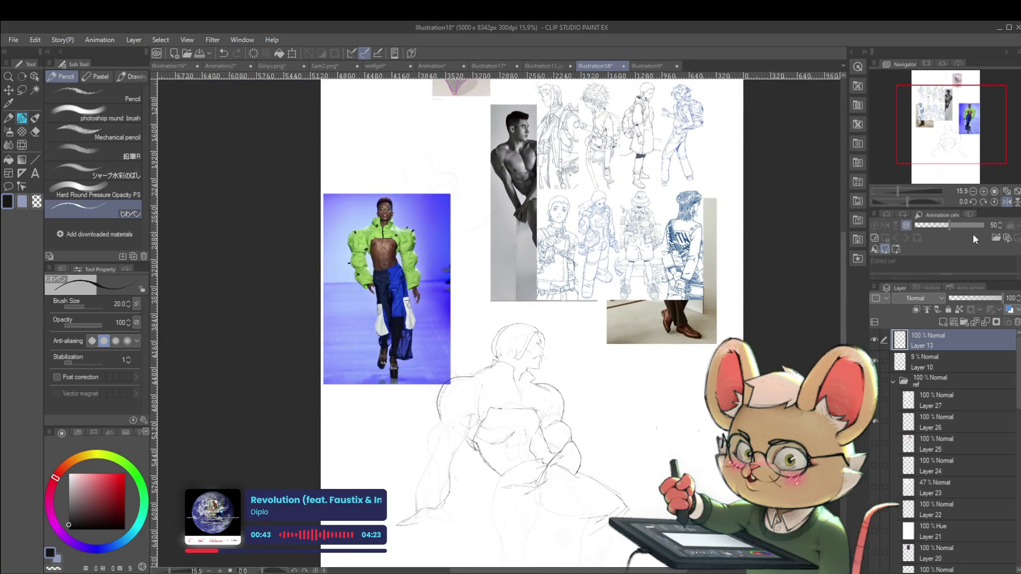
click(1007, 202)
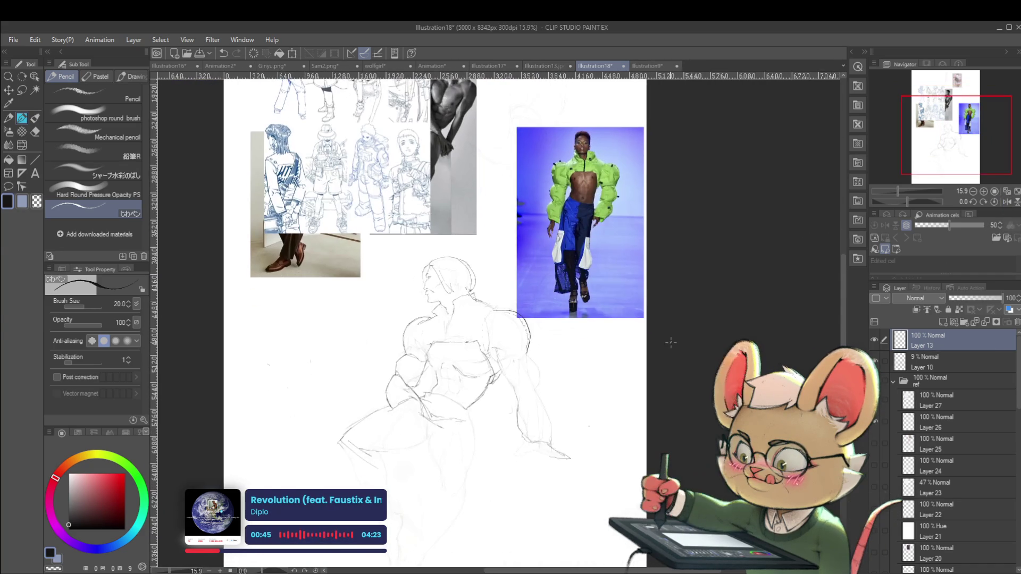
scroll(526, 360, up, 3)
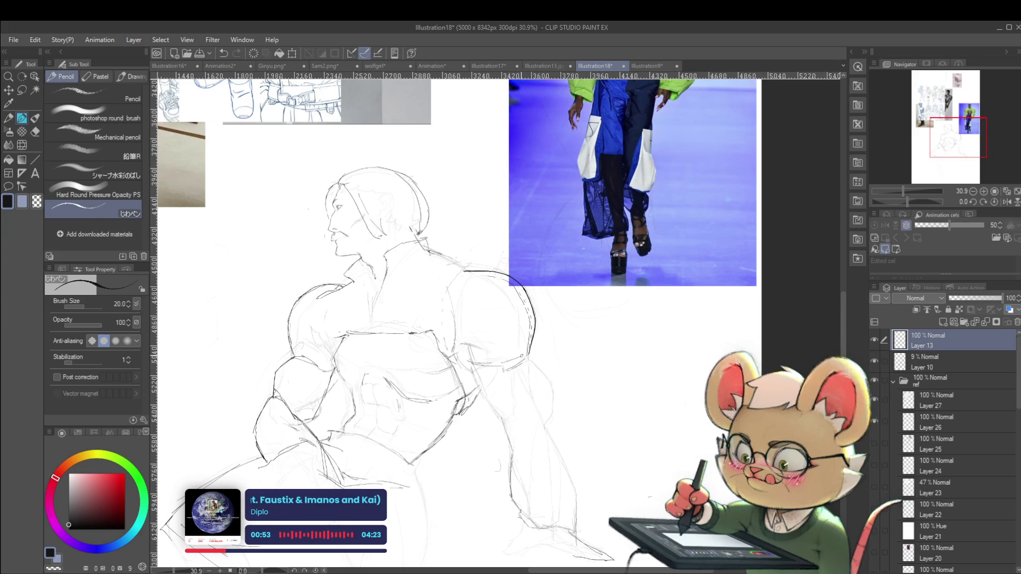
scroll(456, 305, down, 5)
scroll(457, 298, up, 3)
scroll(477, 311, up, 2)
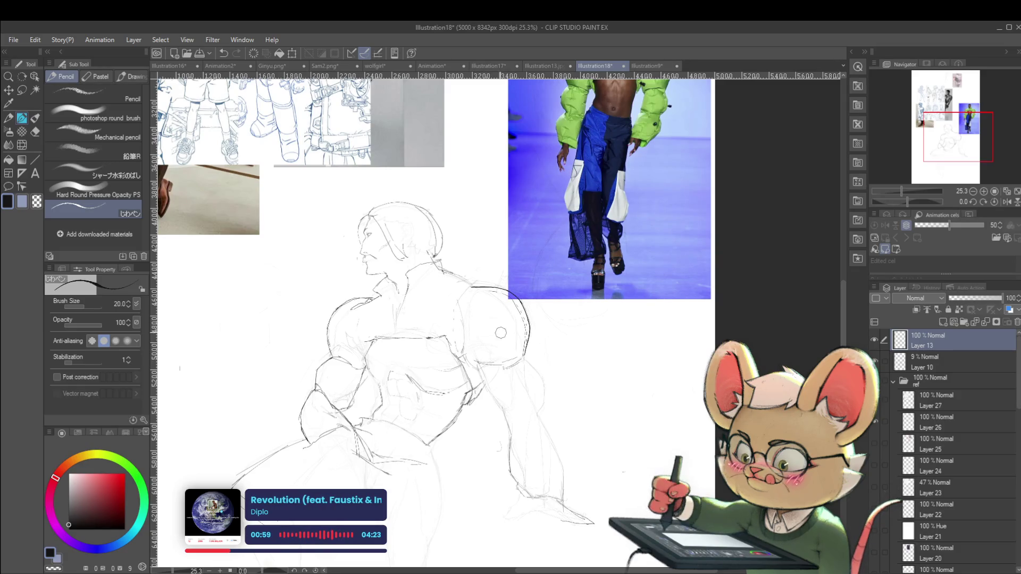
scroll(501, 344, down, 2)
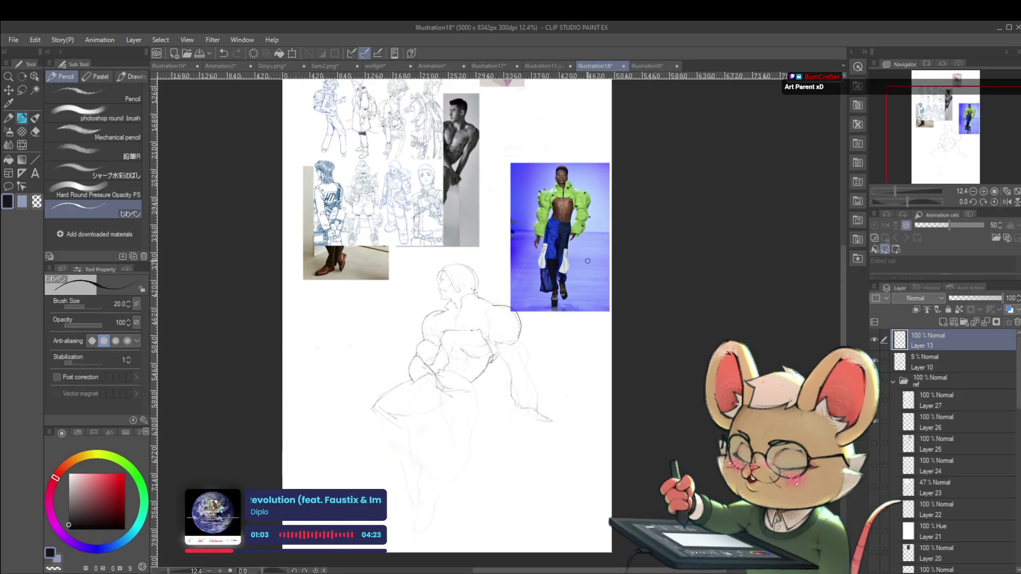
scroll(505, 335, up, 2)
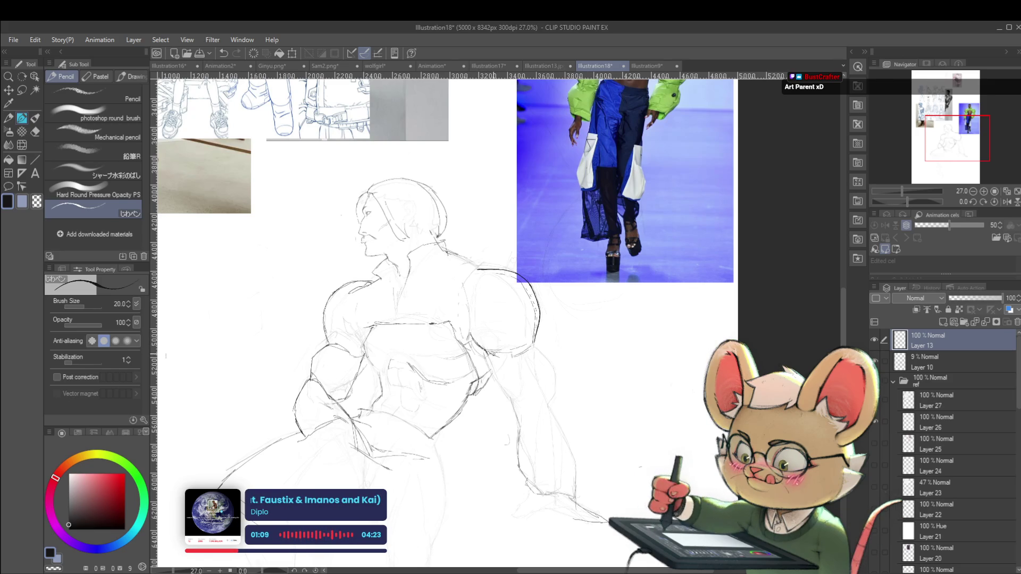
scroll(520, 355, down, 1)
scroll(771, 298, down, 1)
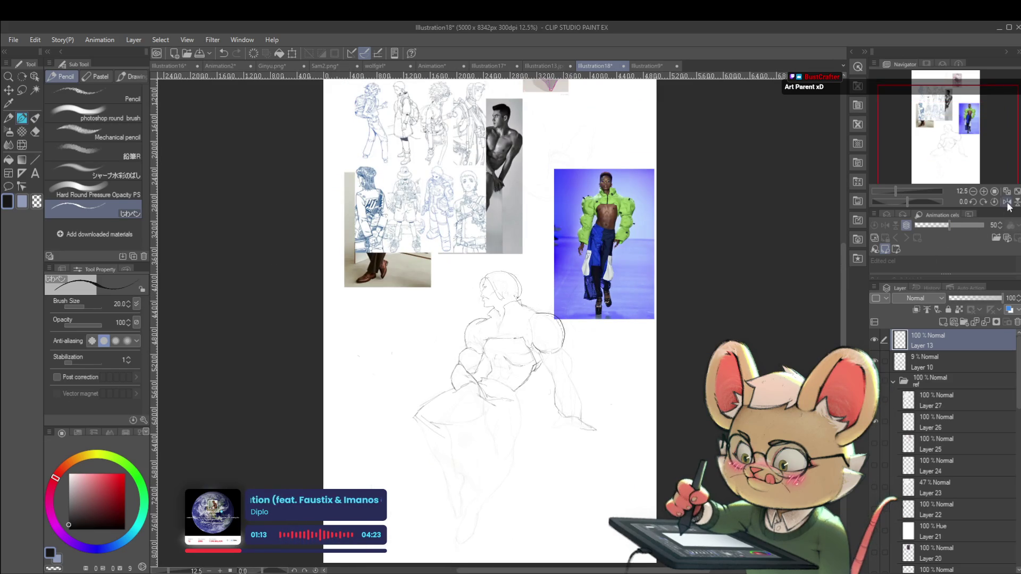
click(1006, 202)
scroll(481, 361, up, 2)
drag(481, 361, 494, 368)
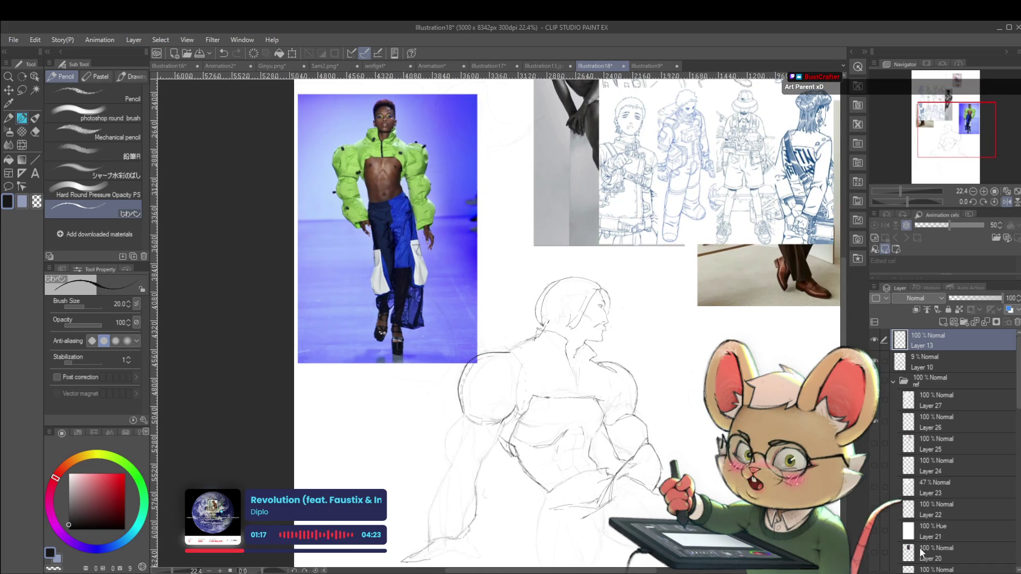
- Transform the runway photo on Layer 14 higher on the page, then reselect sketch Layer 13
scroll(957, 462, down, 5)
click(949, 487)
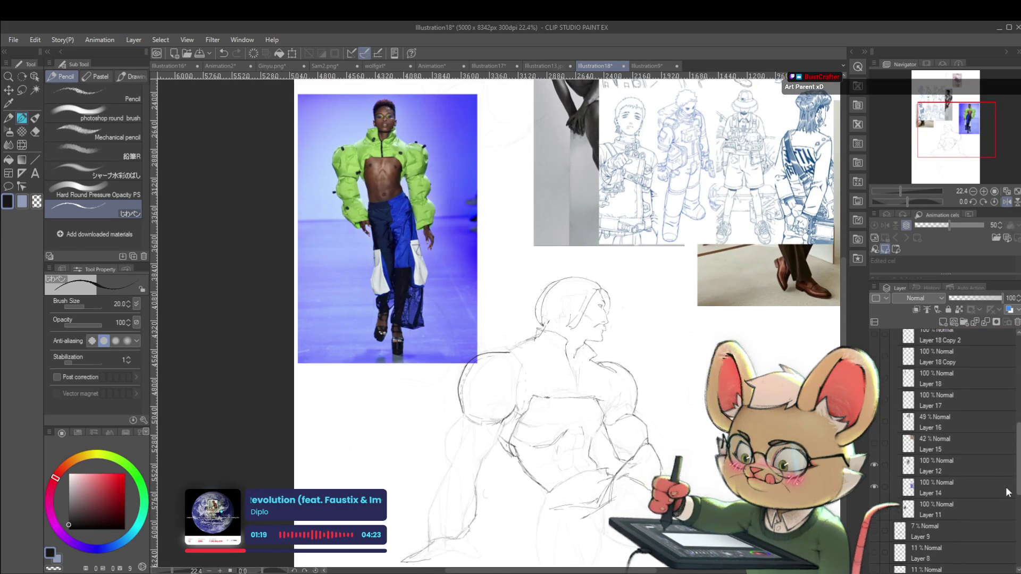
key(ctrl+t)
drag(439, 225, 435, 189)
key(Return)
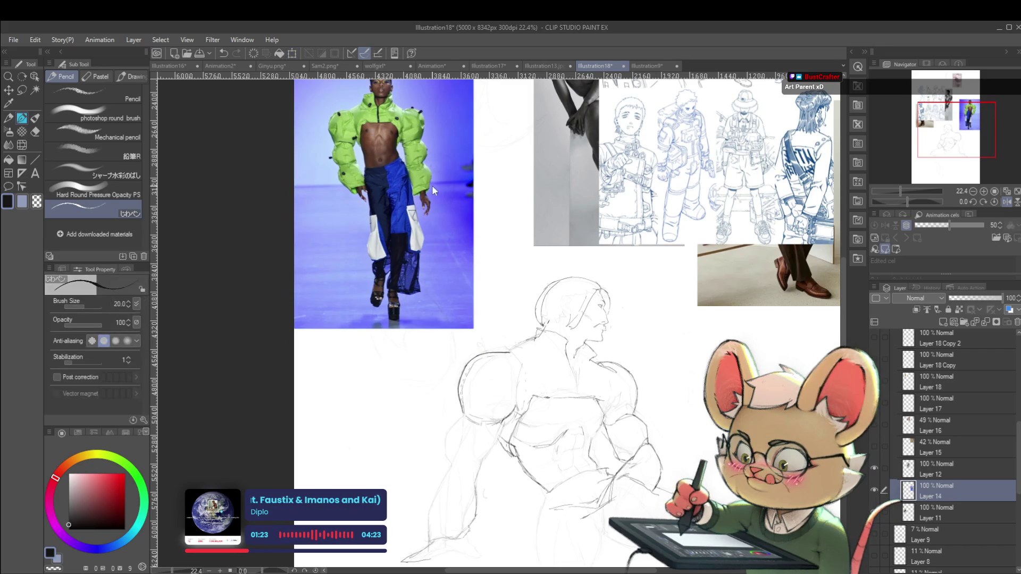
scroll(947, 426, up, 10)
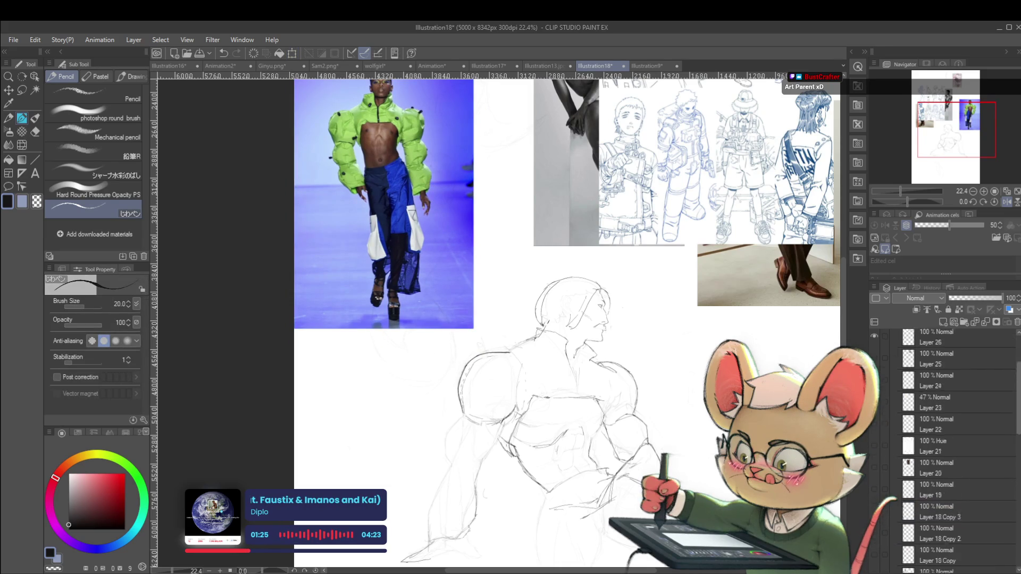
click(927, 339)
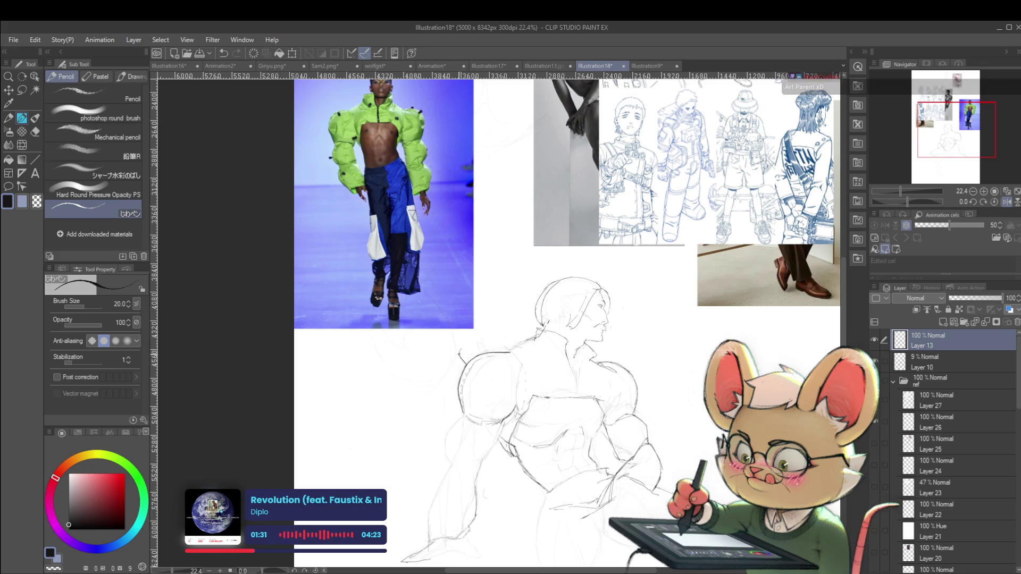
key(ctrl+0)
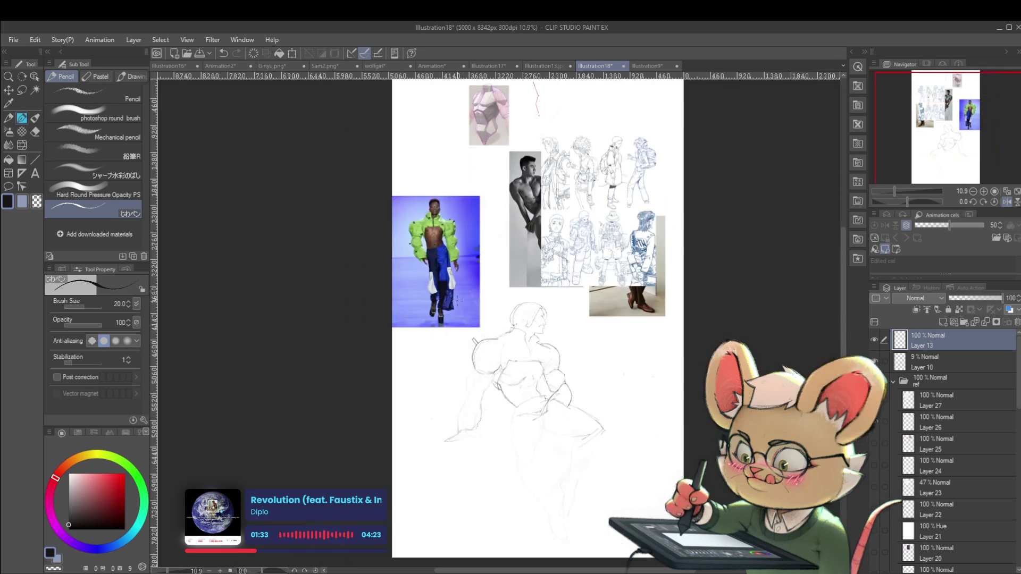
- Mirror the canvas horizontally to check the drawing, then flip it back
click(1005, 203)
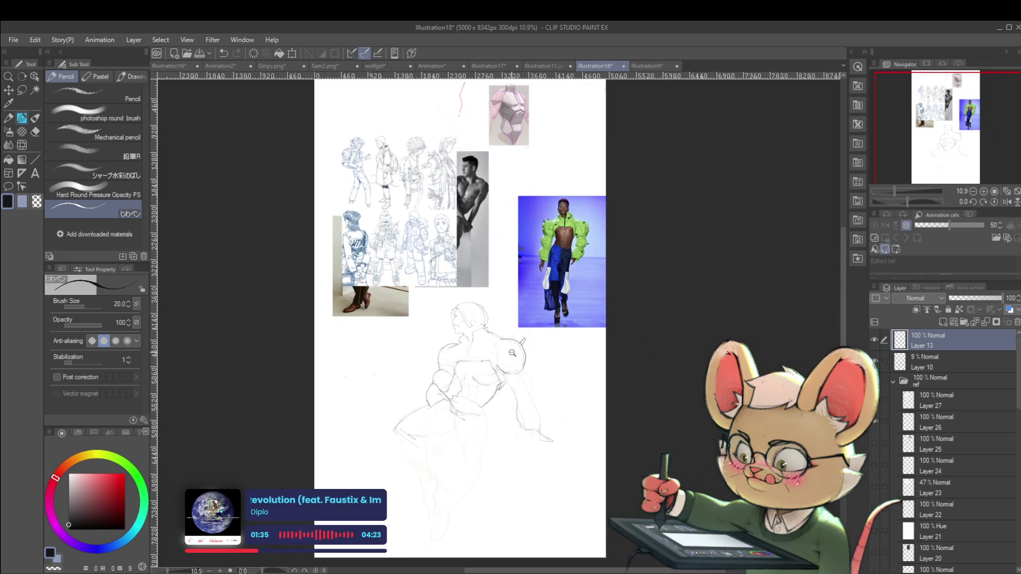
scroll(512, 352, up, 5)
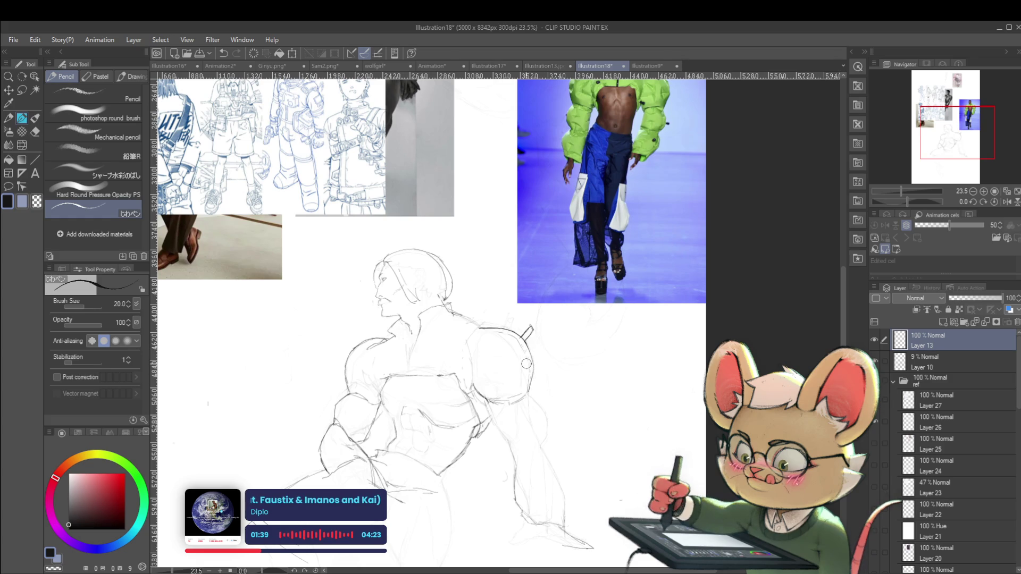
scroll(629, 311, down, 2)
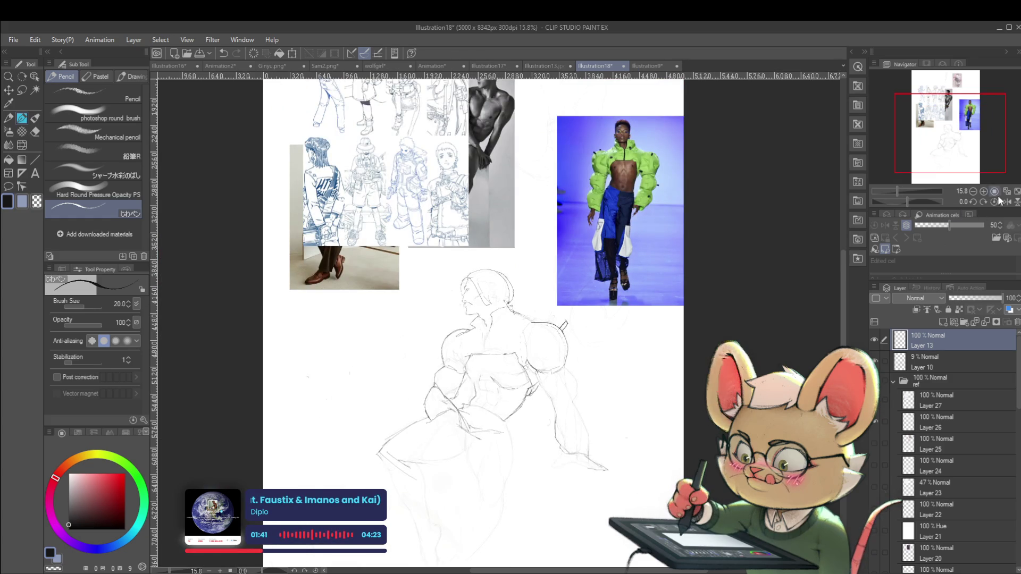
click(1004, 202)
- Add a short pencil stroke near the figure's lower leg
scroll(408, 340, up, 2)
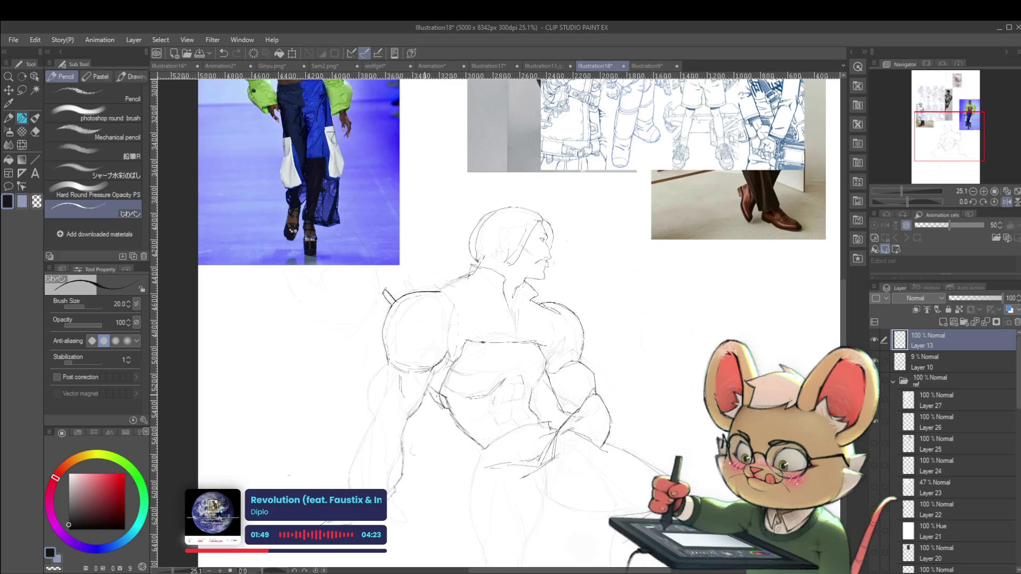
scroll(446, 371, down, 3)
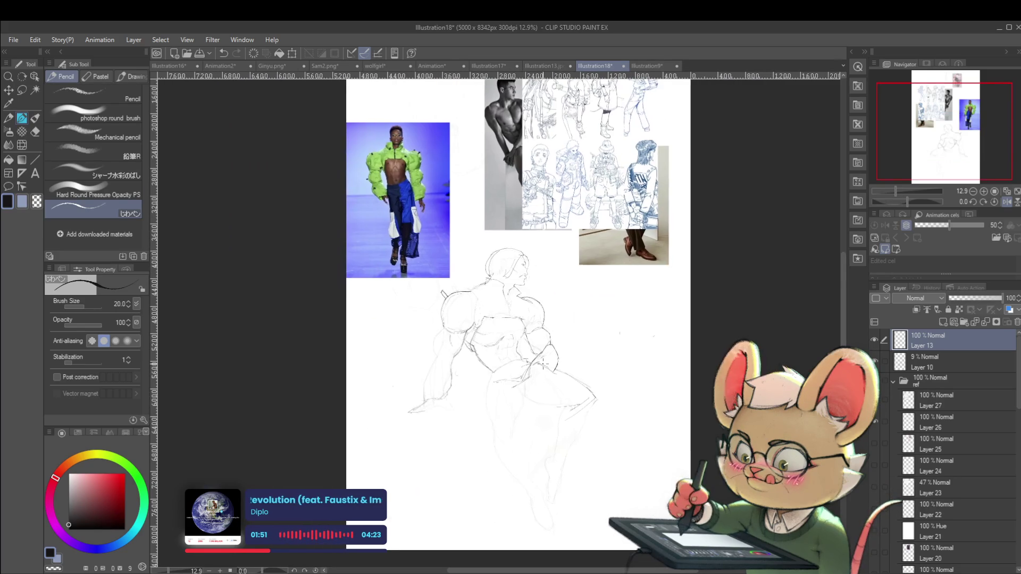
scroll(462, 339, up, 2)
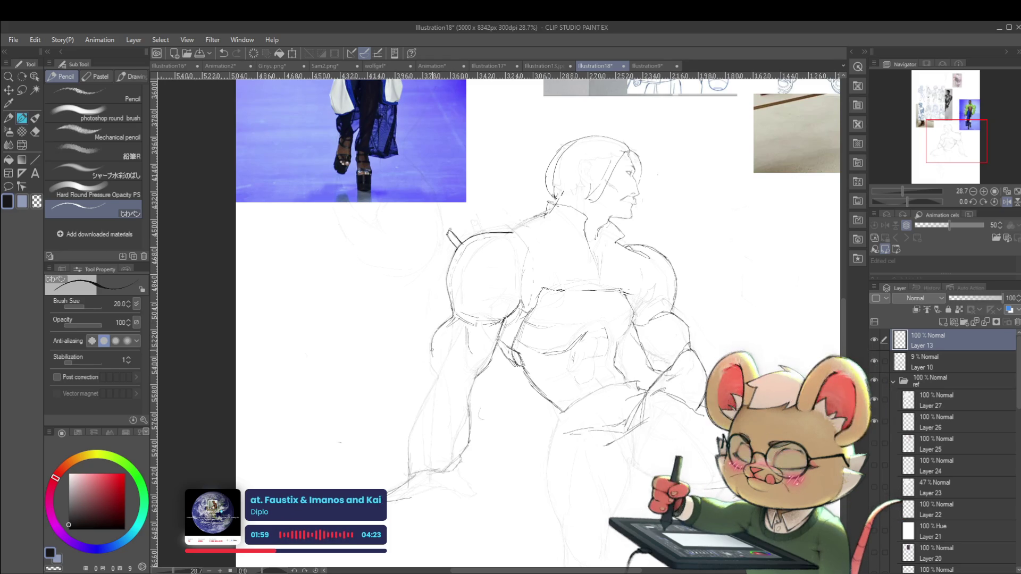
scroll(470, 351, down, 3)
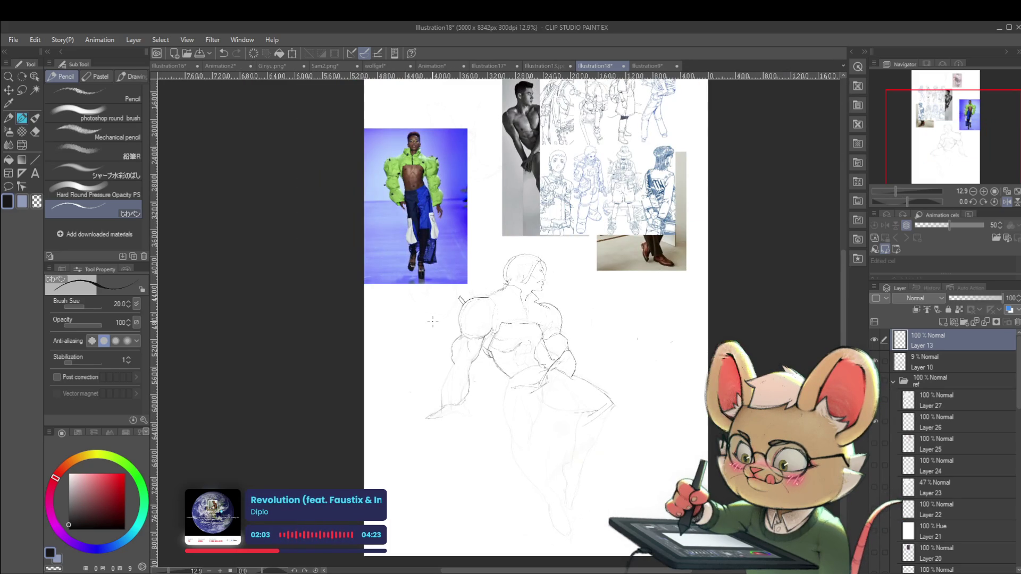
scroll(471, 290, up, 3)
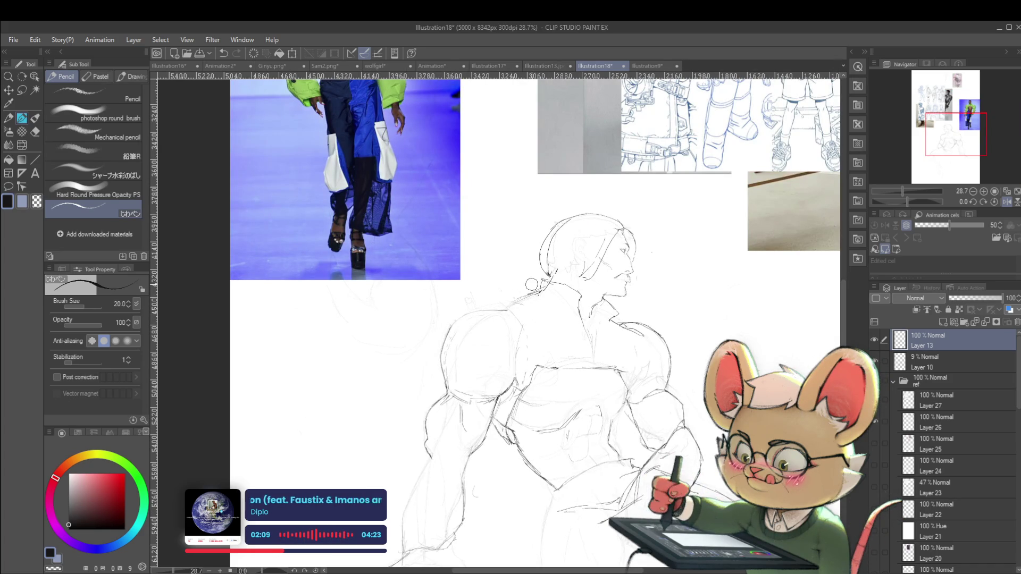
scroll(482, 473, up, 2)
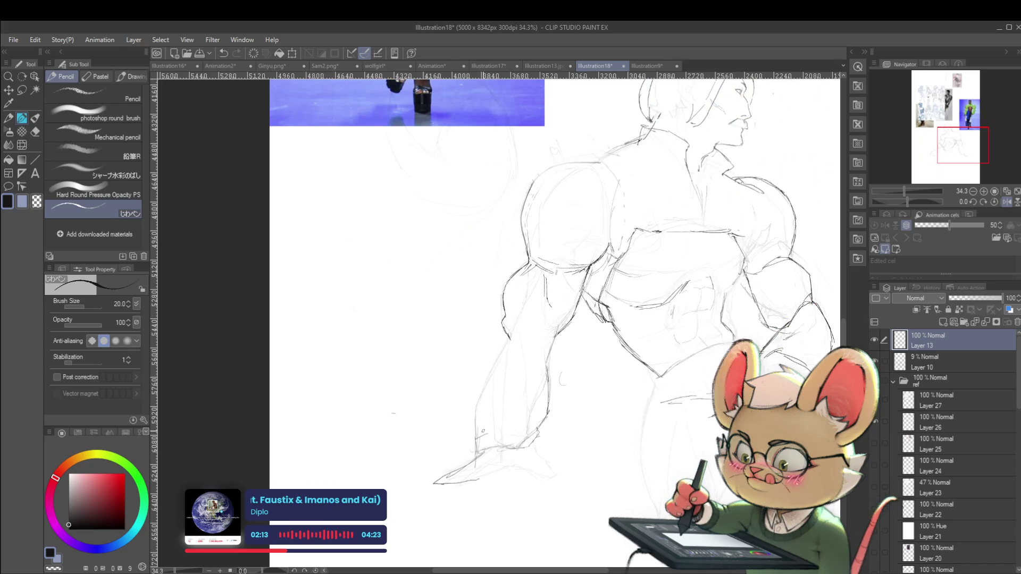
drag(489, 435, 514, 434)
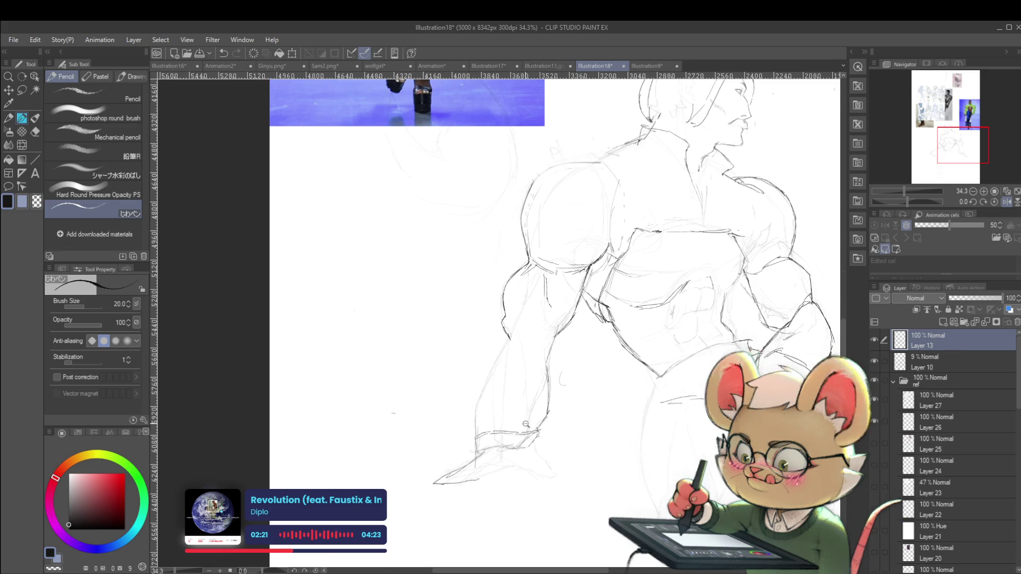
scroll(534, 396, down, 5)
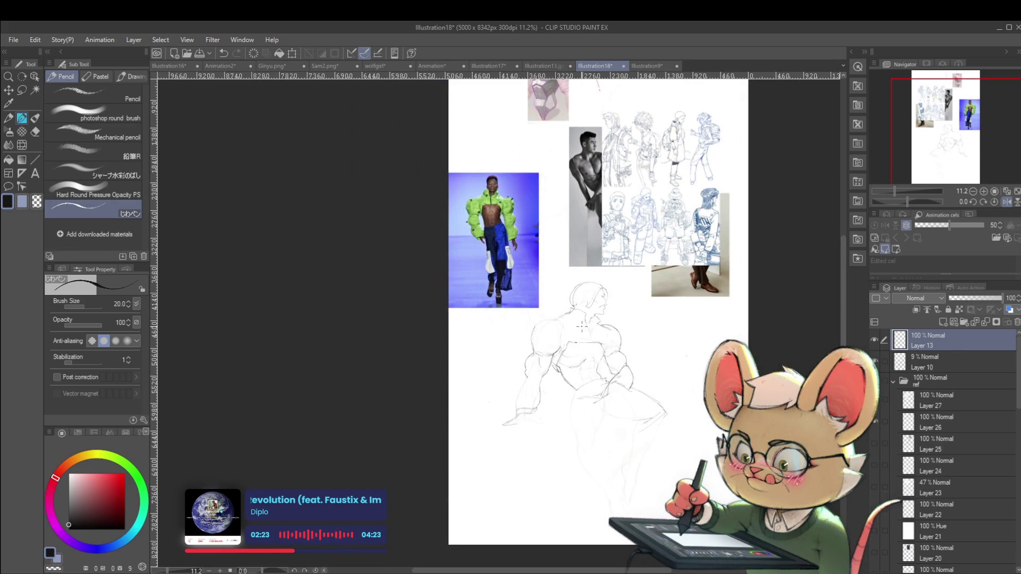
- Mirror the canvas view to check the sketch's proportions, then flip it back
scroll(534, 387, up, 2)
scroll(533, 386, up, 1)
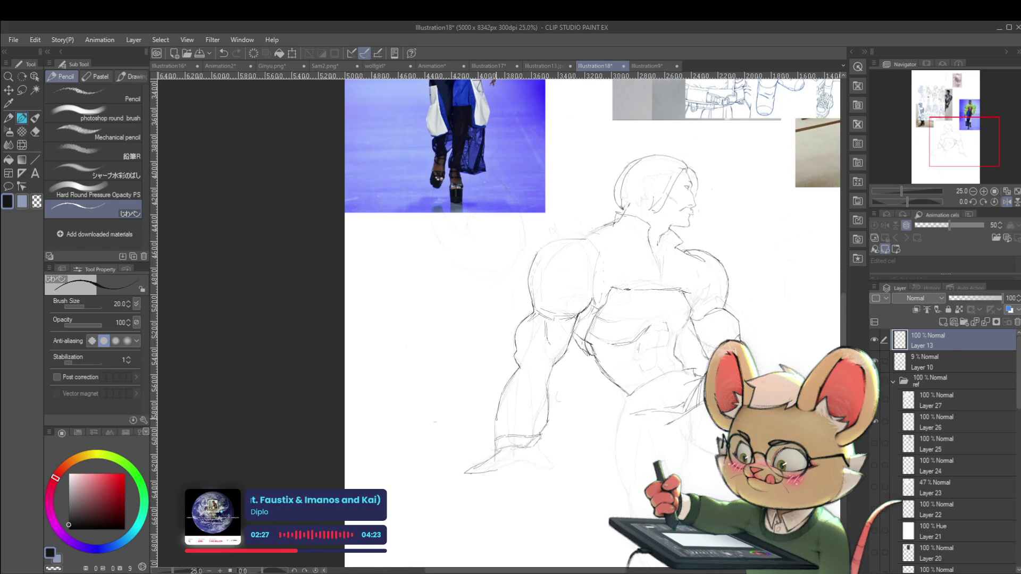
scroll(571, 368, down, 1)
scroll(572, 369, down, 1)
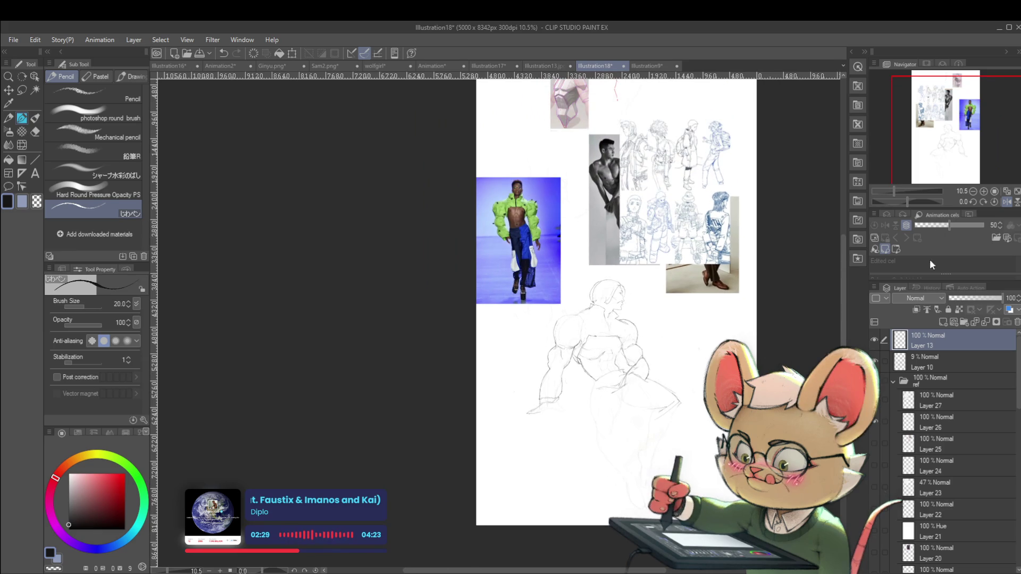
click(1006, 202)
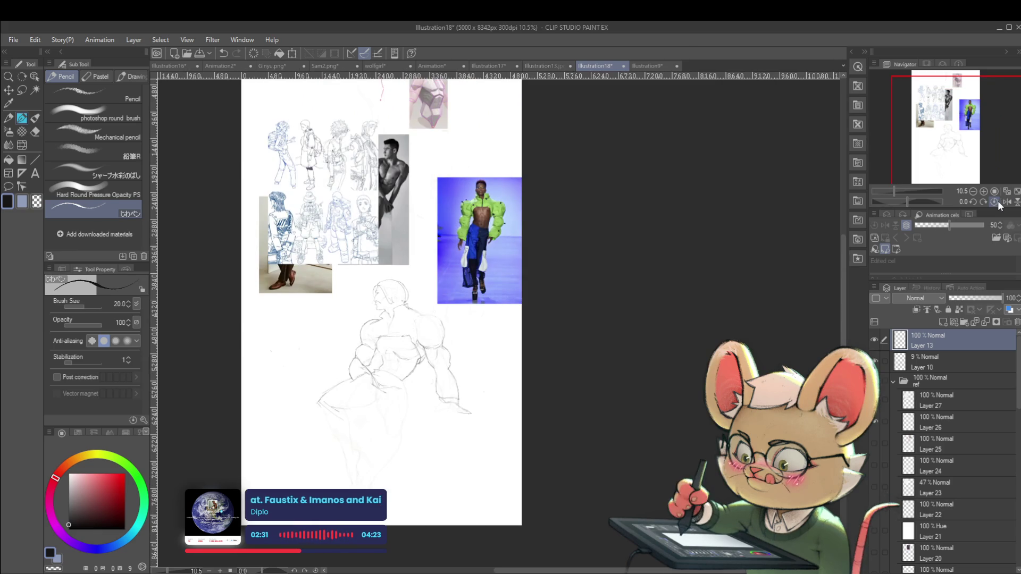
scroll(440, 339, up, 1)
scroll(440, 338, up, 2)
drag(440, 338, 438, 384)
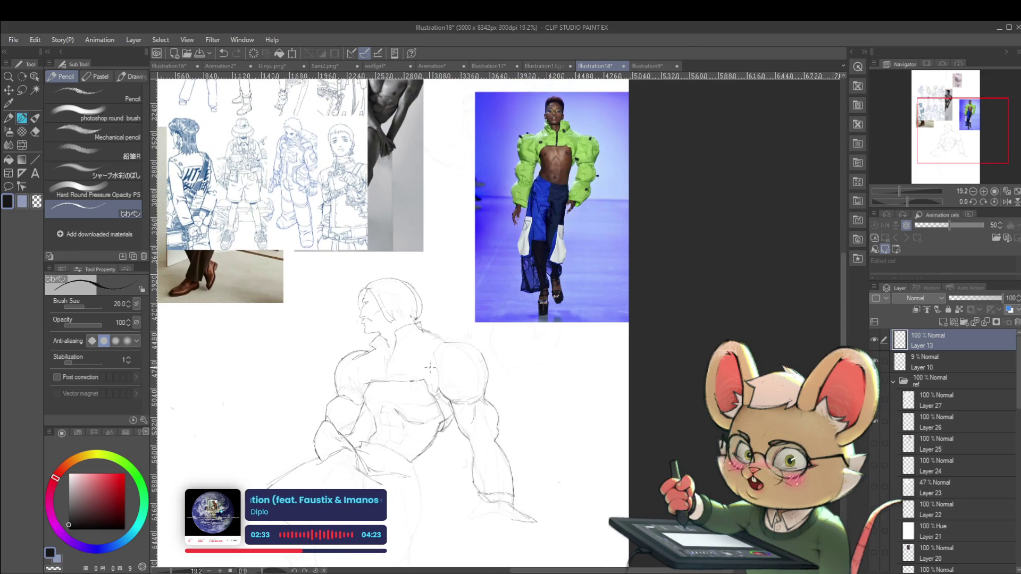
scroll(486, 339, up, 2)
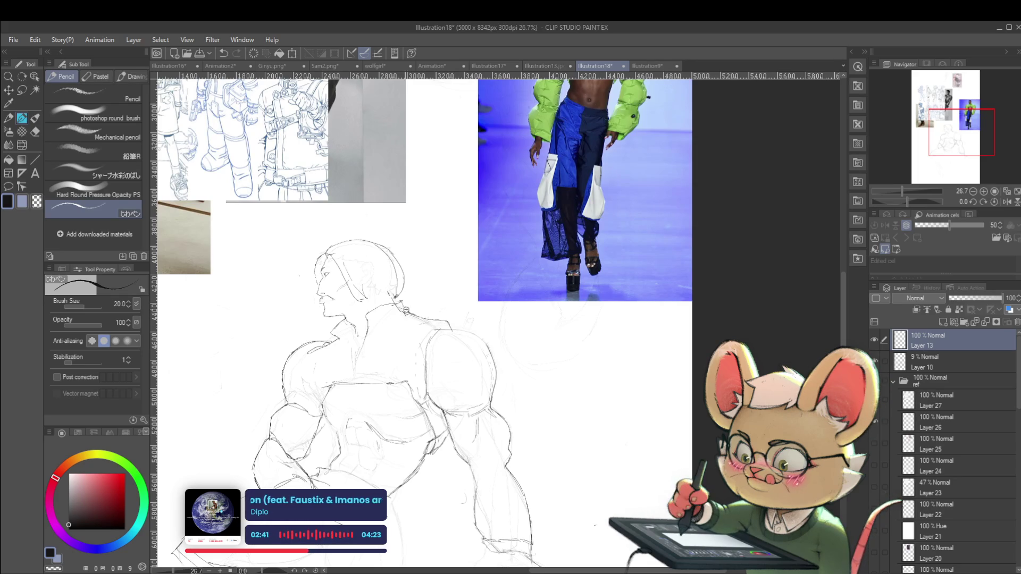
scroll(499, 319, down, 3)
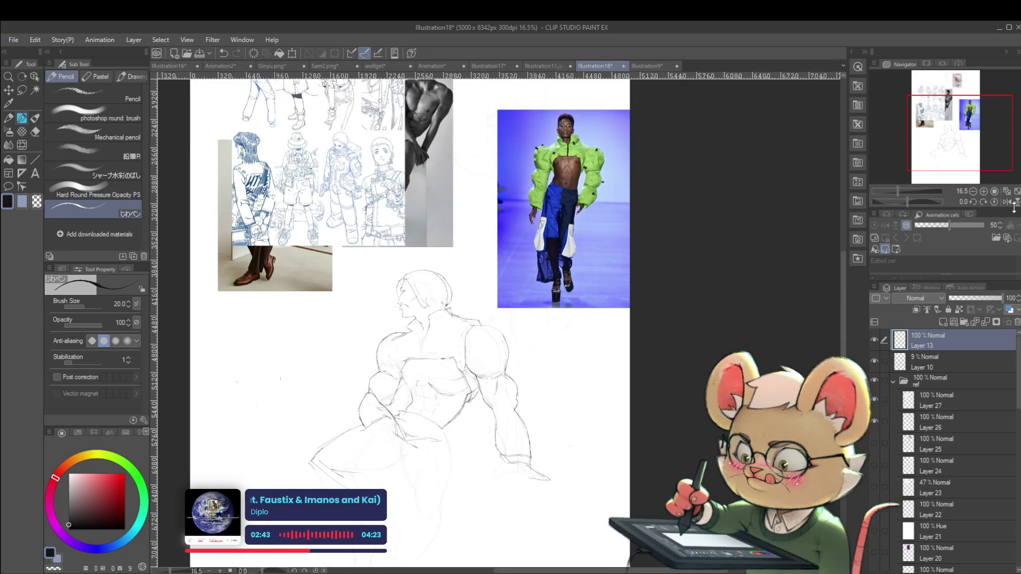
click(1006, 203)
- Undo the dark arc on the back of the head, then switch to the Animation2 and Animation documents
drag(628, 390, 633, 395)
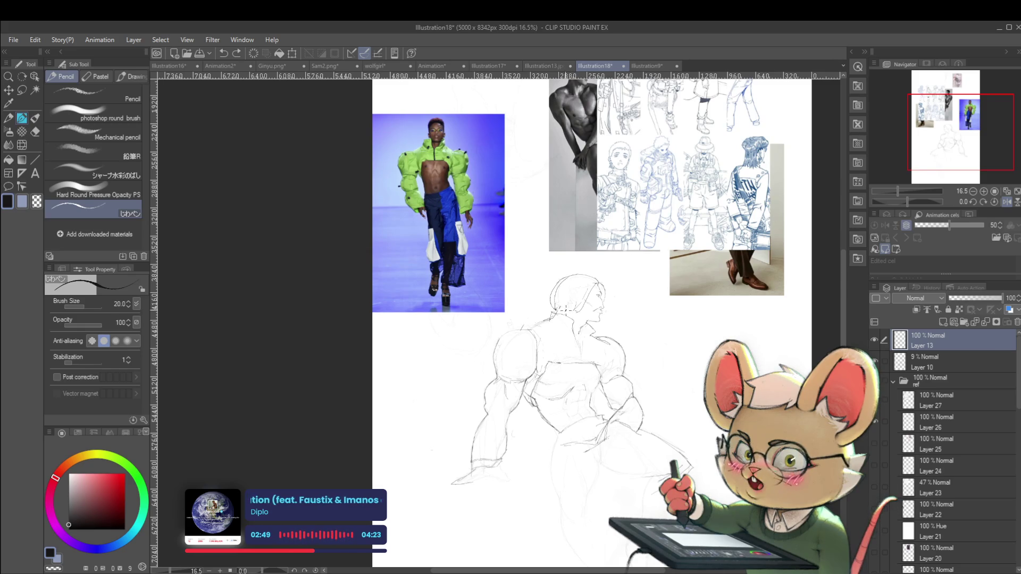
scroll(510, 330, up, 3)
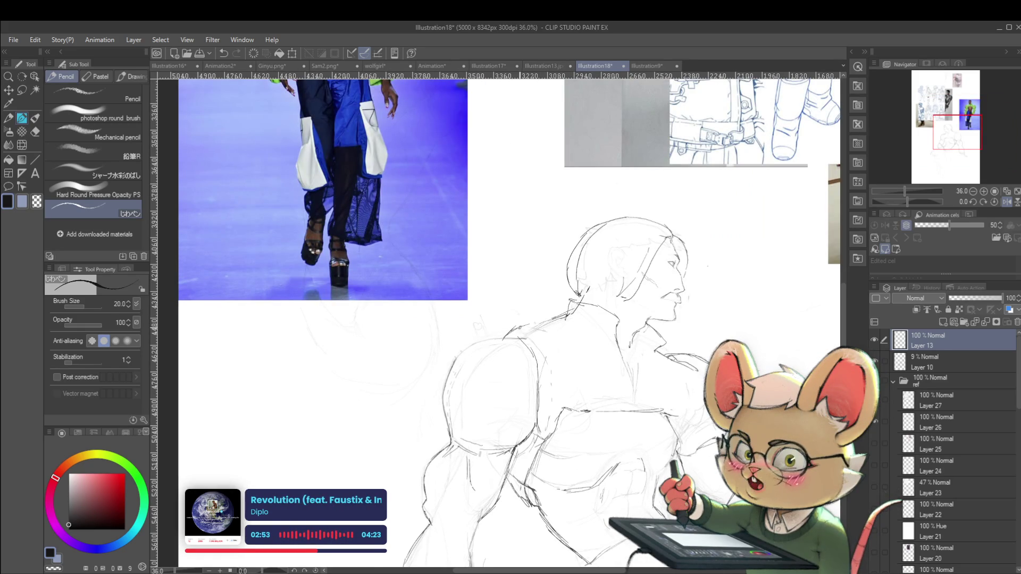
scroll(548, 304, down, 4)
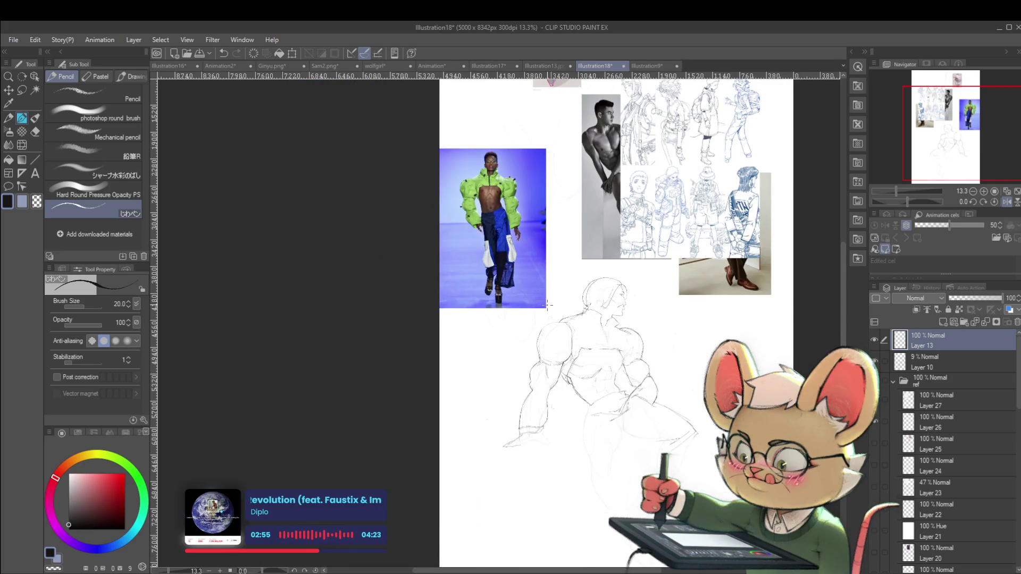
scroll(611, 306, up, 2)
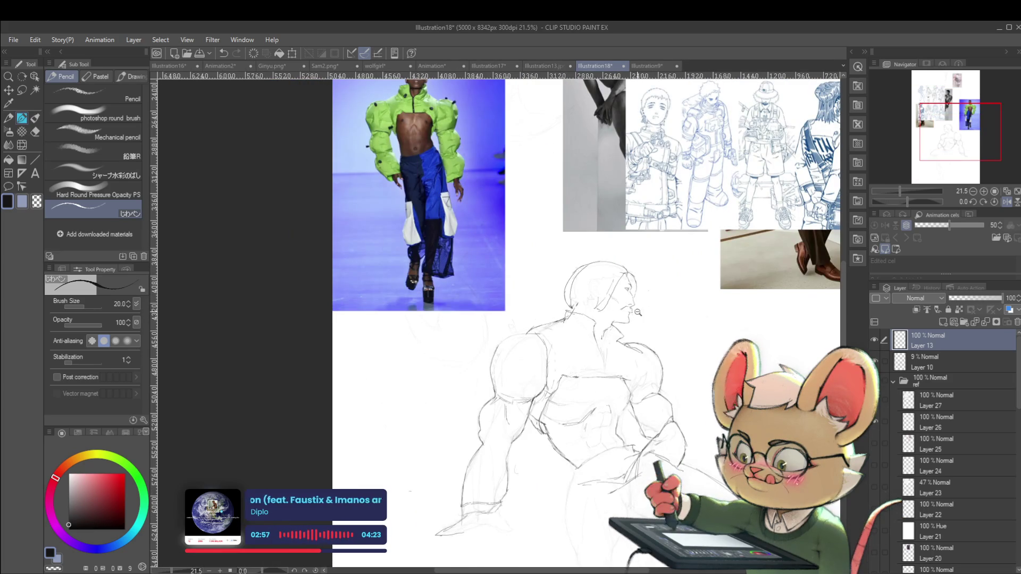
scroll(628, 303, up, 2)
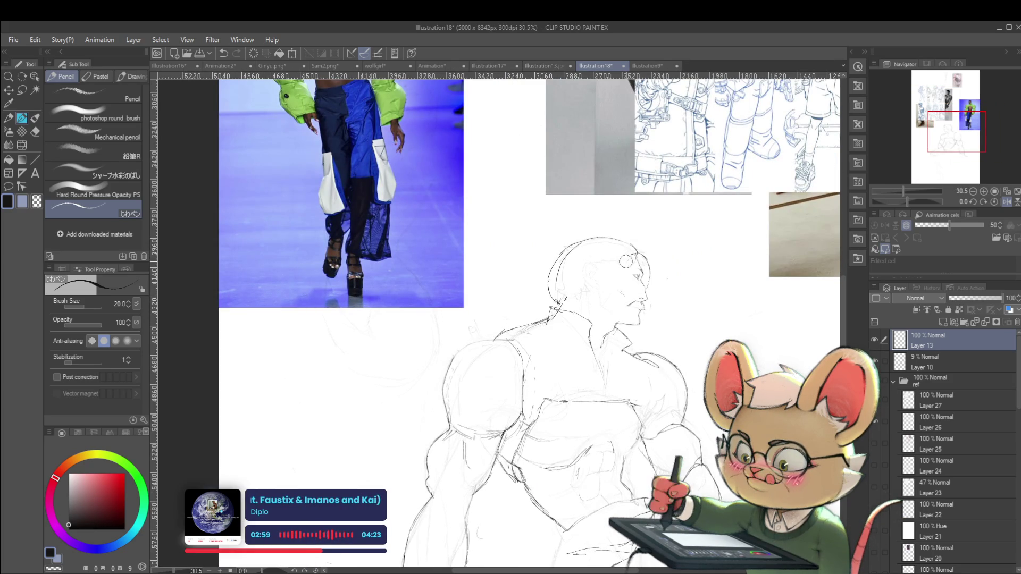
key(ctrl+z)
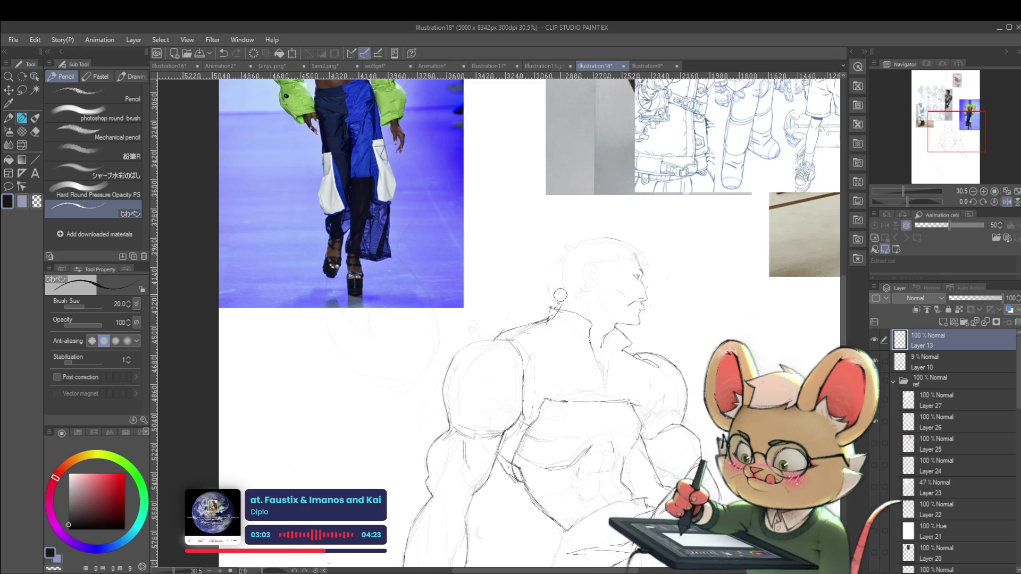
scroll(566, 298, down, 3)
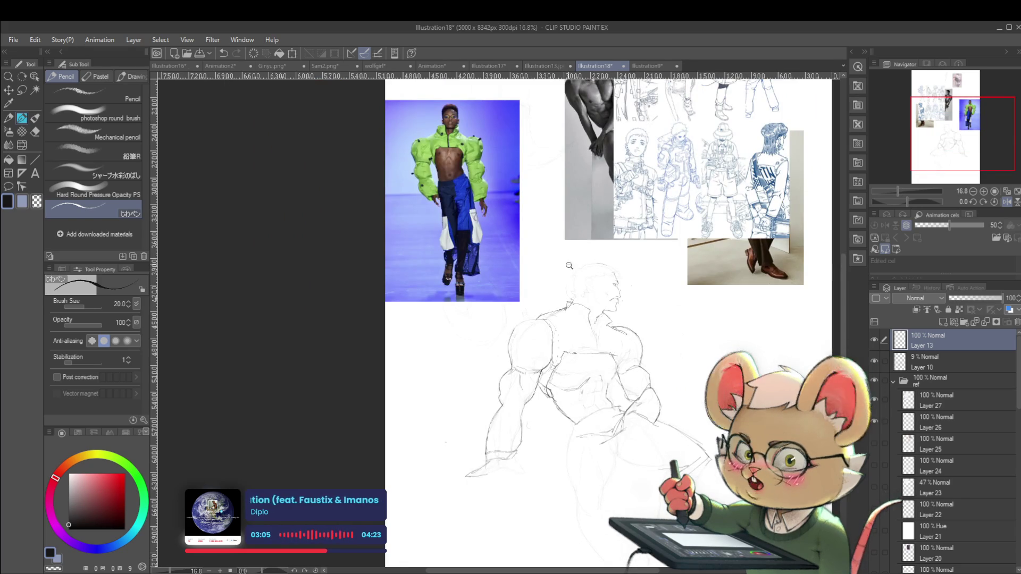
scroll(569, 266, up, 3)
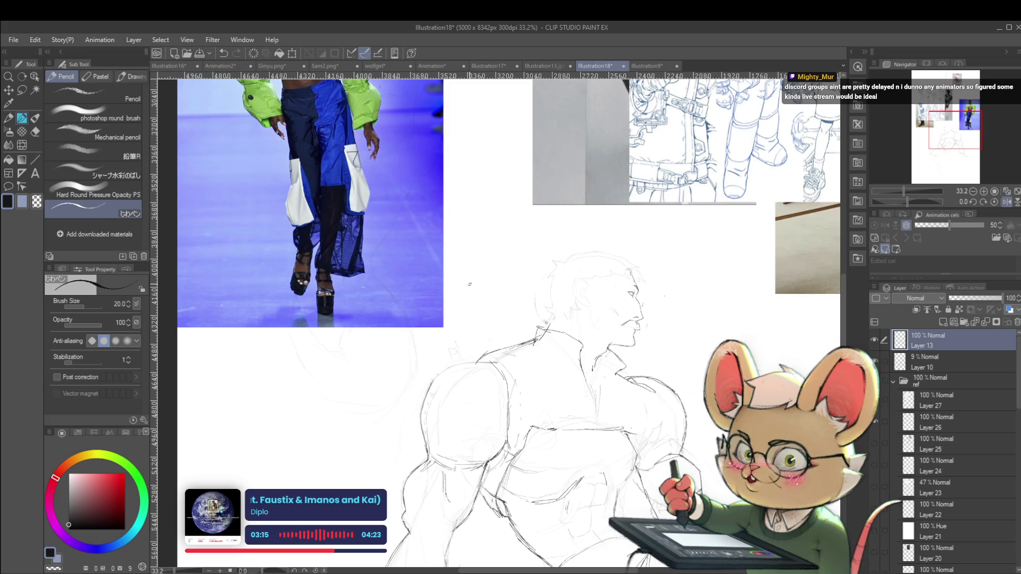
click(248, 68)
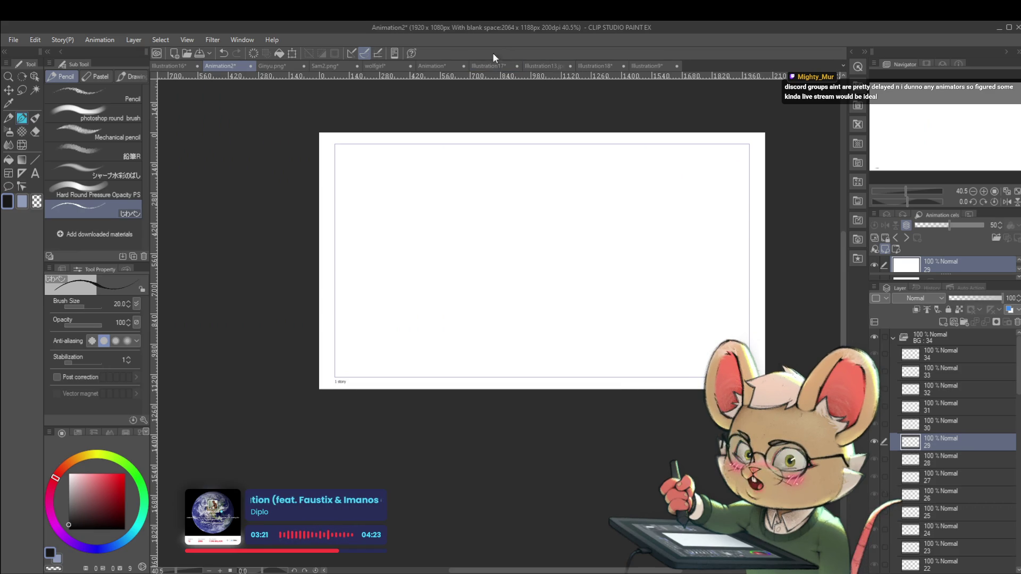
click(447, 66)
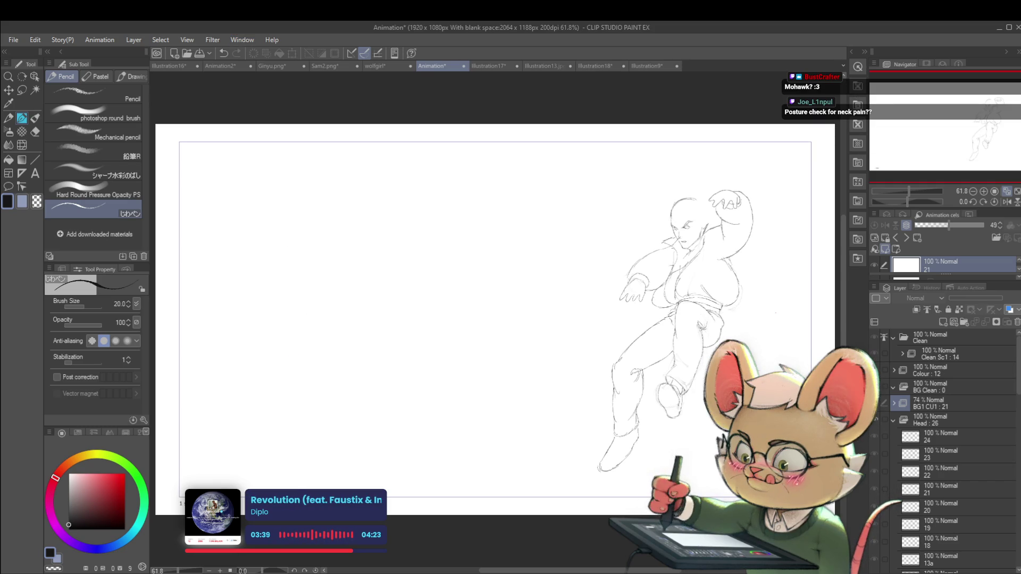
- Zoom out on the leaping-figure Animation document and open its timeline panel
scroll(594, 384, down, 1)
scroll(595, 412, down, 1)
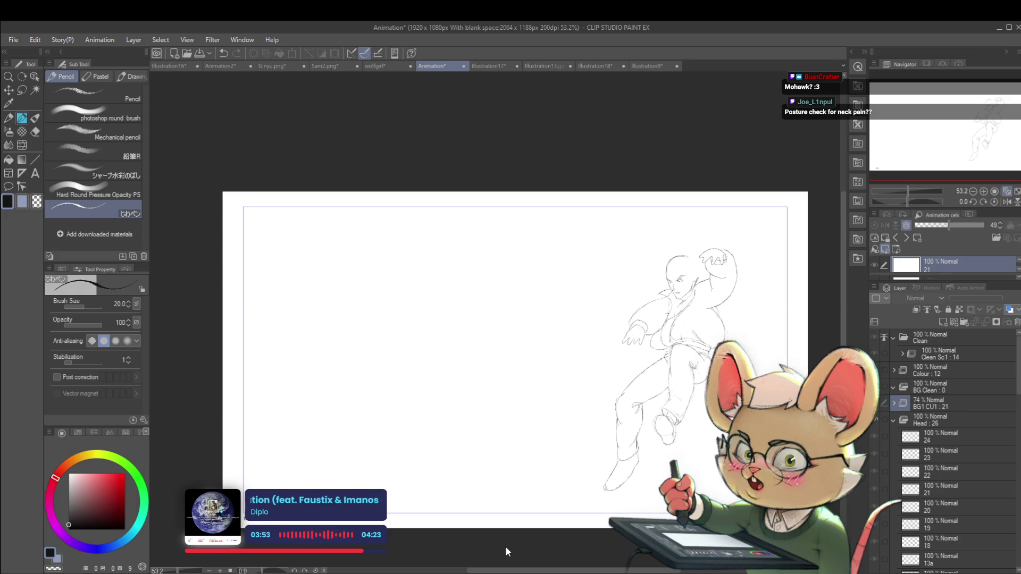
click(497, 572)
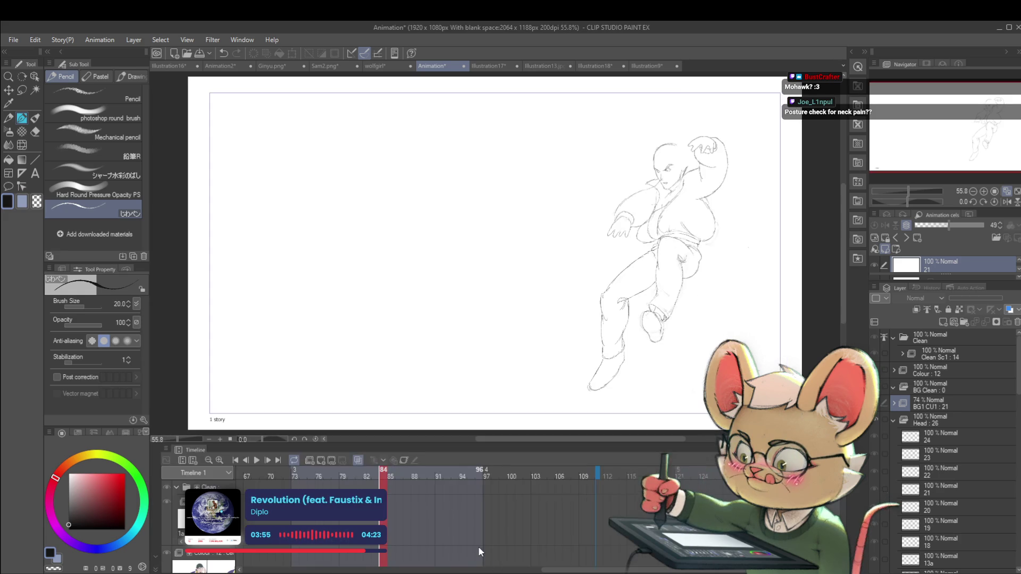
- Play the animation, stop it at frame 55, and switch to the Illustration9 reference page
drag(467, 557, 316, 550)
key(space)
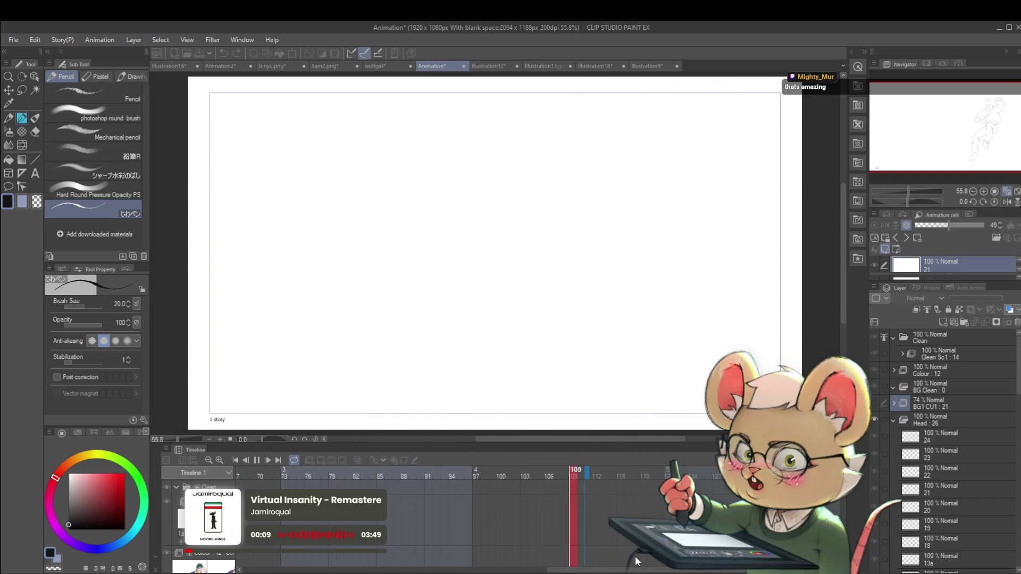
click(257, 461)
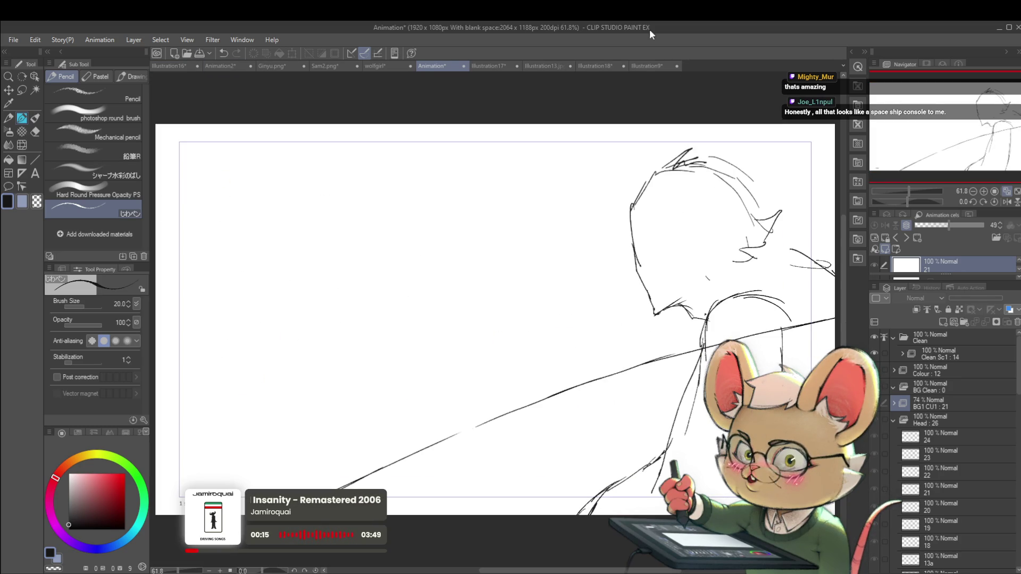
click(657, 68)
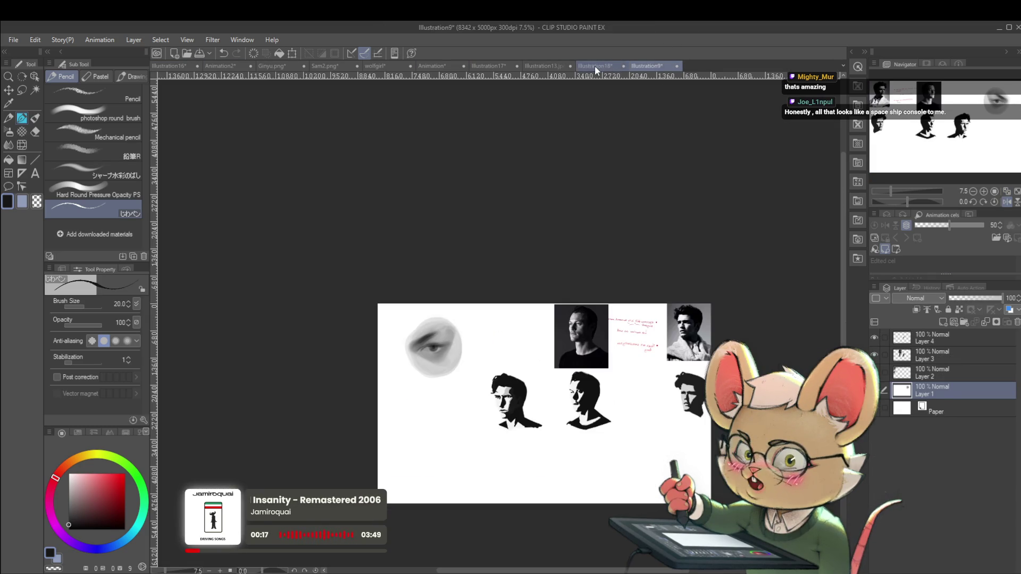
- Back on Illustration18, add pencil strokes along the top of the hair
click(594, 66)
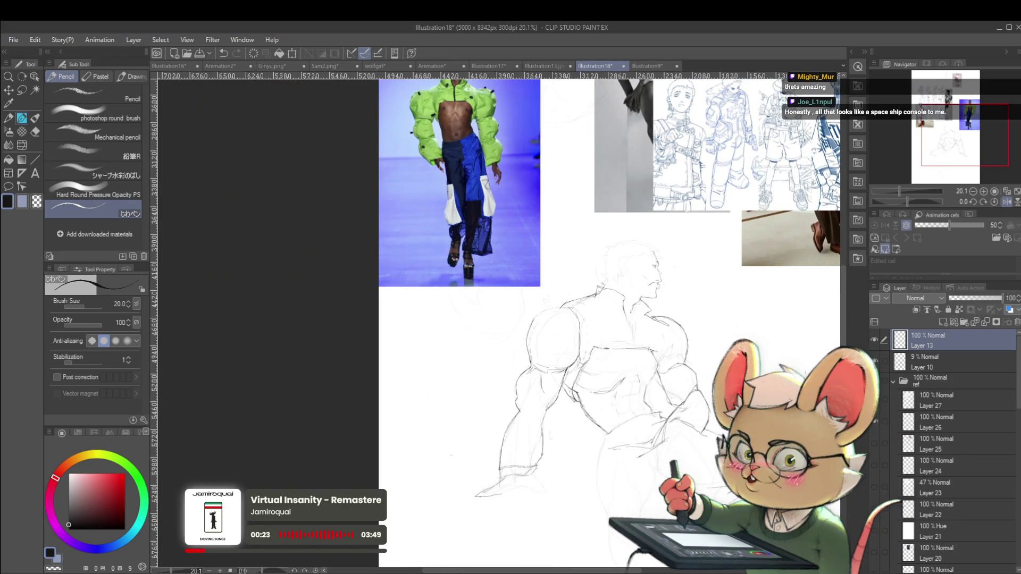
click(1008, 203)
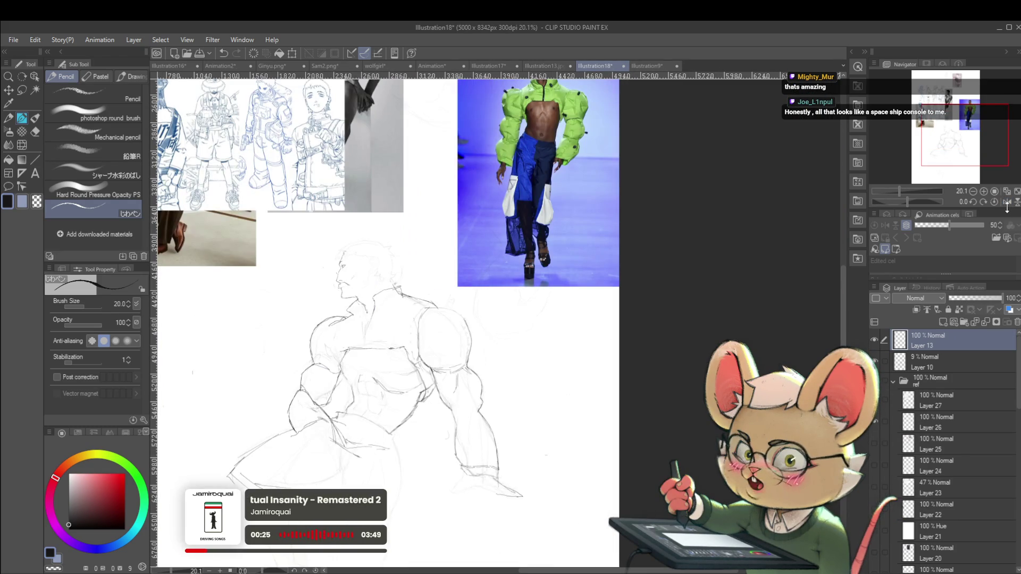
click(1007, 202)
scroll(1008, 202, up, 3)
mouse_move(665, 247)
mouse_down()
mouse_move(689, 260)
mouse_move(683, 267)
mouse_up()
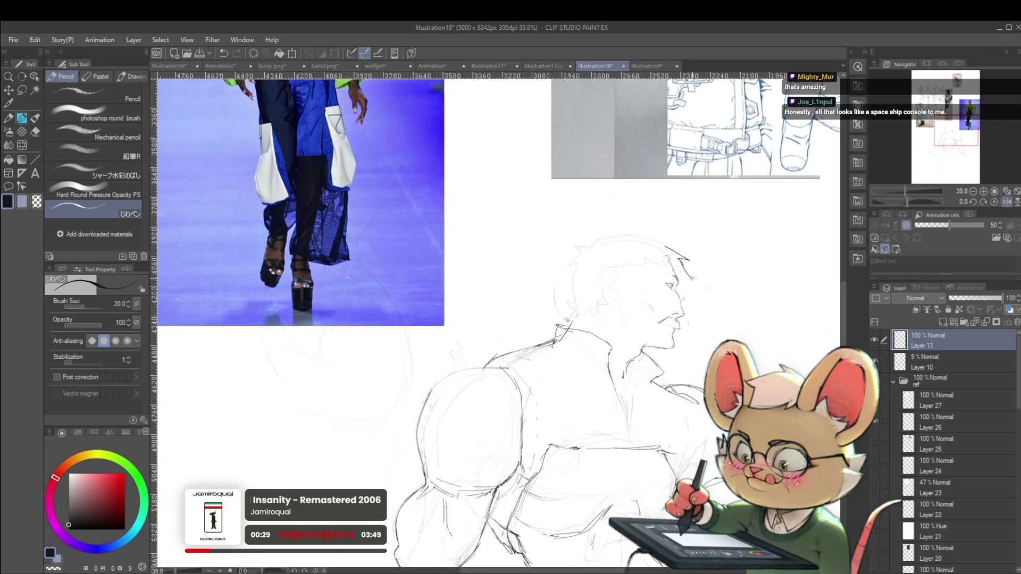
- With the canvas flipped horizontally, add strokes at the top of the head and spiky hair
scroll(1008, 203, down, 2)
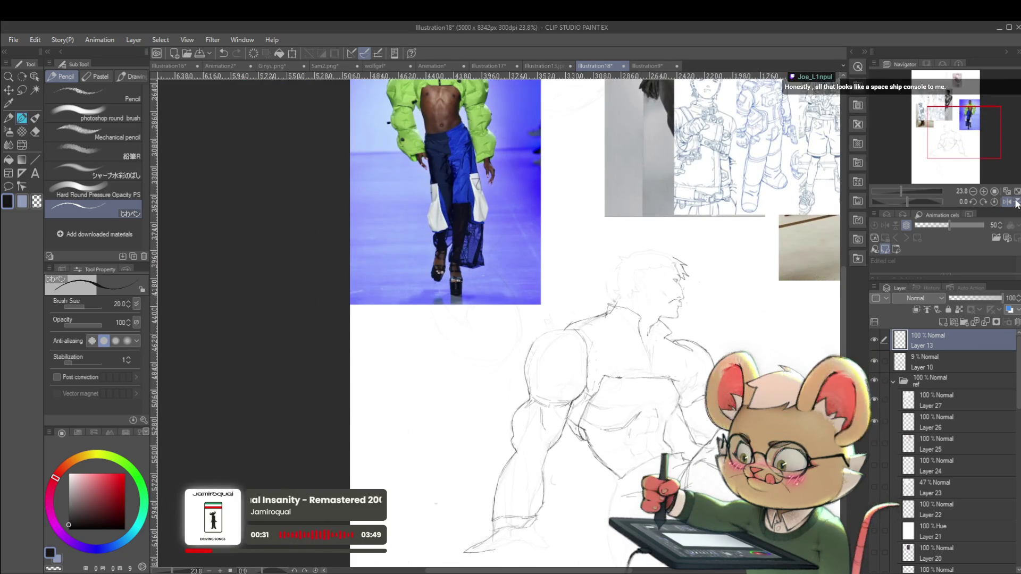
click(1008, 202)
scroll(1005, 203, up, 1)
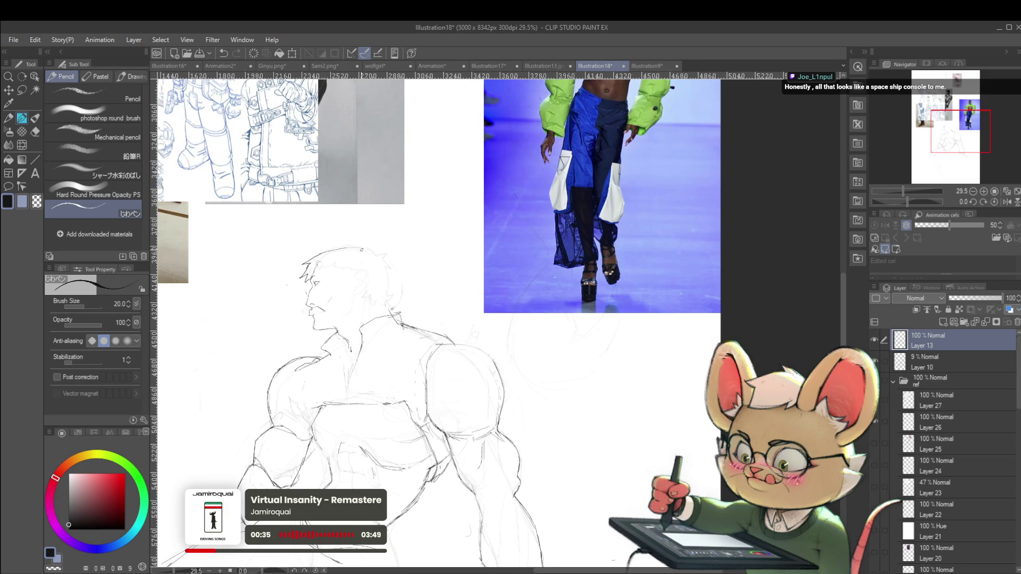
drag(365, 246, 381, 257)
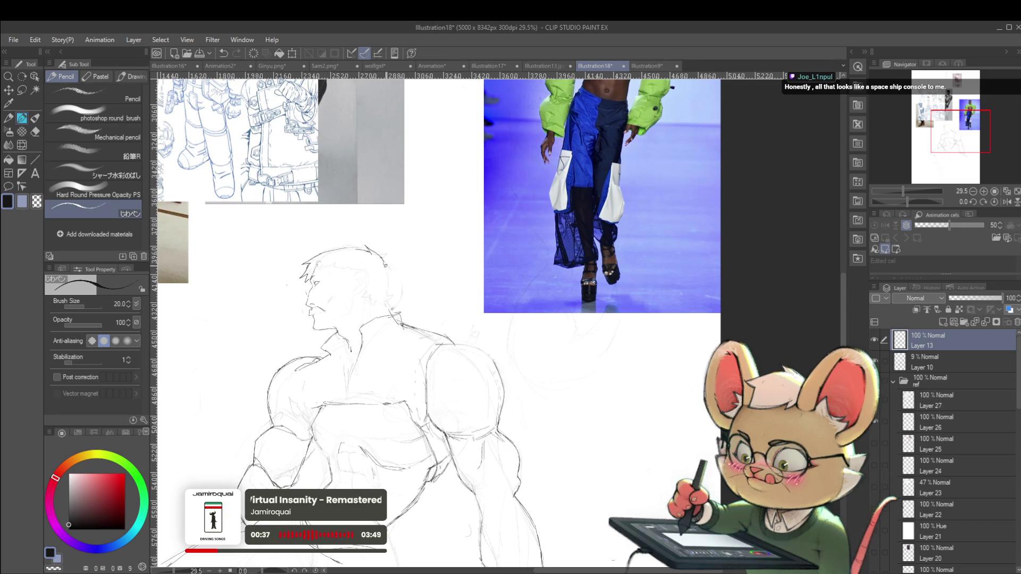
scroll(392, 264, down, 2)
scroll(392, 263, down, 1)
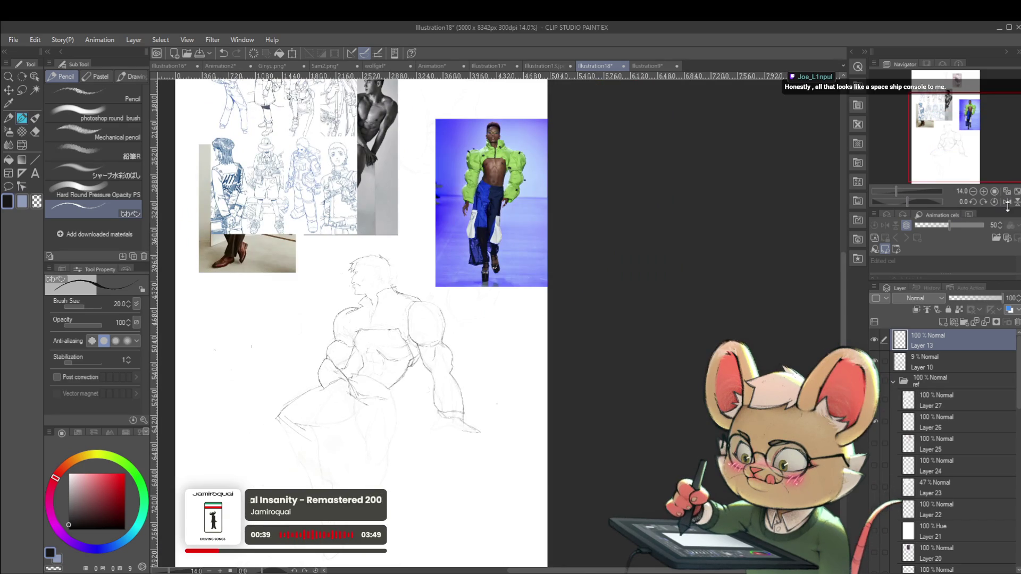
scroll(468, 278, up, 2)
scroll(469, 279, up, 3)
drag(458, 296, 524, 296)
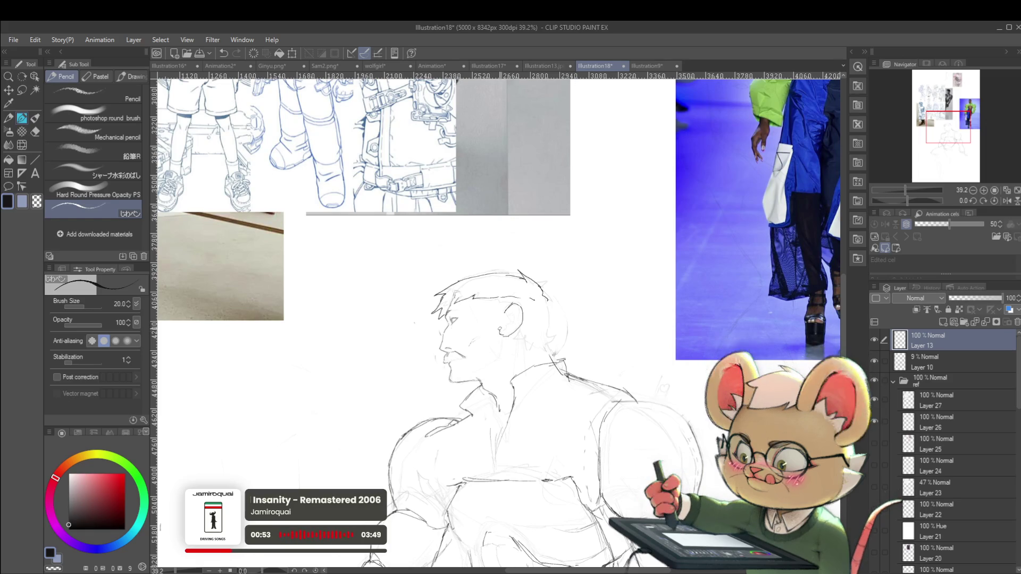
- Zoom out, flip the canvas horizontally in the Navigator, then zoom back in on the head
key(ctrl+minus)
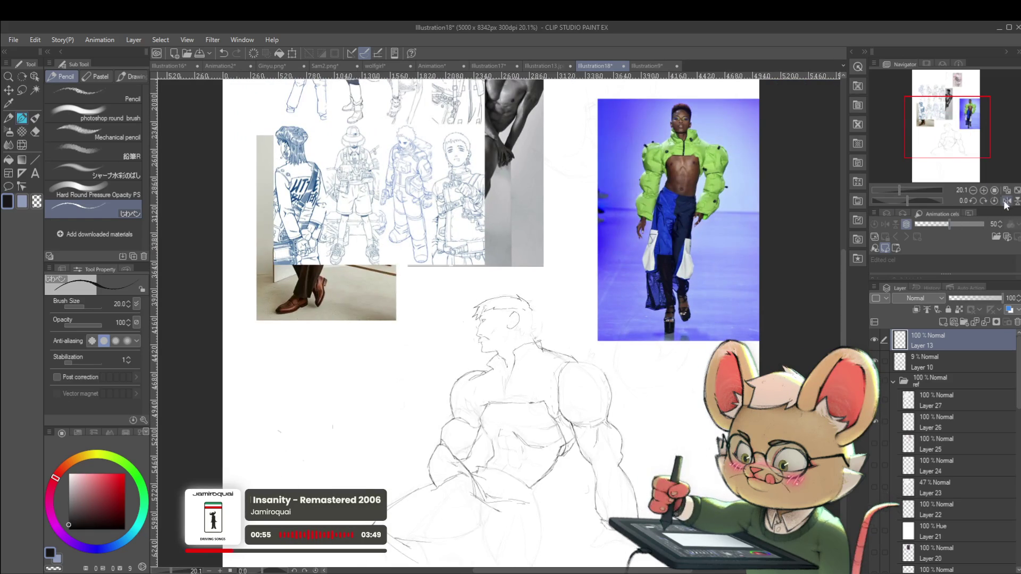
click(1005, 202)
scroll(514, 335, up, 2)
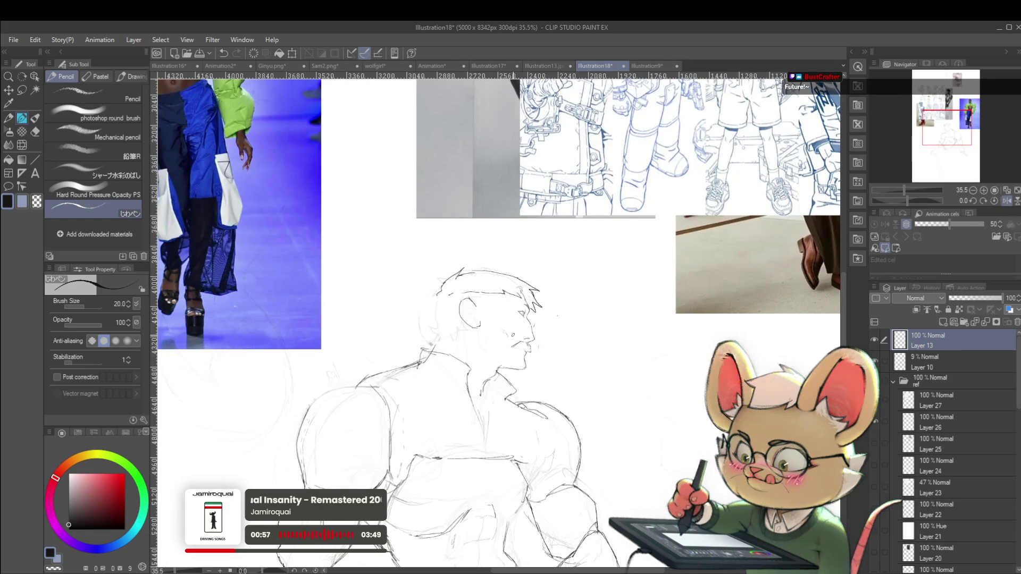
drag(512, 335, 526, 351)
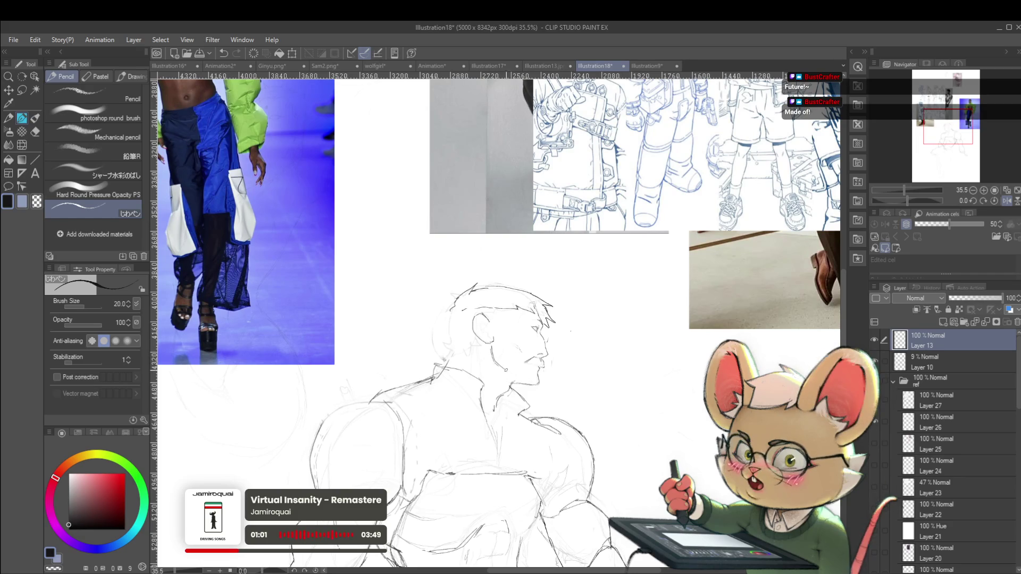
scroll(528, 341, down, 5)
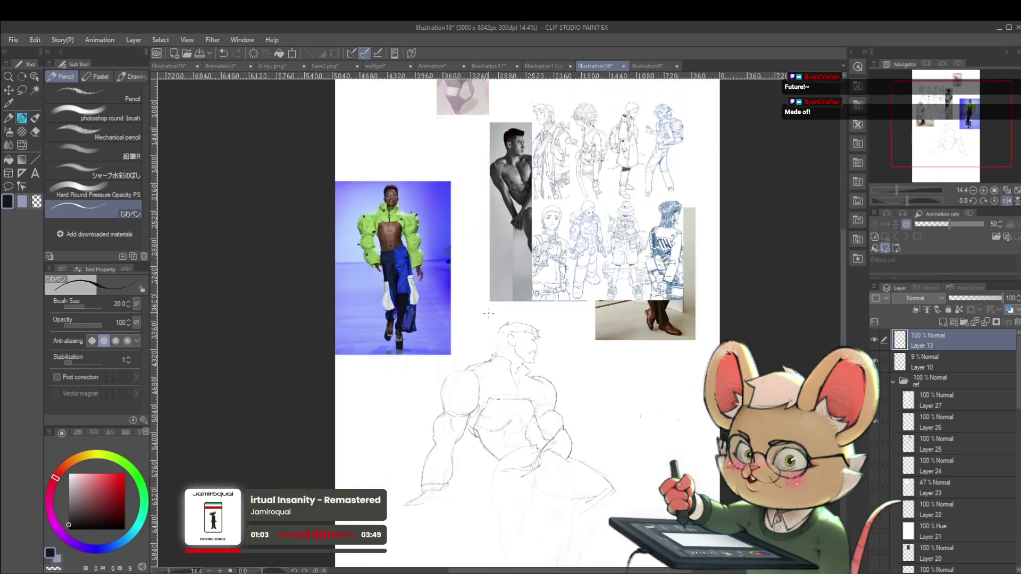
scroll(540, 349, up, 6)
scroll(539, 349, up, 3)
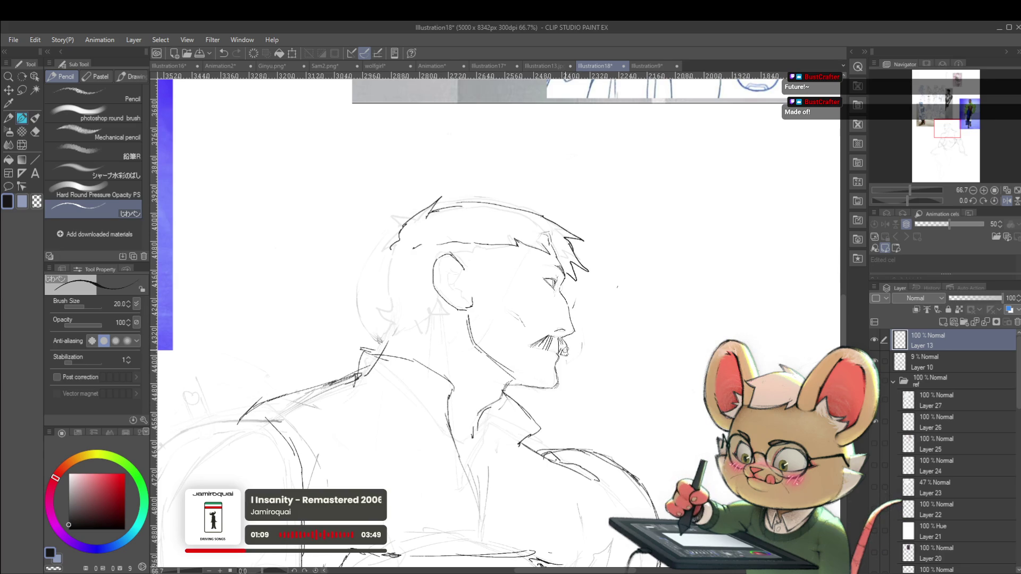
- Flip the canvas horizontally and zoom in and out to check the figure's proportions
scroll(498, 319, down, 5)
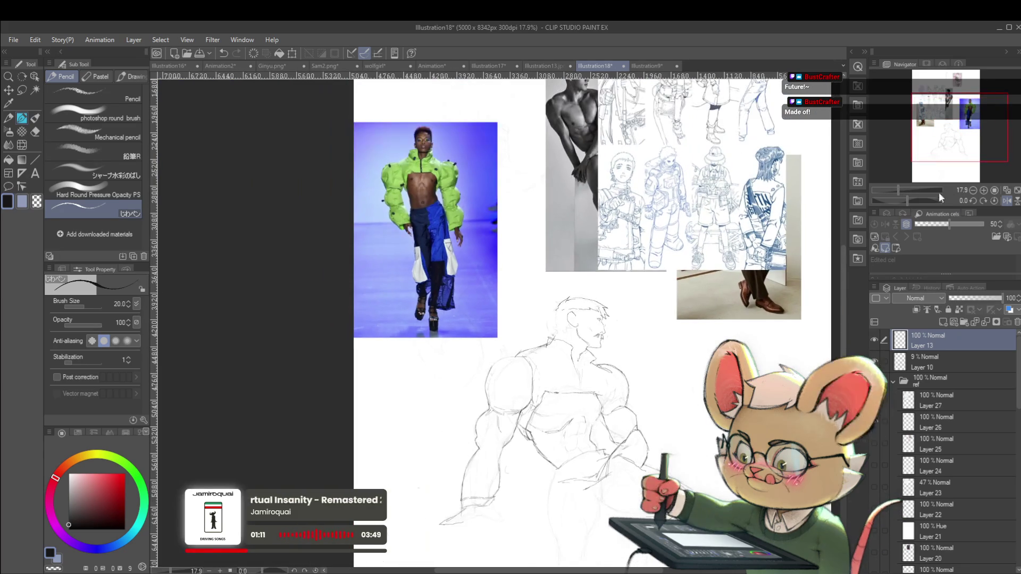
click(1000, 199)
scroll(399, 330, up, 5)
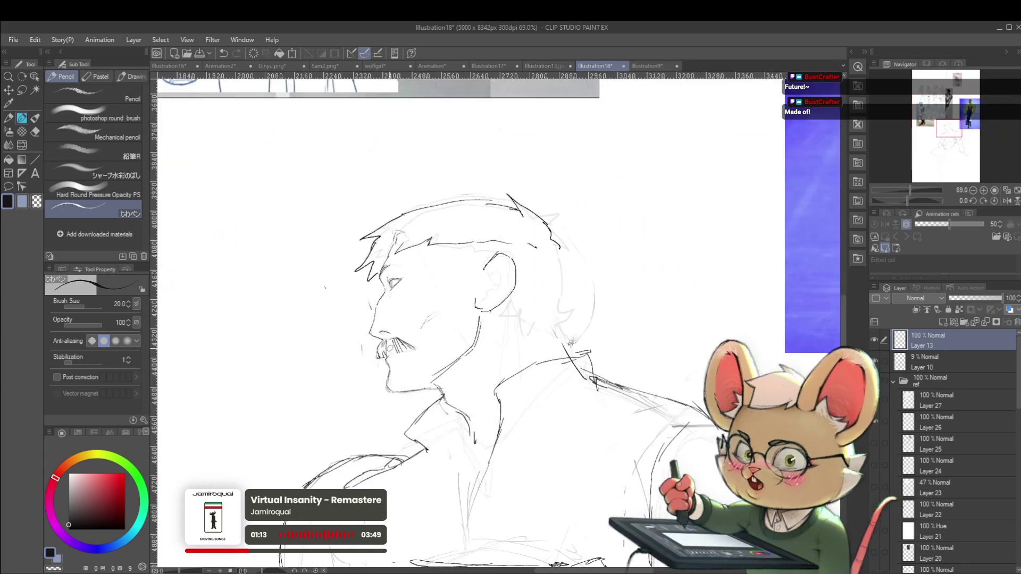
scroll(483, 290, down, 5)
scroll(483, 290, down, 1)
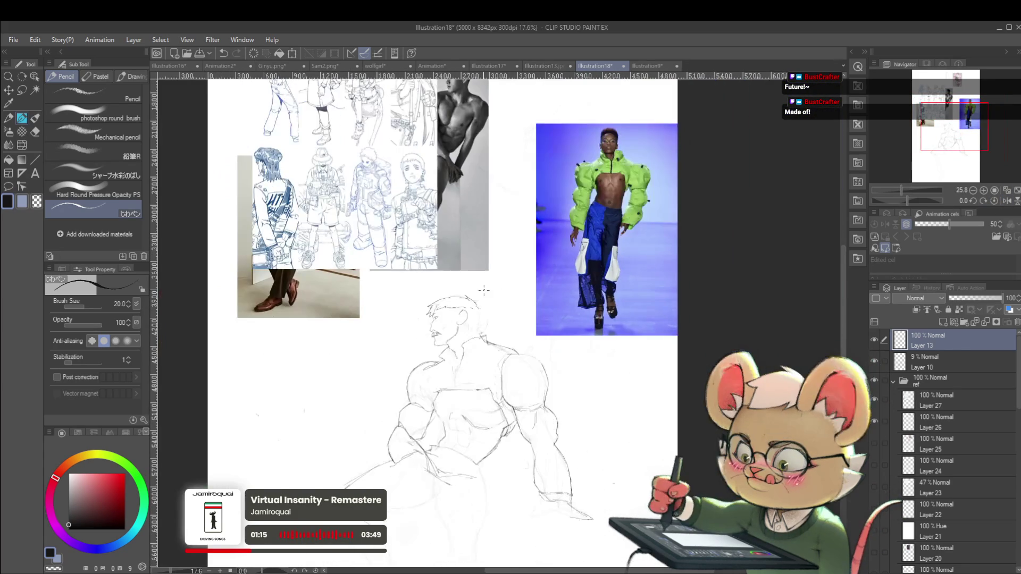
scroll(442, 342, up, 5)
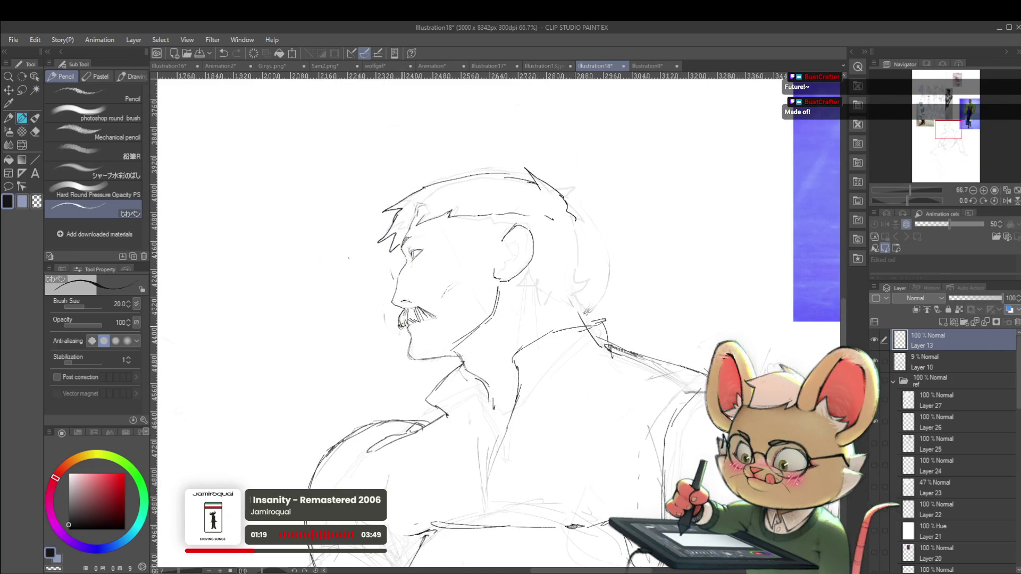
scroll(457, 269, down, 4)
scroll(457, 269, down, 2)
scroll(461, 267, up, 4)
scroll(366, 273, up, 1)
scroll(367, 272, up, 1)
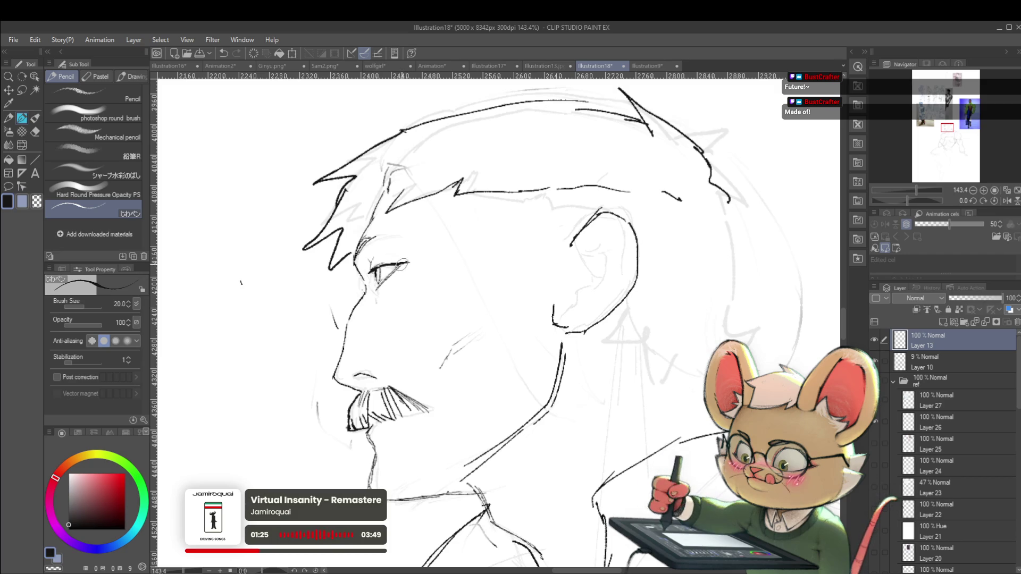
scroll(404, 263, down, 6)
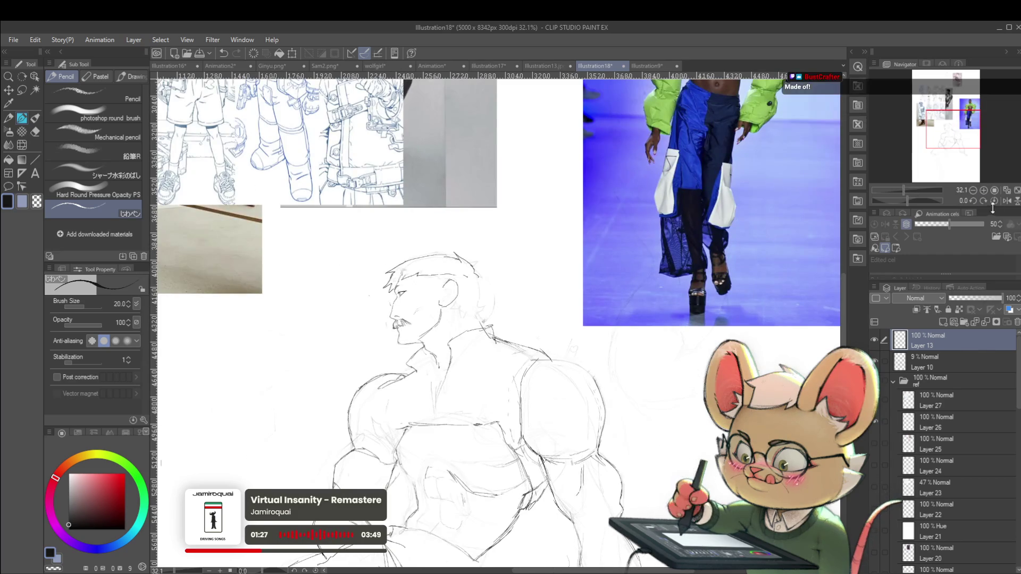
scroll(669, 319, down, 2)
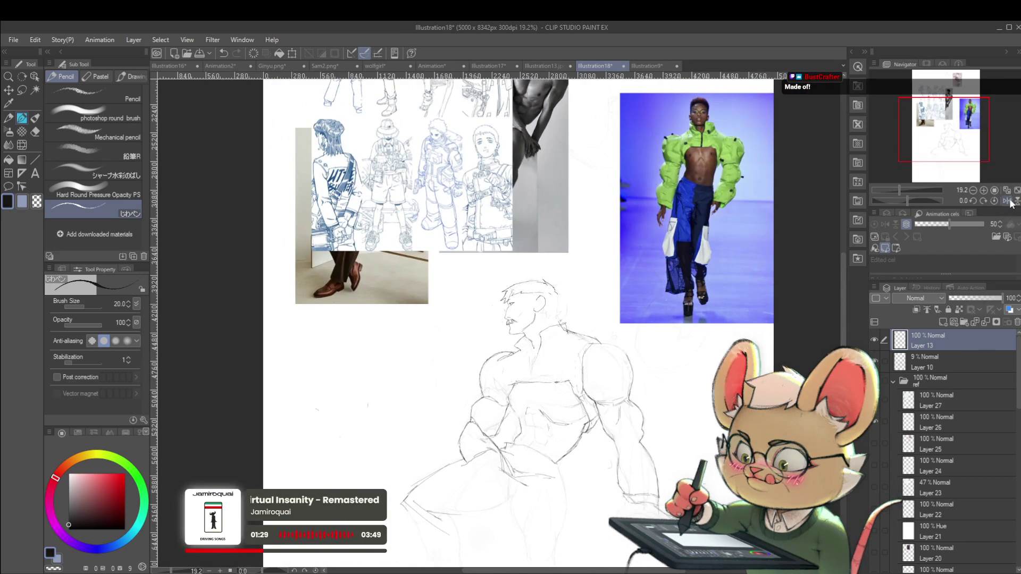
- Mirror the canvas again to check the face and zoom the view
click(1006, 201)
scroll(500, 307, up, 9)
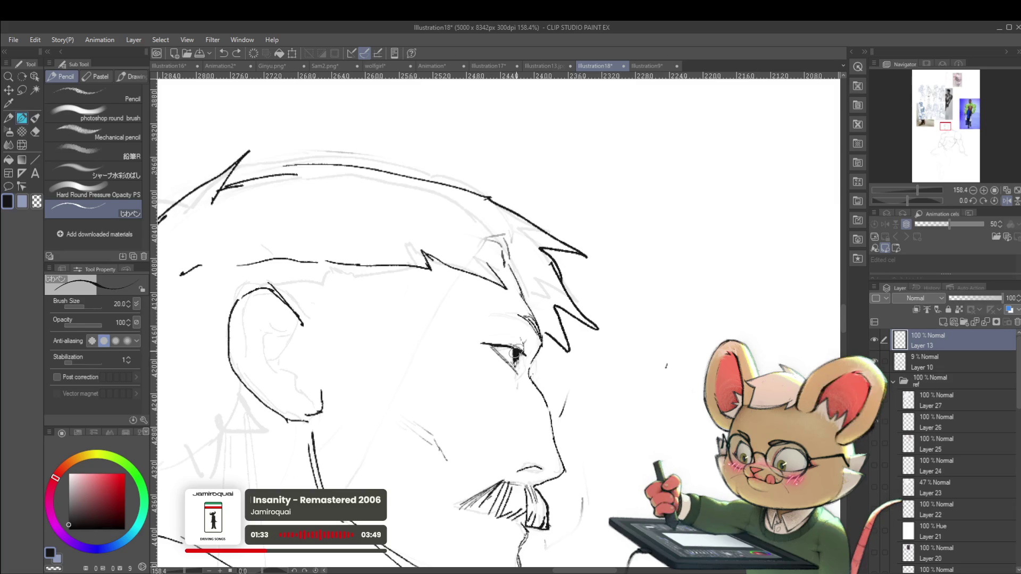
scroll(511, 340, down, 2)
scroll(507, 277, down, 4)
scroll(507, 278, down, 1)
scroll(521, 278, down, 1)
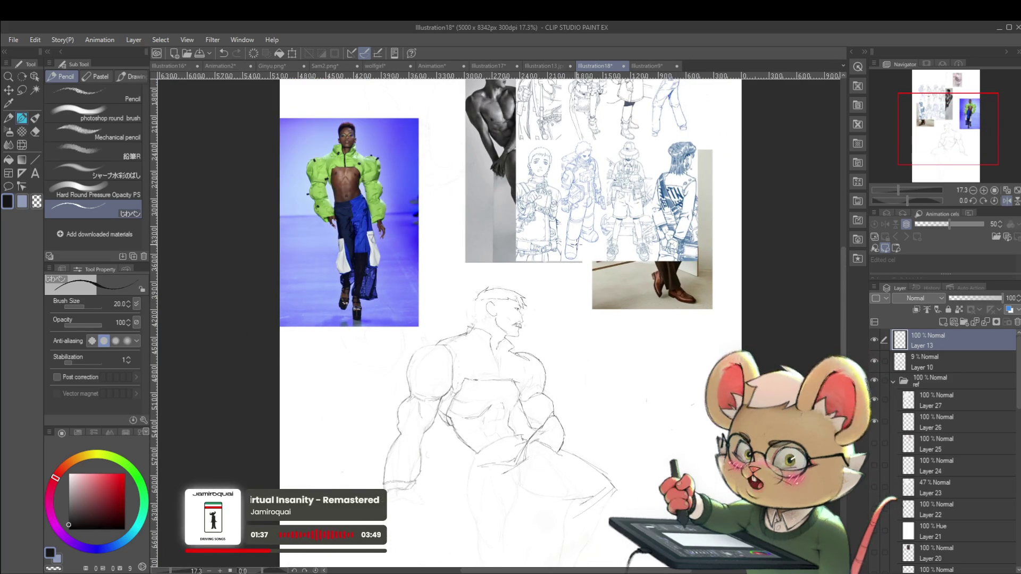
- Toggle Layer 13's visibility to compare, unflip the canvas, and draw the back-of-head contour
click(875, 339)
click(875, 339)
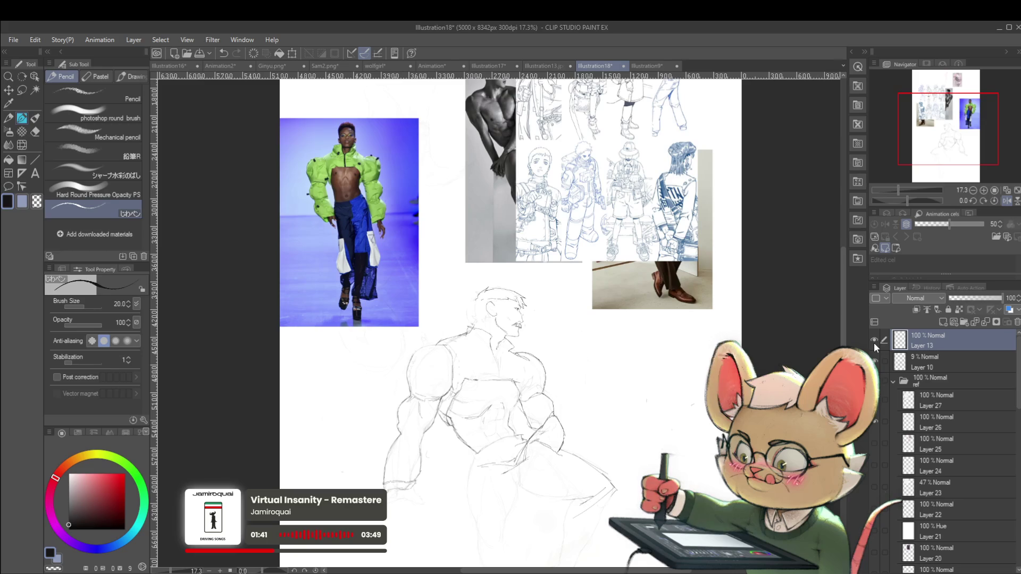
click(1007, 202)
scroll(537, 304, up, 4)
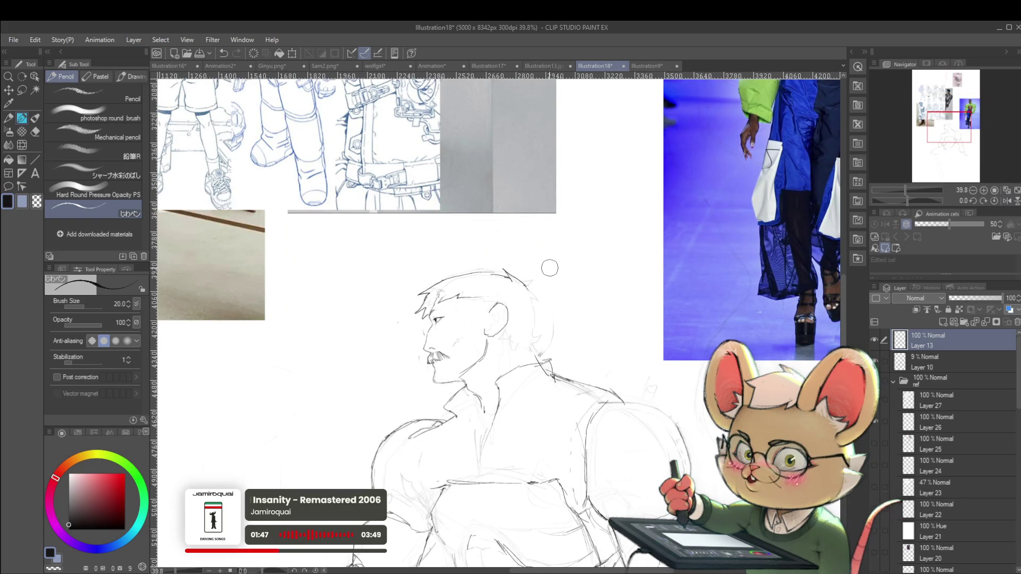
drag(528, 285, 543, 304)
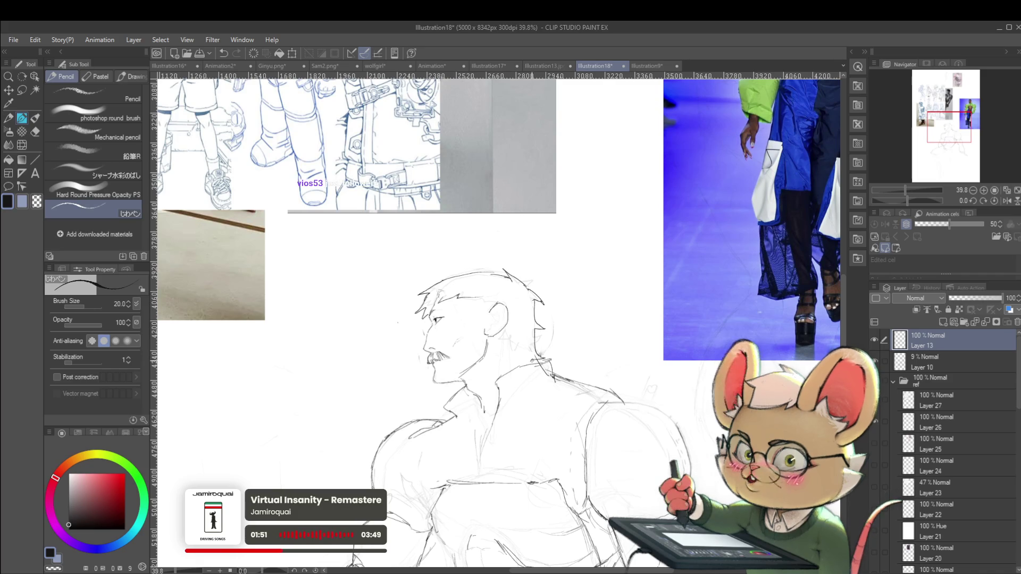
- Mirror the canvas and sketch guide circles on the shoulder and chest, undoing the shoulder circle
scroll(538, 352, down, 3)
click(1007, 201)
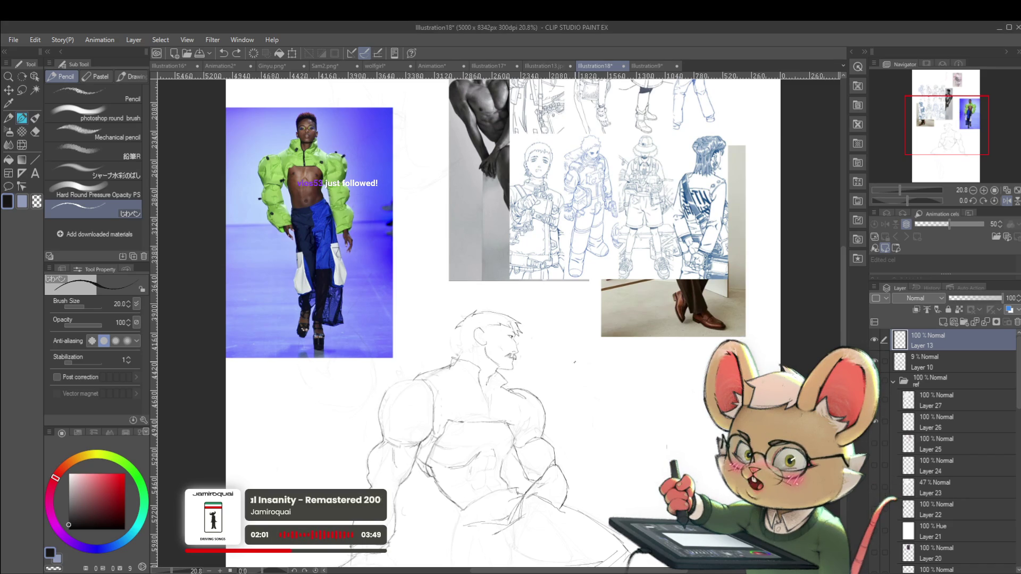
scroll(531, 324, up, 3)
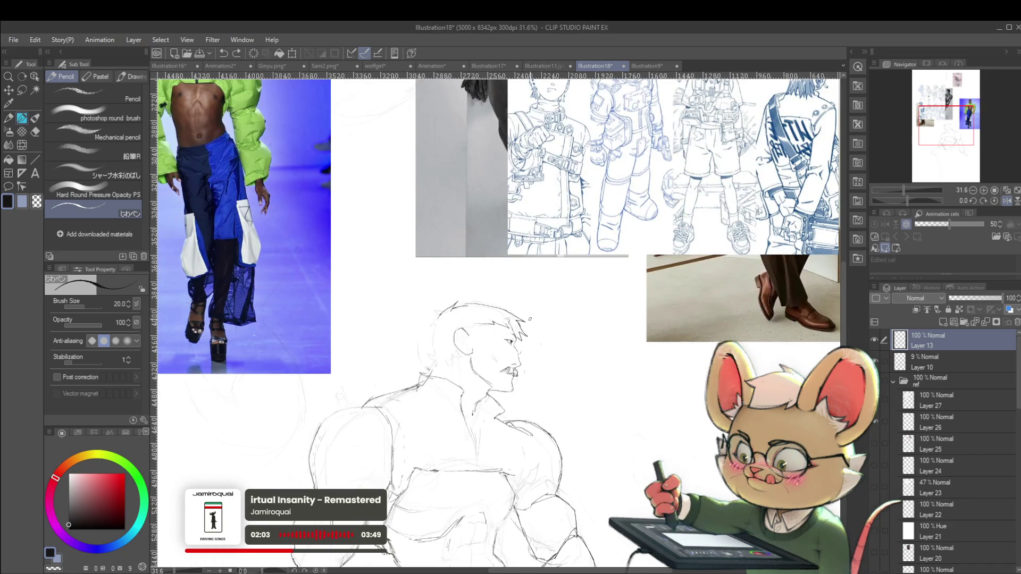
scroll(624, 283, down, 1)
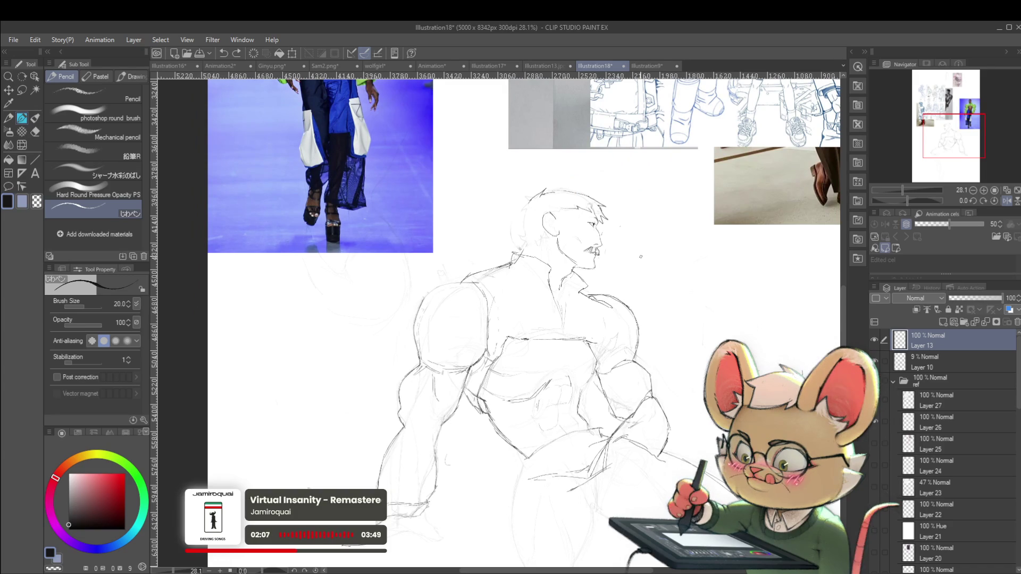
drag(443, 361, 440, 360)
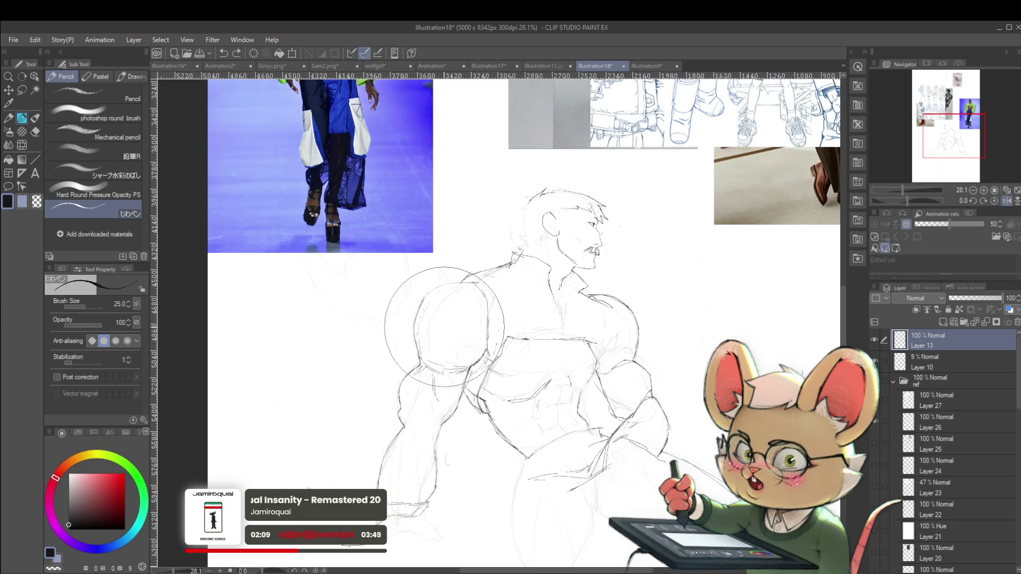
key(ctrl+z)
drag(488, 299, 487, 301)
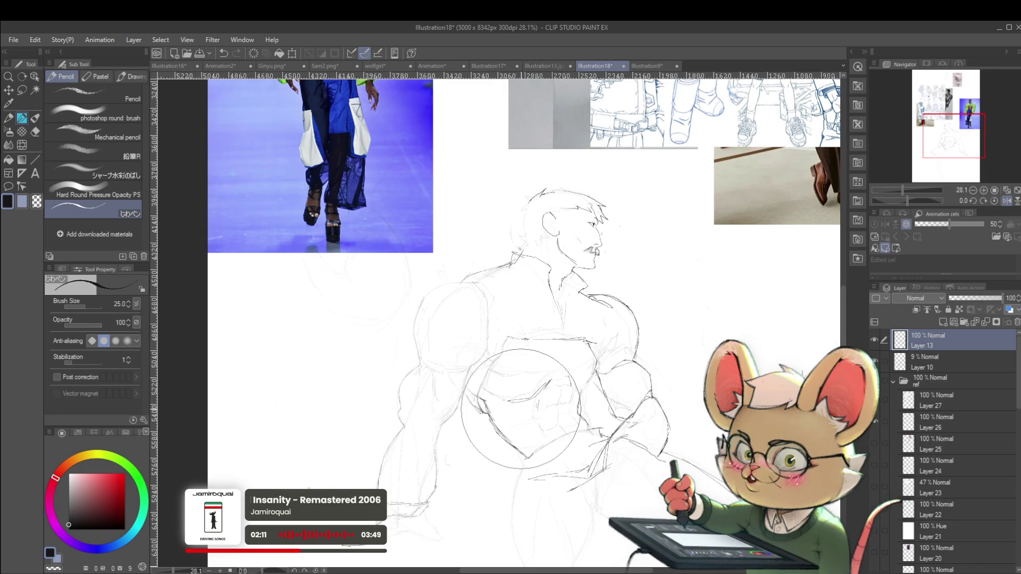
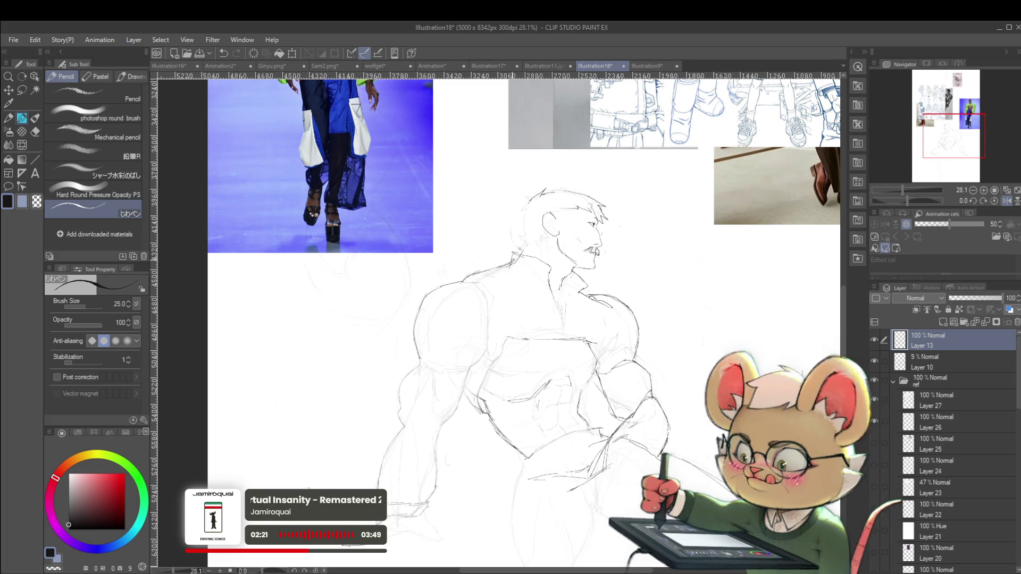
- Mirror the canvas view to check the figure's proportions
scroll(498, 247, down, 5)
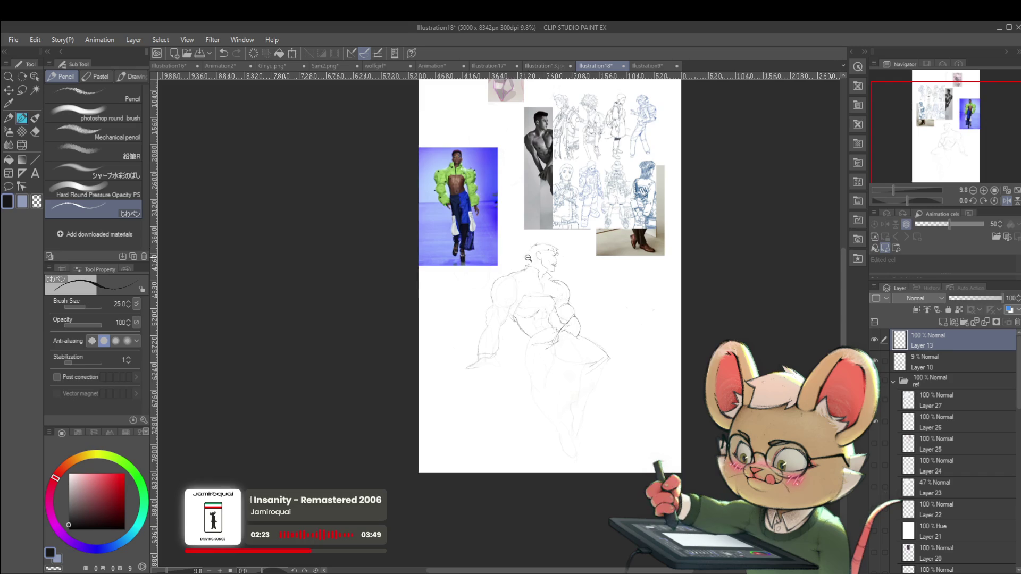
scroll(530, 253, up, 5)
scroll(538, 244, up, 4)
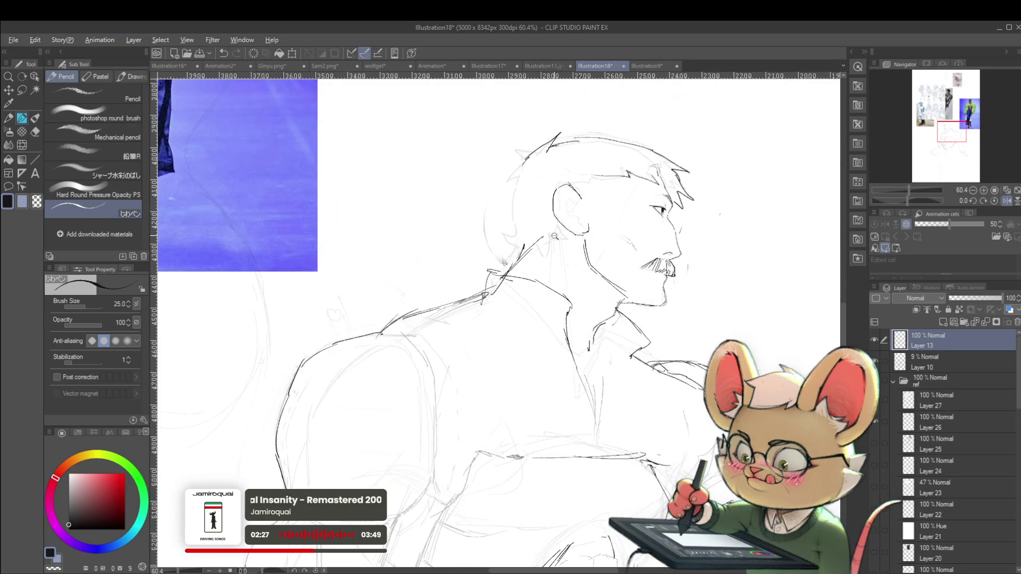
scroll(548, 238, down, 3)
scroll(585, 240, down, 2)
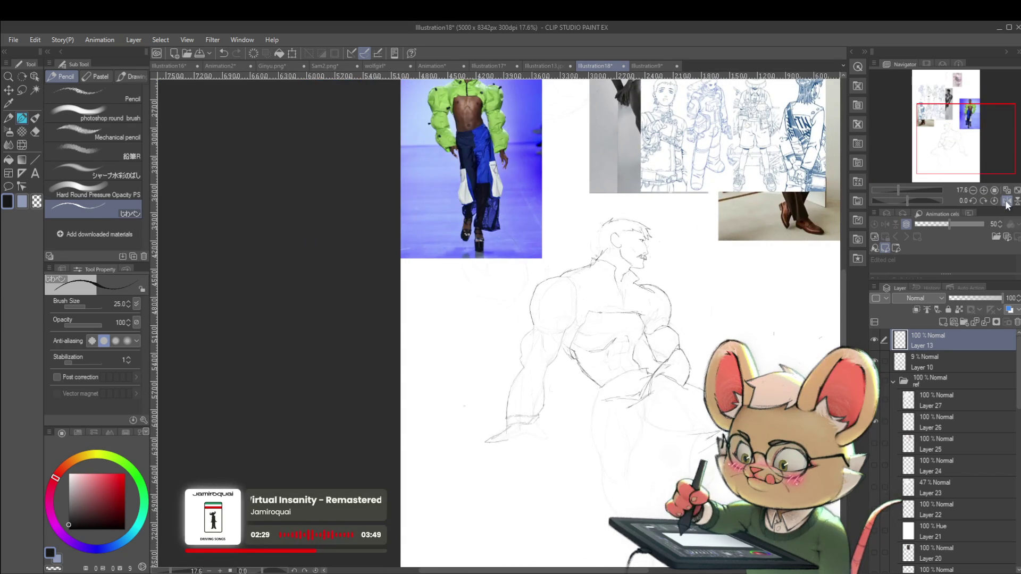
click(1006, 201)
- Undo the stray stroke by the moustache and flip the view back to normal
scroll(428, 246, up, 1)
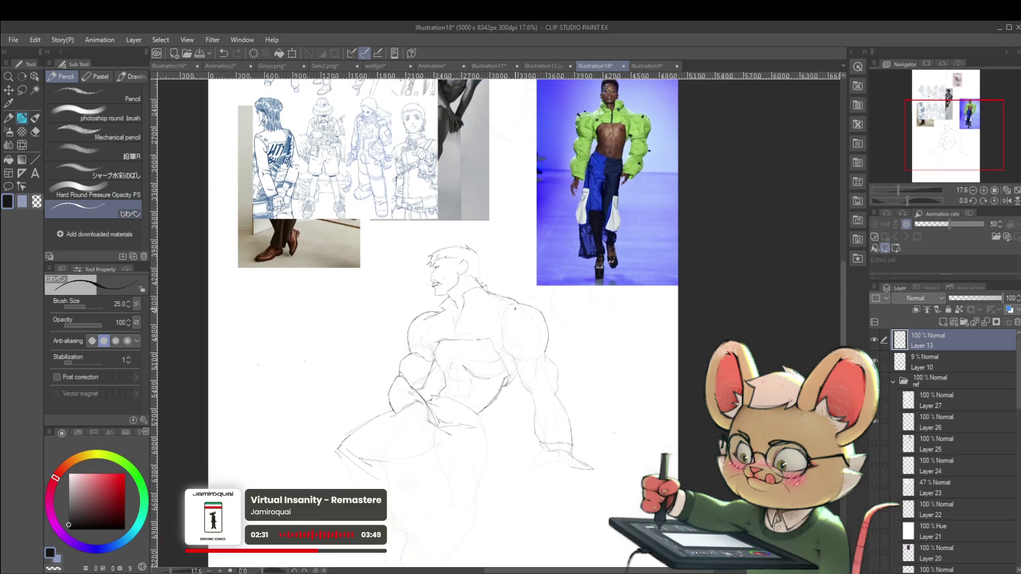
scroll(486, 216, up, 4)
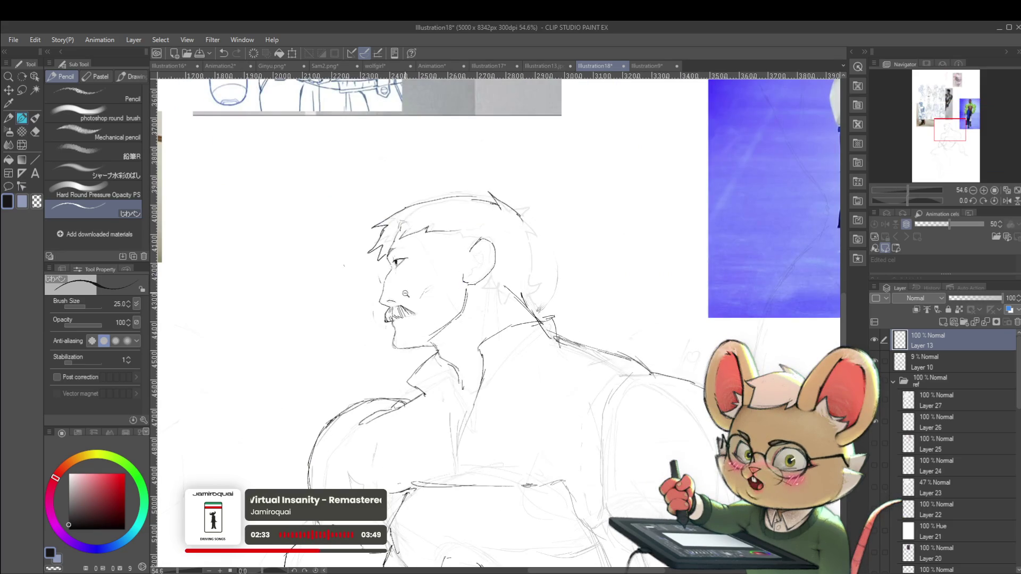
scroll(393, 297, up, 3)
scroll(385, 303, down, 1)
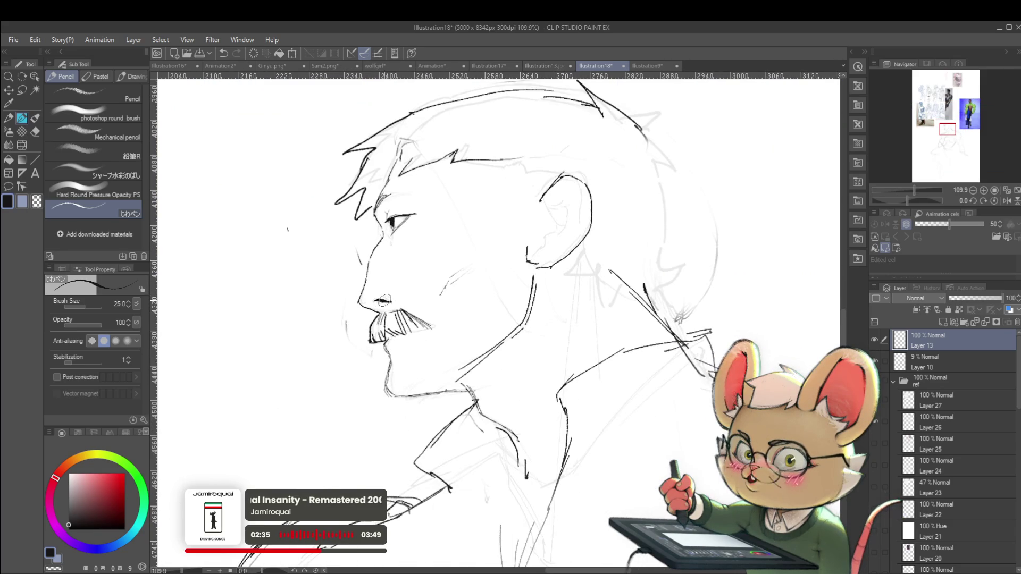
scroll(556, 171, down, 3)
scroll(556, 171, down, 2)
scroll(555, 171, down, 2)
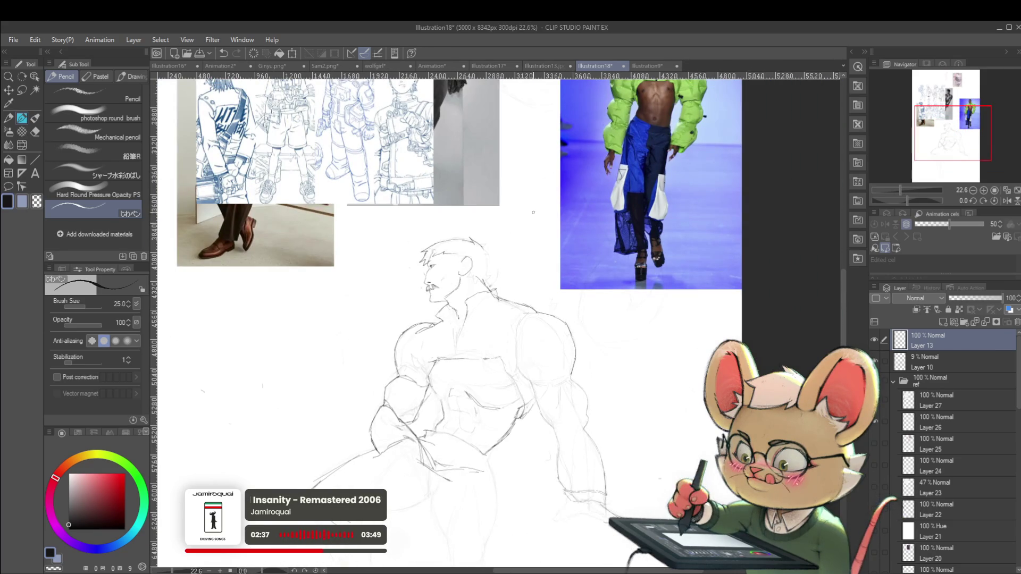
scroll(447, 280, up, 3)
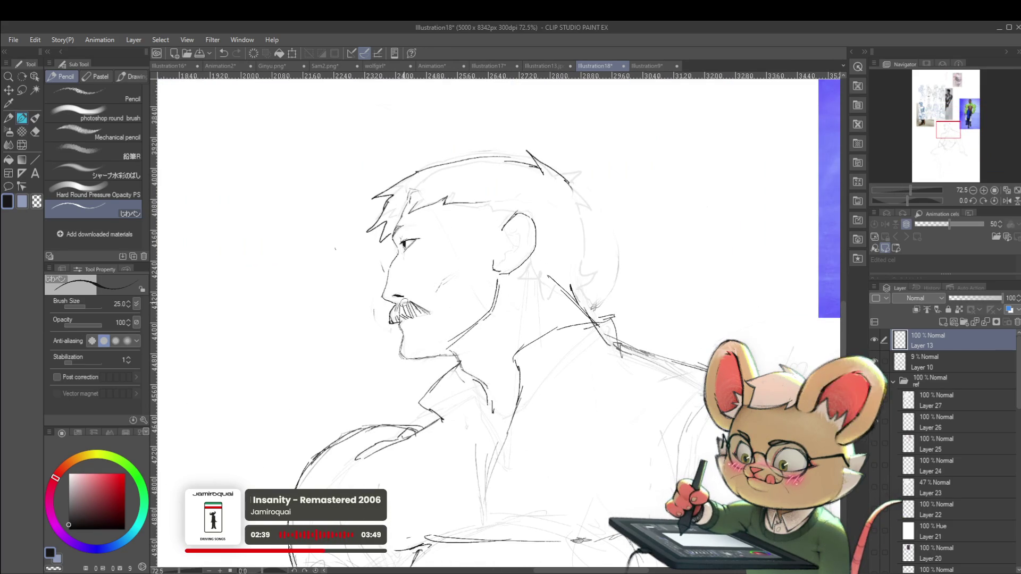
key(ctrl+z)
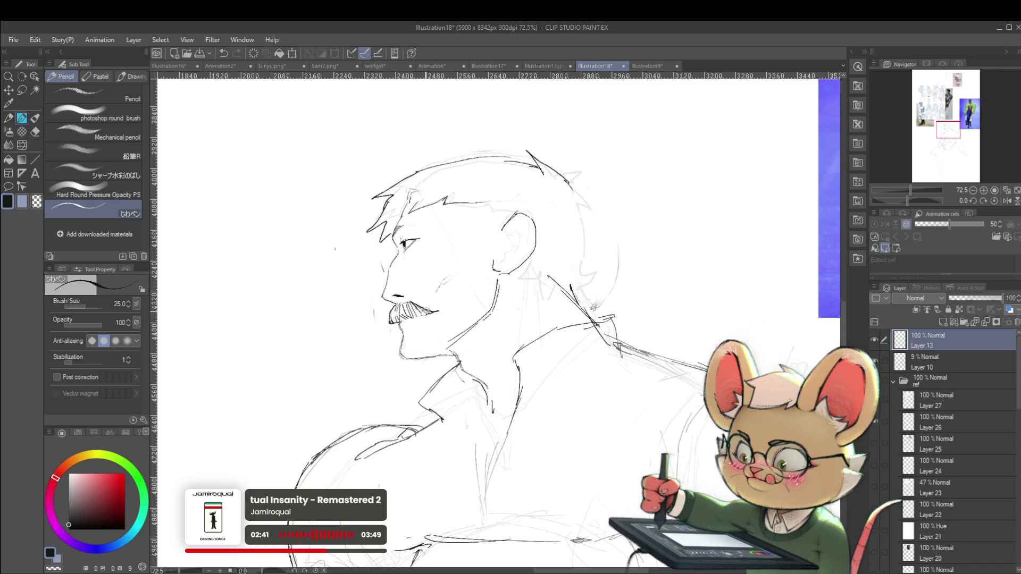
scroll(730, 258, down, 5)
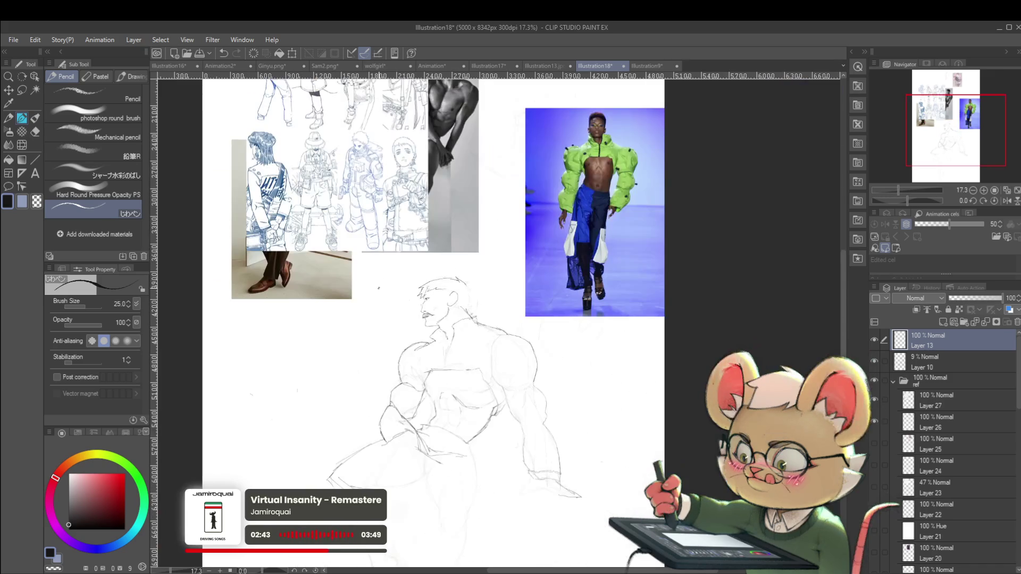
click(1007, 201)
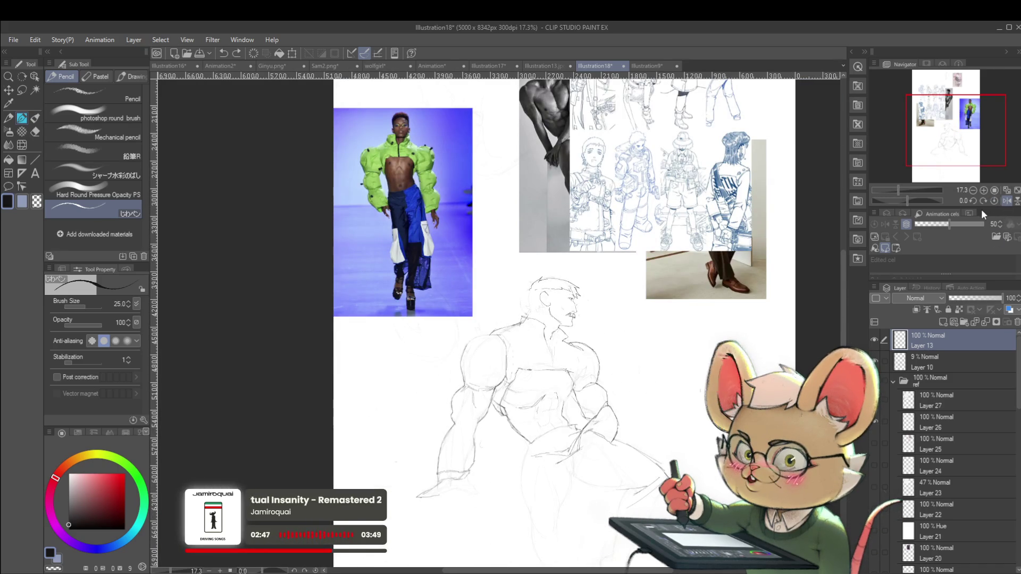
- Pencil a short new stroke onto the moustache
scroll(619, 308, up, 4)
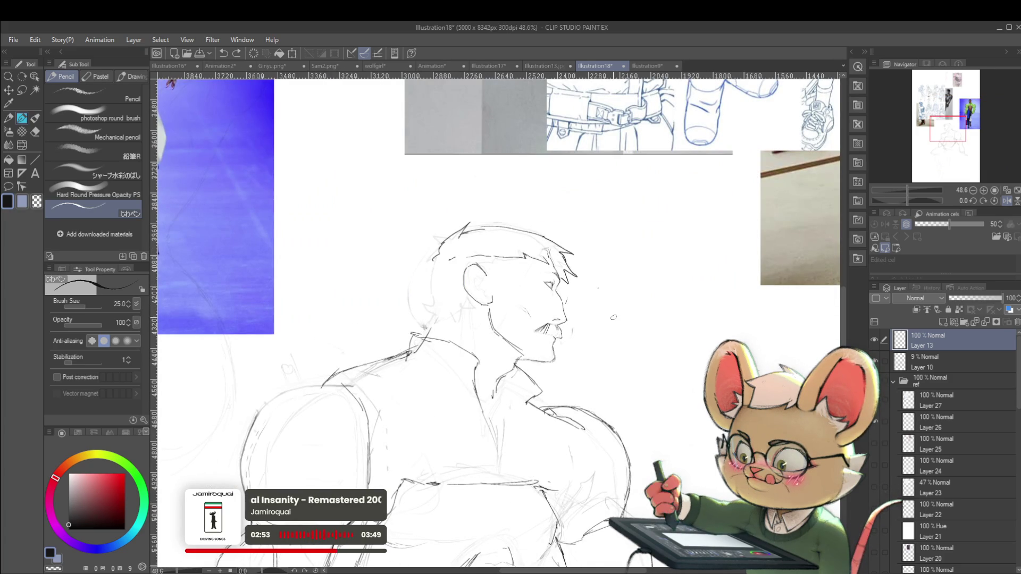
scroll(613, 317, down, 4)
scroll(597, 307, up, 5)
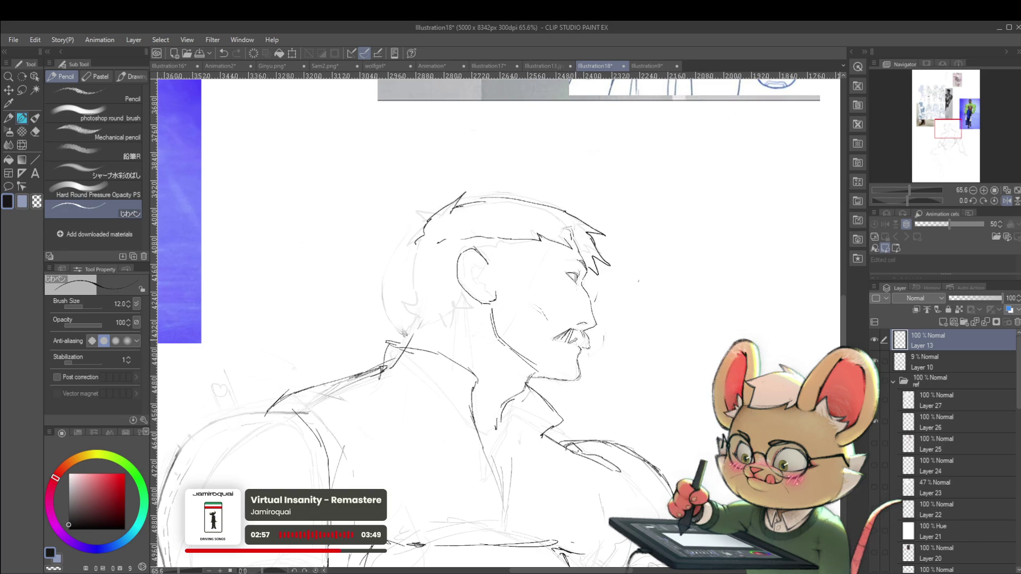
drag(583, 339, 589, 347)
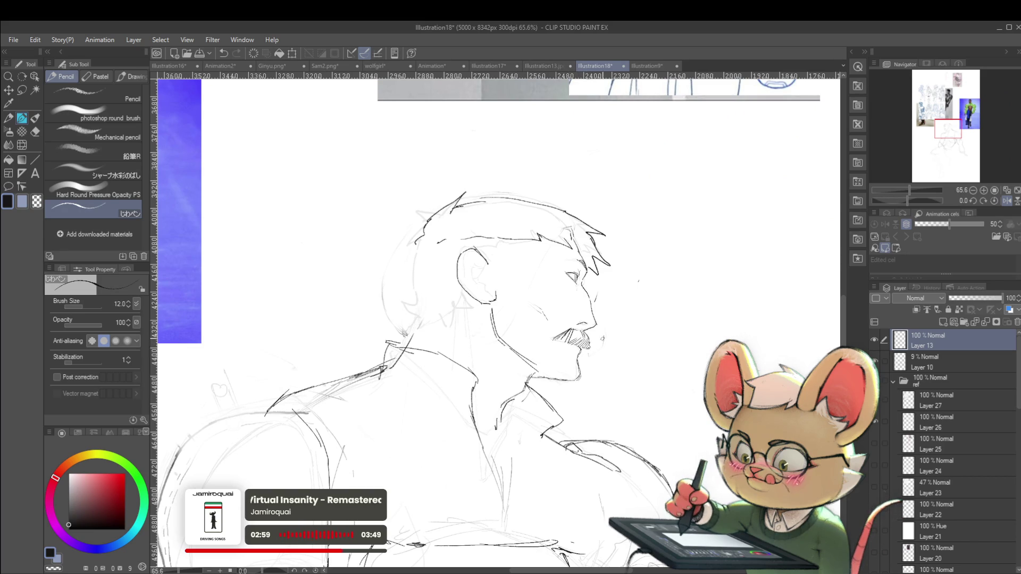
scroll(614, 341, down, 3)
scroll(614, 341, down, 2)
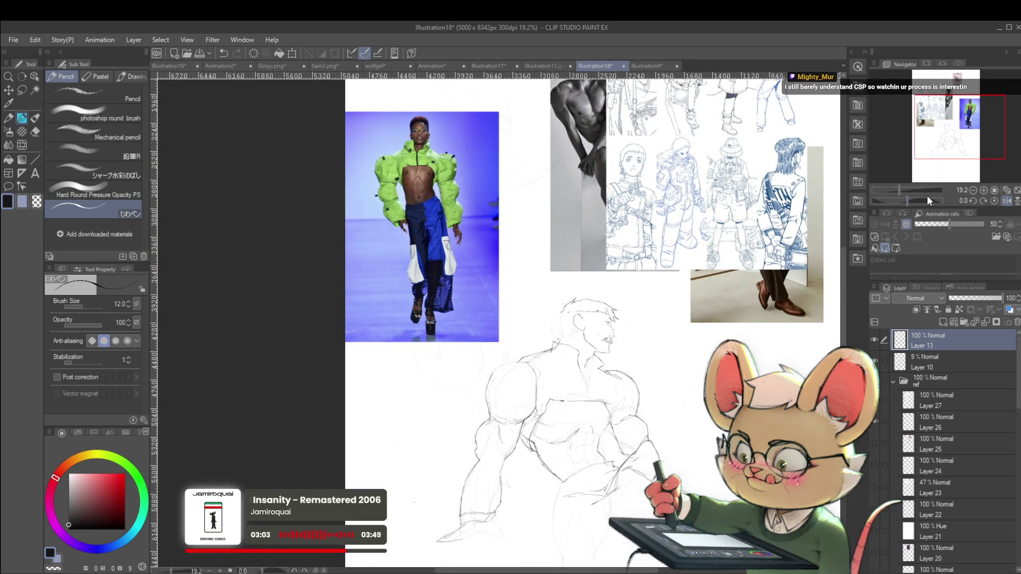
- After a mirrored recheck, draw the dark pupil in the man's eye and resize the brush
click(1007, 200)
drag(431, 461, 474, 416)
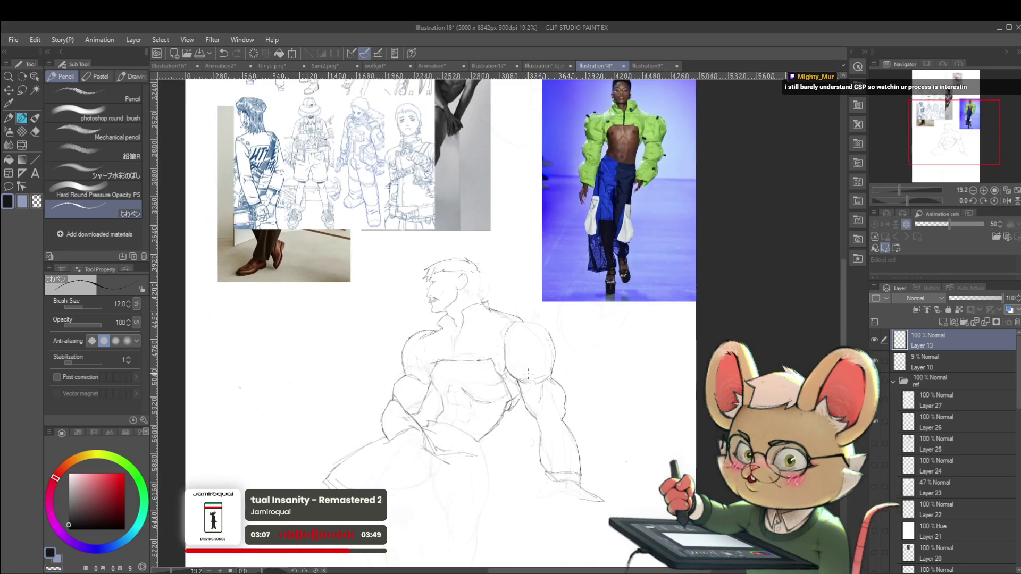
scroll(475, 308, up, 2)
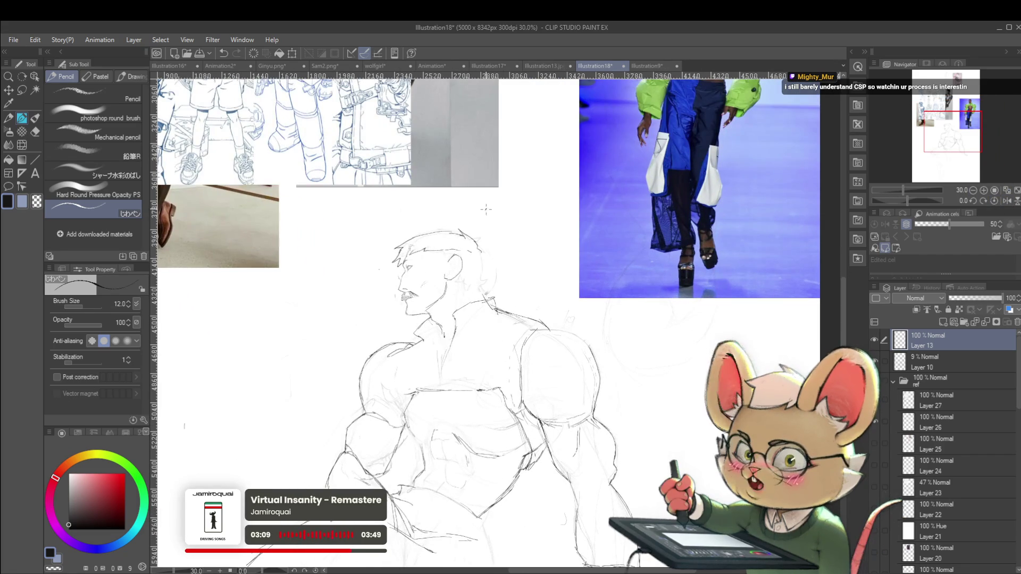
click(1005, 200)
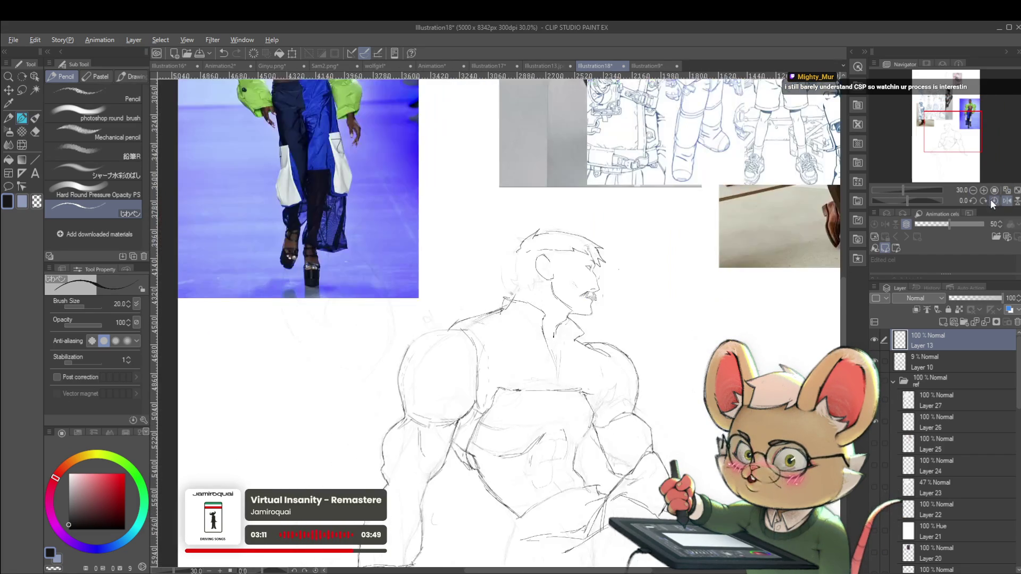
scroll(556, 275, up, 5)
drag(557, 275, 558, 280)
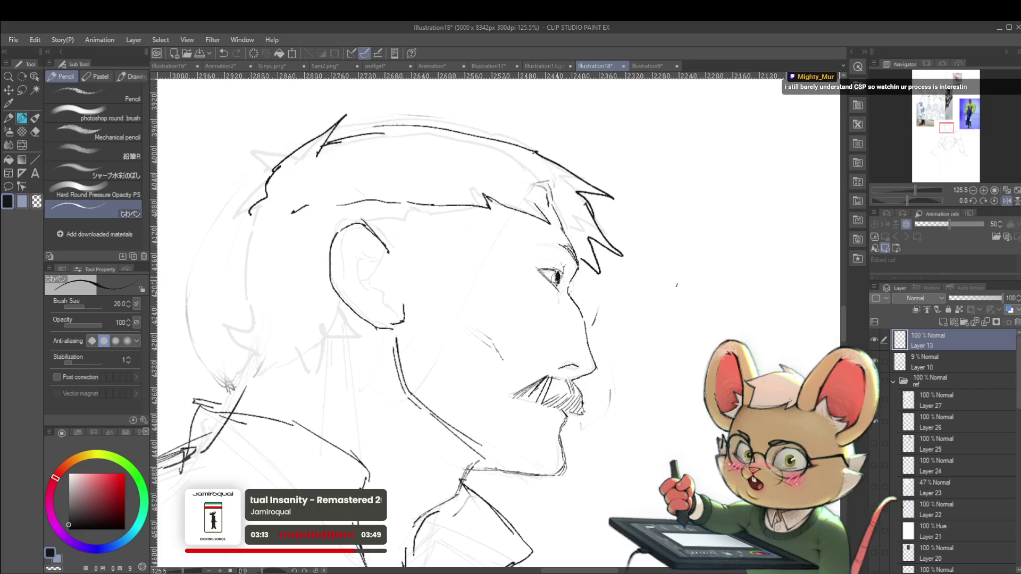
scroll(557, 276, down, 5)
scroll(563, 217, down, 2)
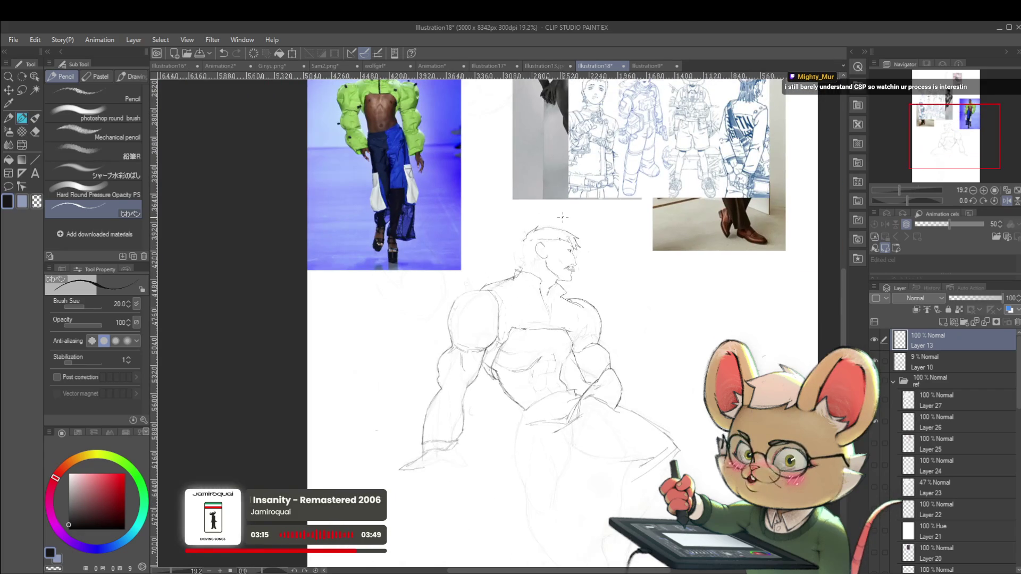
scroll(563, 217, up, 4)
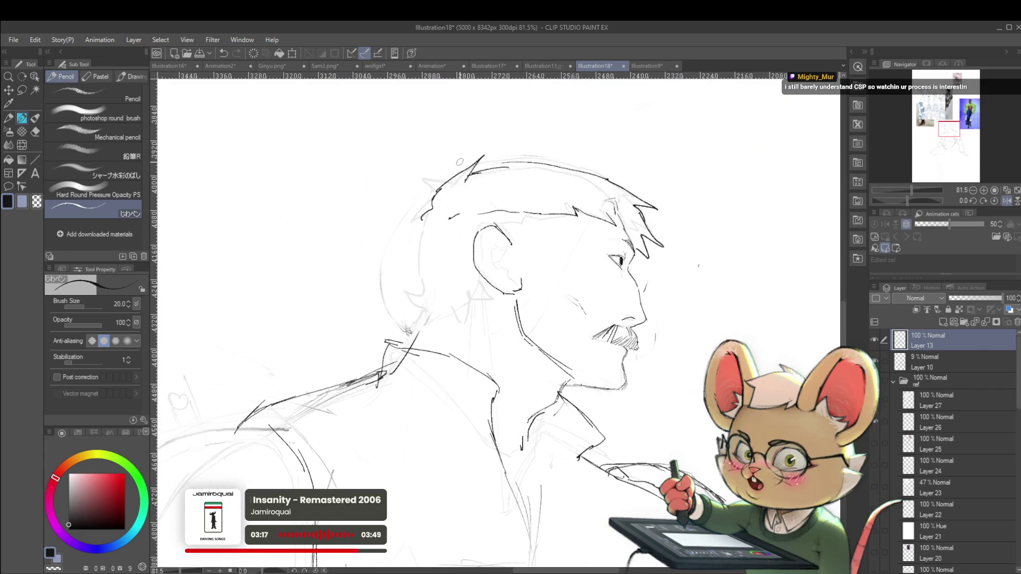
drag(460, 162, 653, 127)
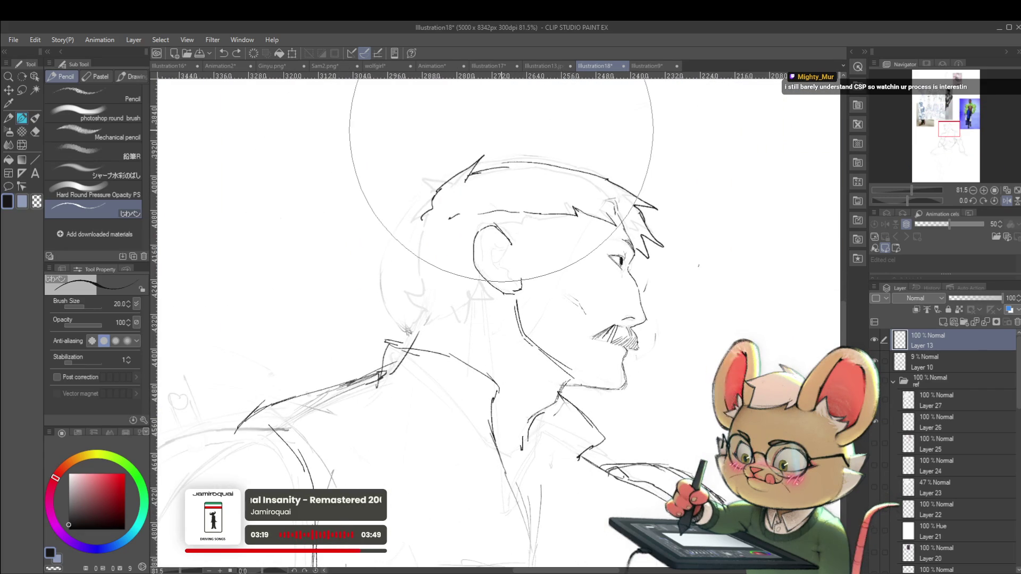
- Erase the dark hair strokes on top of the head and refine the ear
mouse_move(455, 137)
mouse_down()
mouse_move(490, 160)
mouse_move(629, 166)
mouse_up()
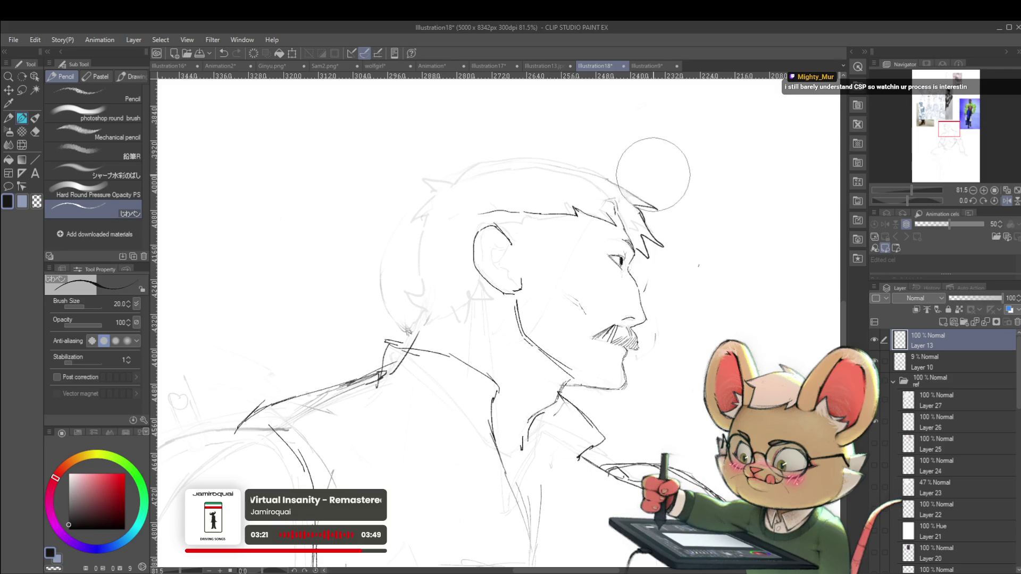
scroll(653, 192, down, 3)
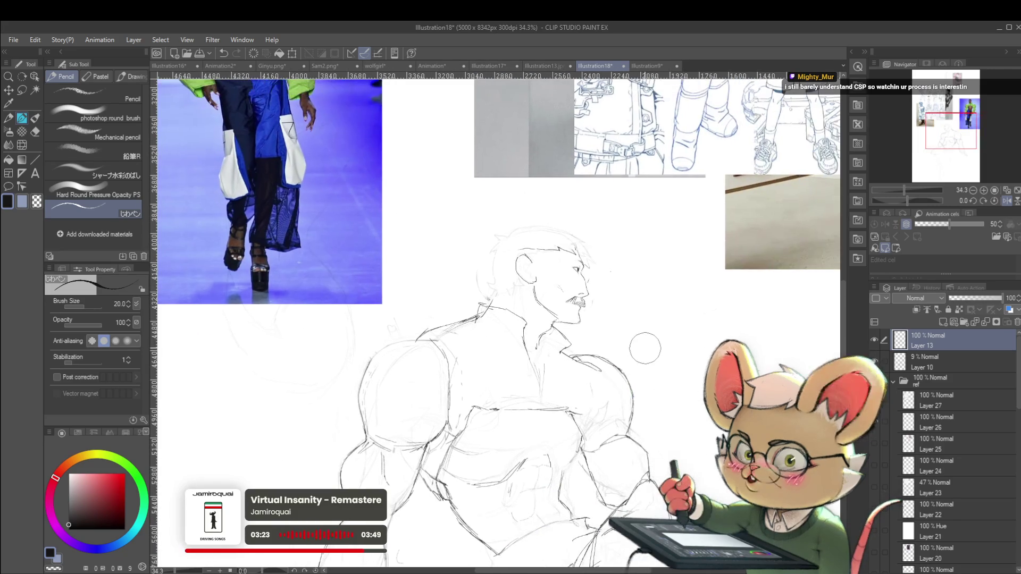
scroll(546, 262, up, 2)
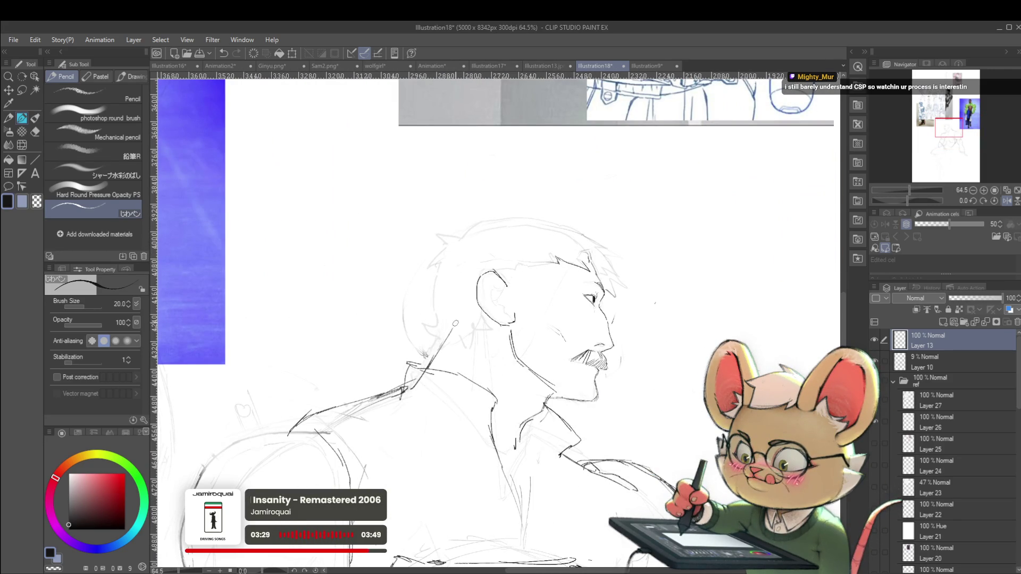
drag(494, 319, 514, 317)
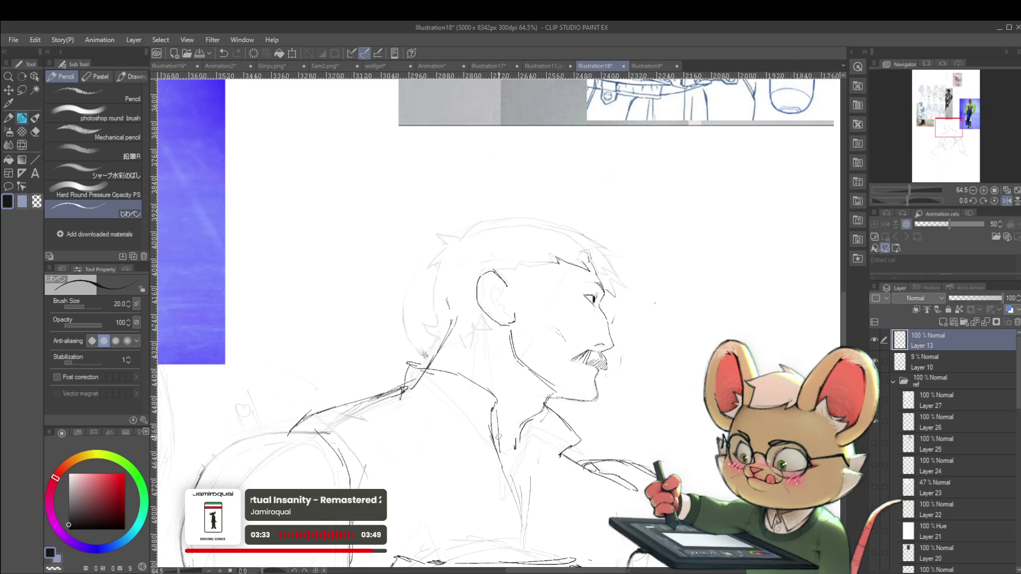
drag(495, 327, 489, 348)
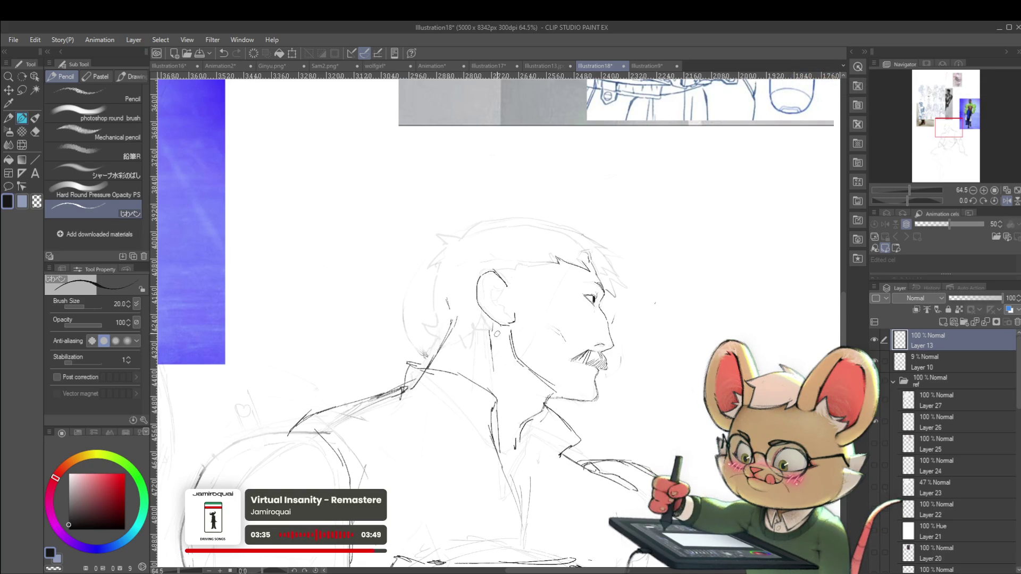
- With the view mirrored, sketch around the eye socket and darken the brow line
scroll(518, 357, down, 3)
scroll(519, 358, down, 2)
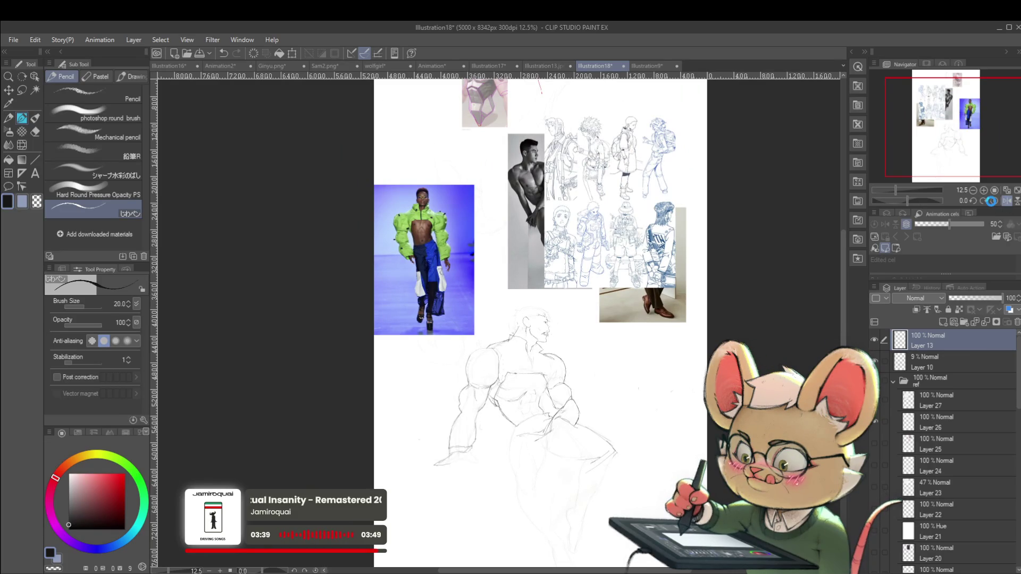
scroll(530, 351, up, 4)
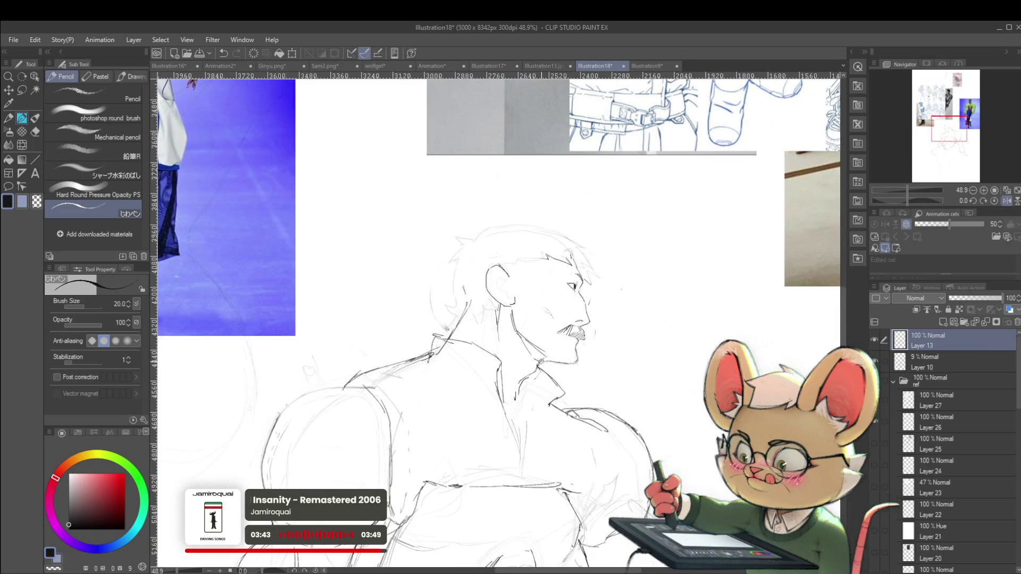
scroll(539, 361, down, 3)
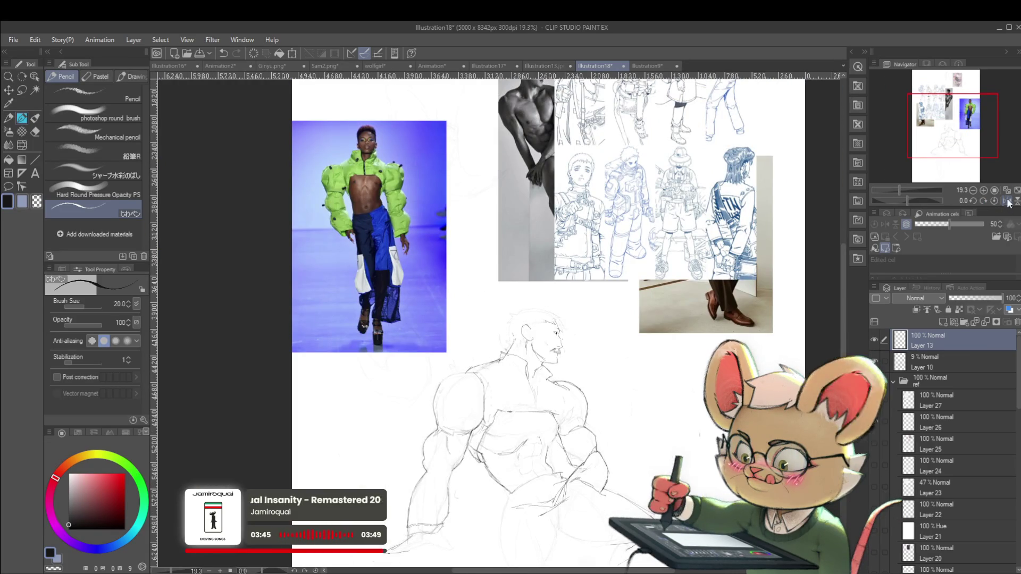
click(1007, 201)
scroll(439, 343, up, 4)
scroll(439, 343, up, 2)
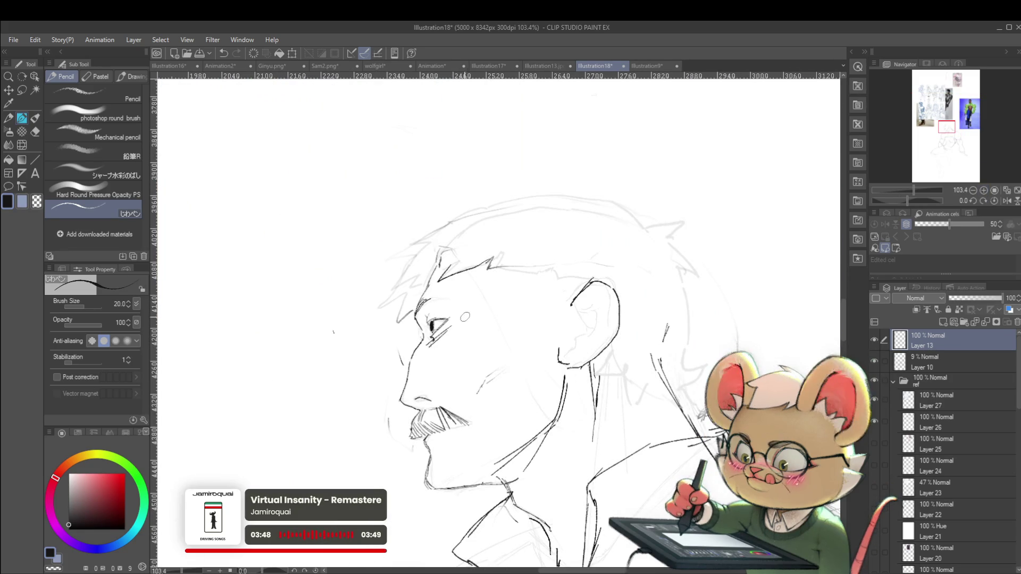
scroll(431, 343, down, 4)
scroll(485, 310, up, 6)
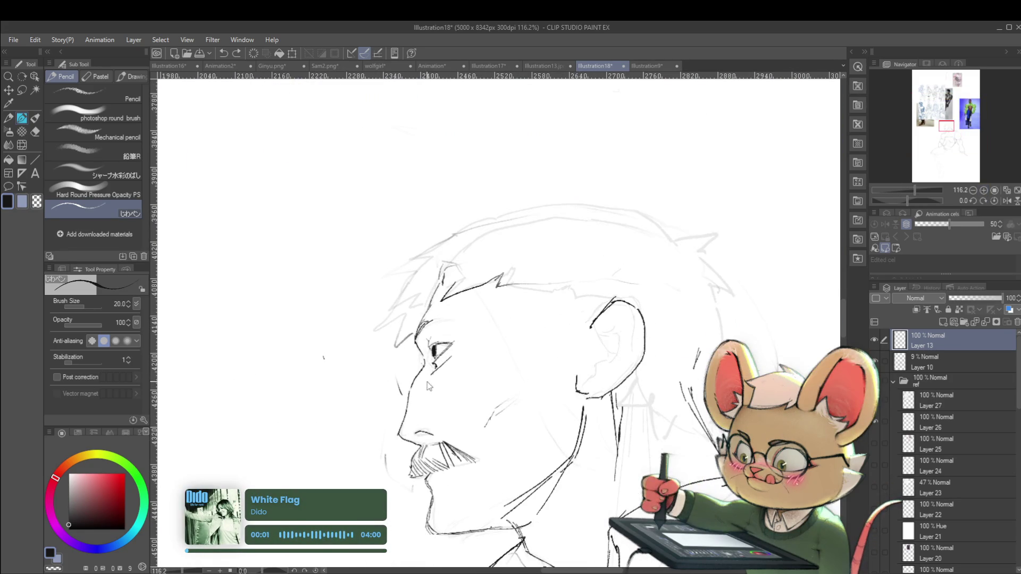
scroll(430, 384, down, 5)
scroll(575, 317, up, 7)
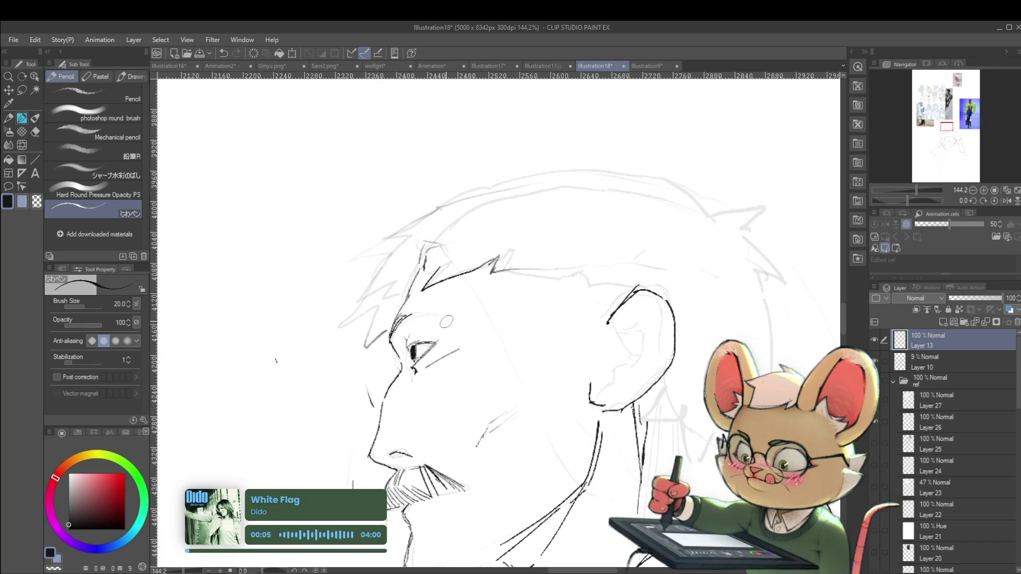
mouse_move(413, 327)
mouse_down()
mouse_move(399, 346)
mouse_move(391, 341)
mouse_up()
drag(399, 335, 387, 345)
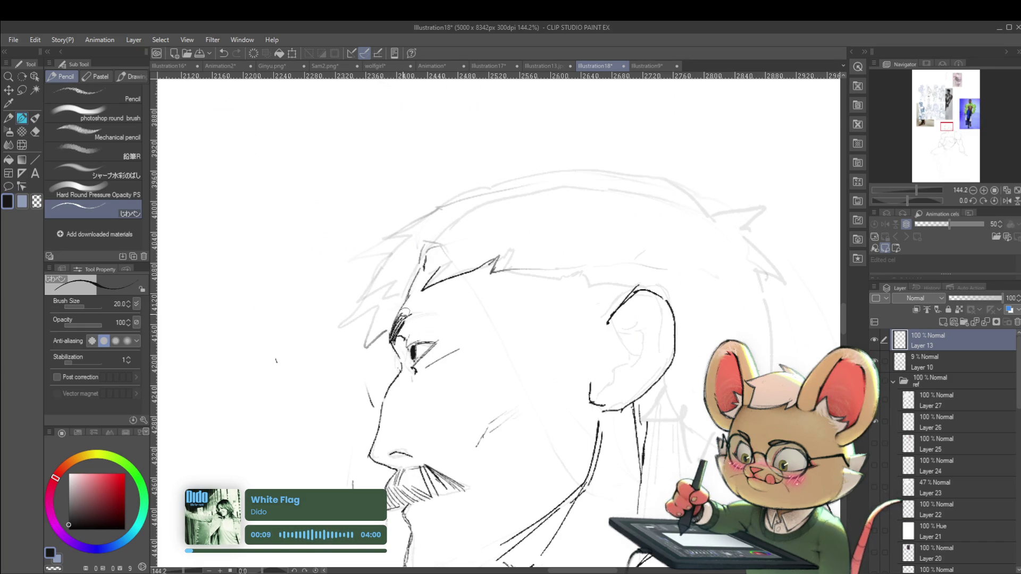
drag(400, 319, 423, 310)
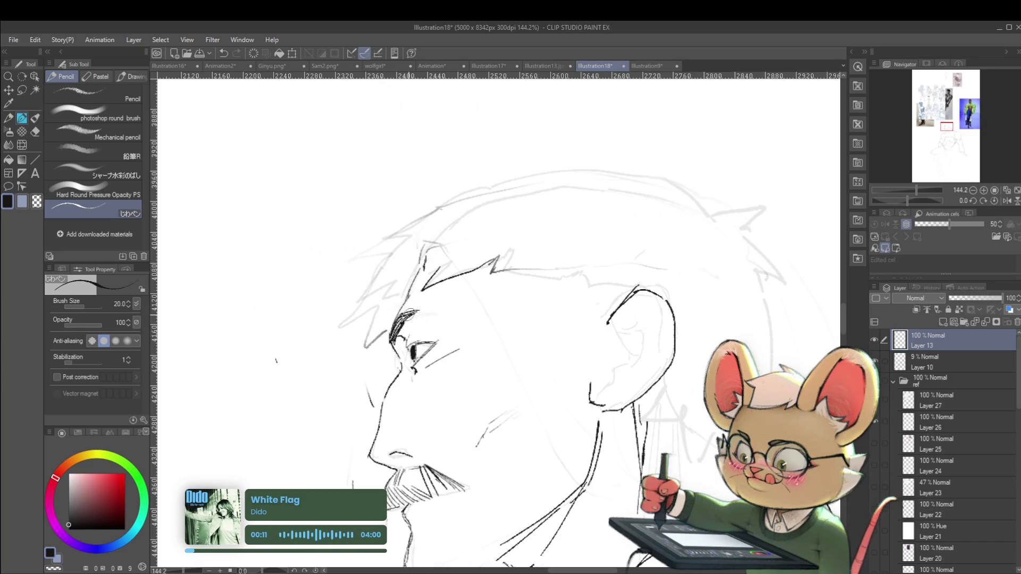
- Return to the normal view and darken the nose profile line
drag(916, 190, 898, 233)
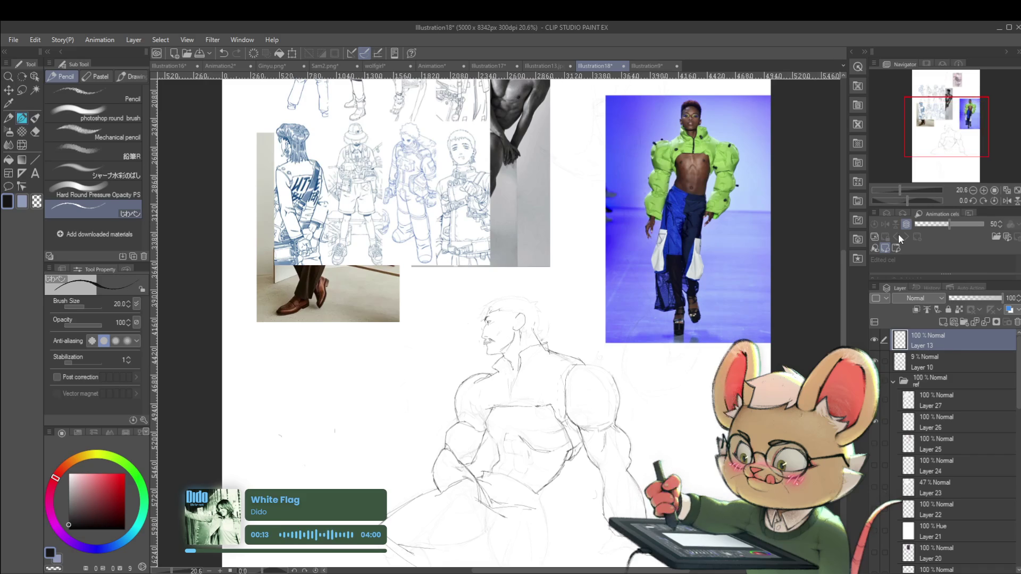
click(1006, 201)
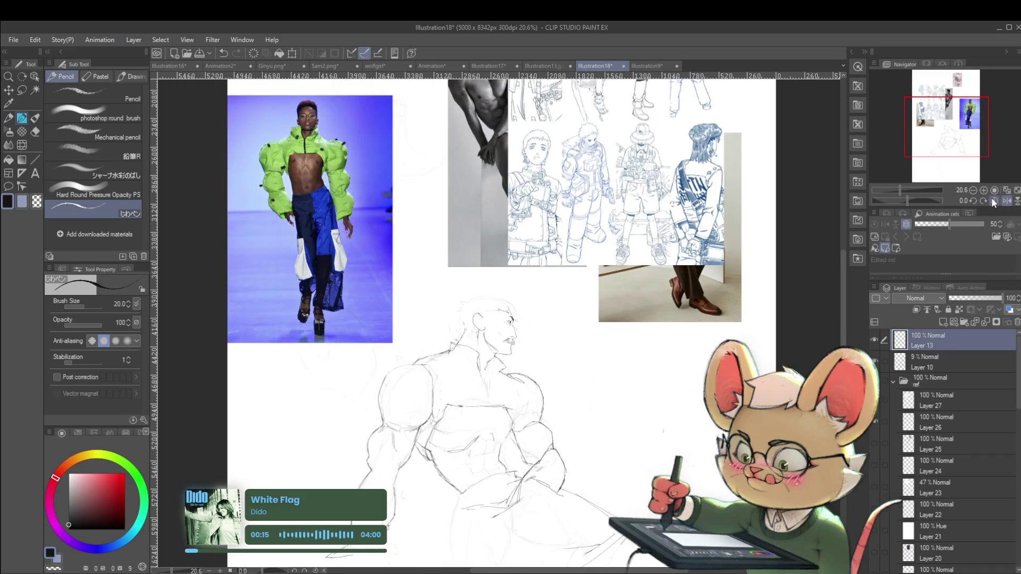
scroll(524, 308, up, 5)
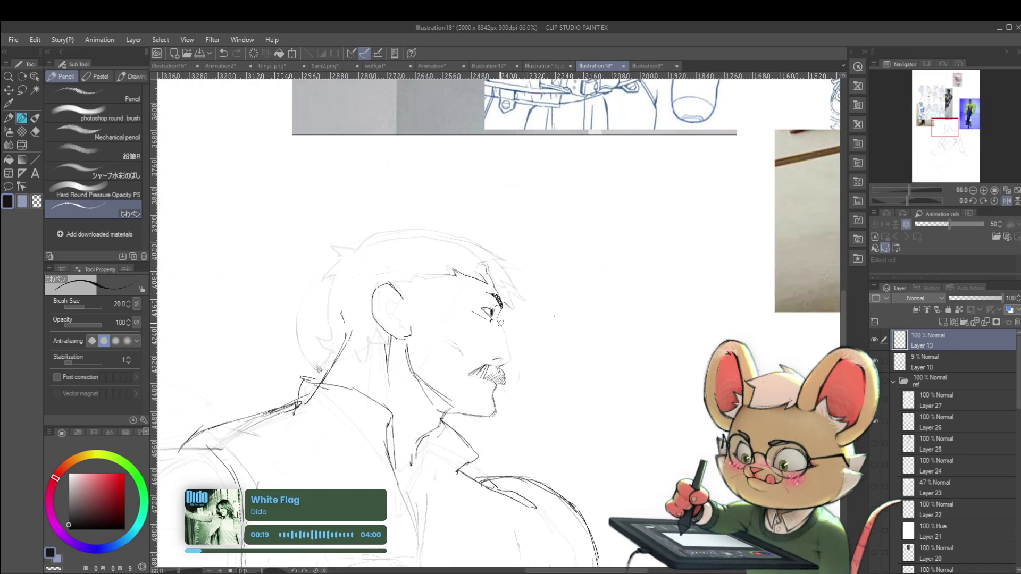
drag(501, 326, 515, 353)
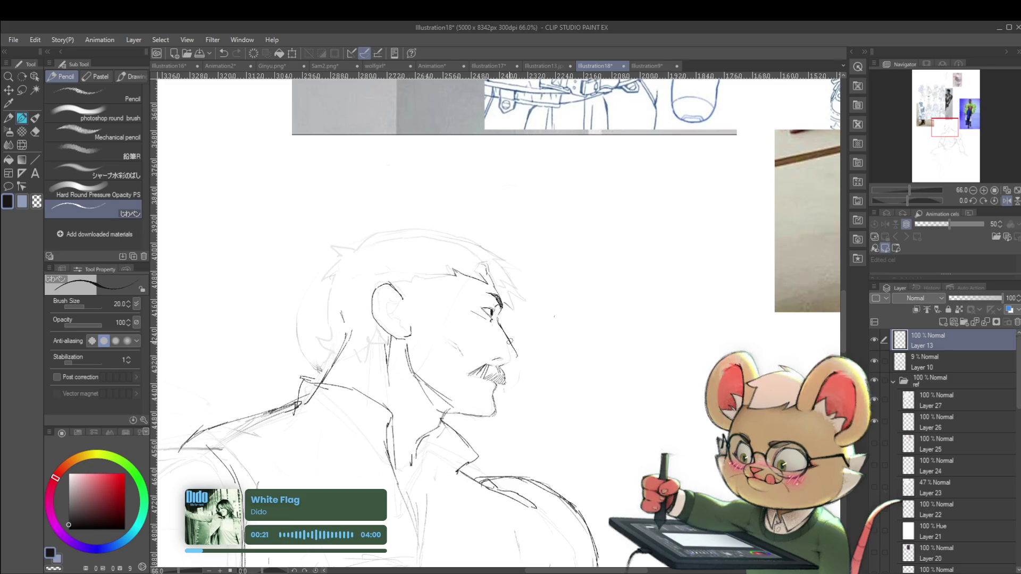
scroll(532, 345, down, 6)
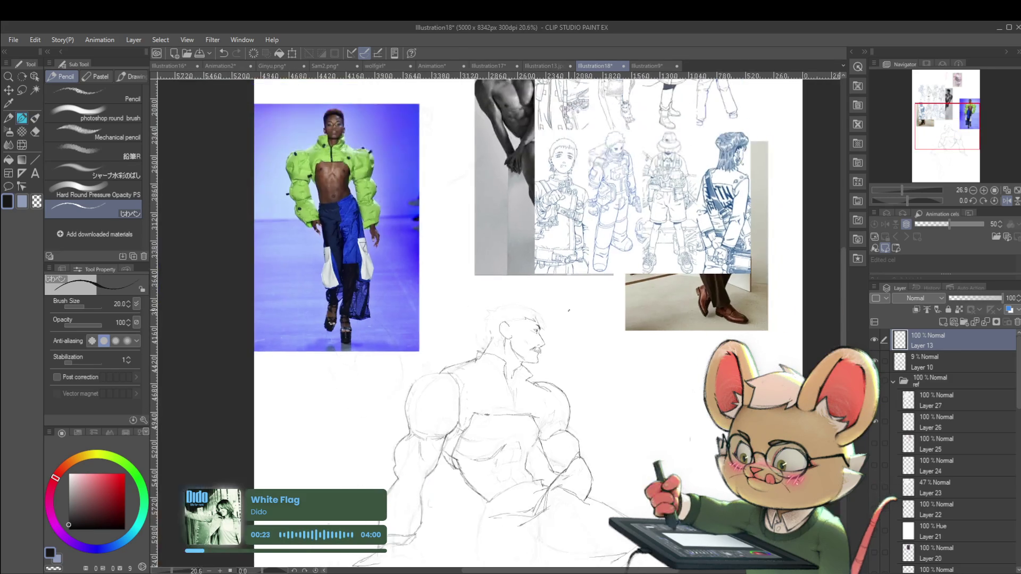
- Recheck proportions in mirrored view and add hair strokes above the head
click(1008, 201)
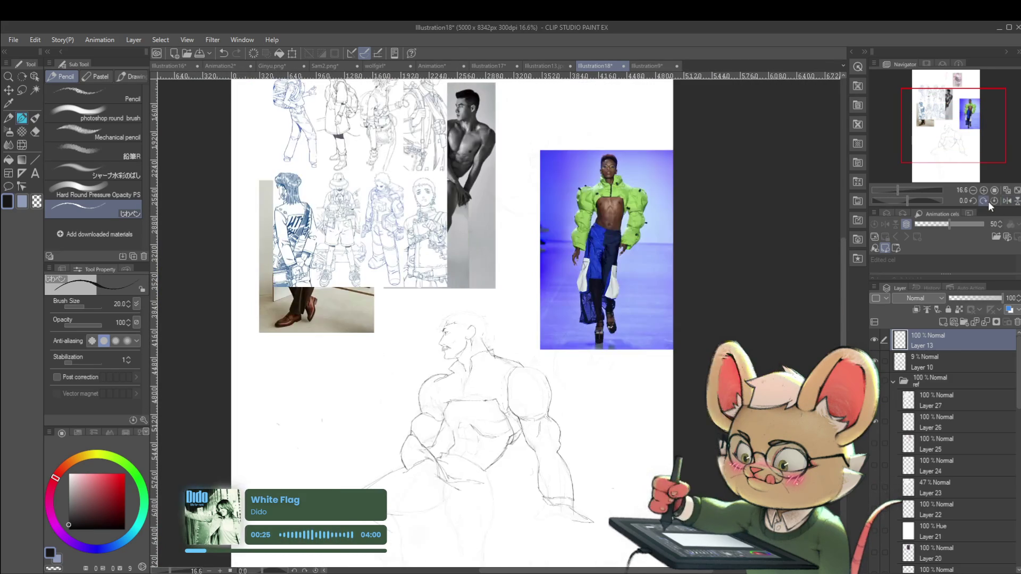
scroll(486, 343, up, 3)
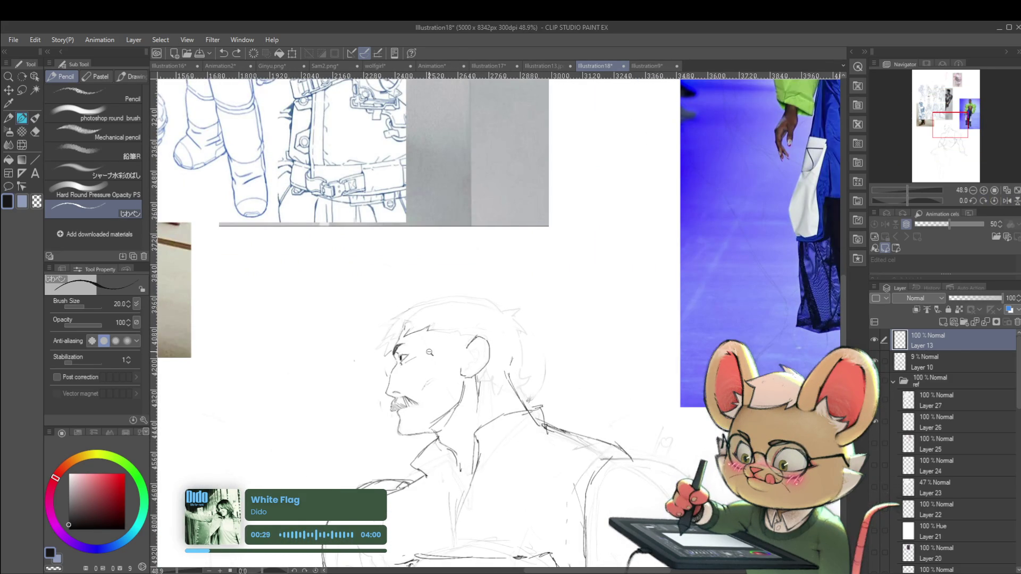
scroll(431, 351, down, 3)
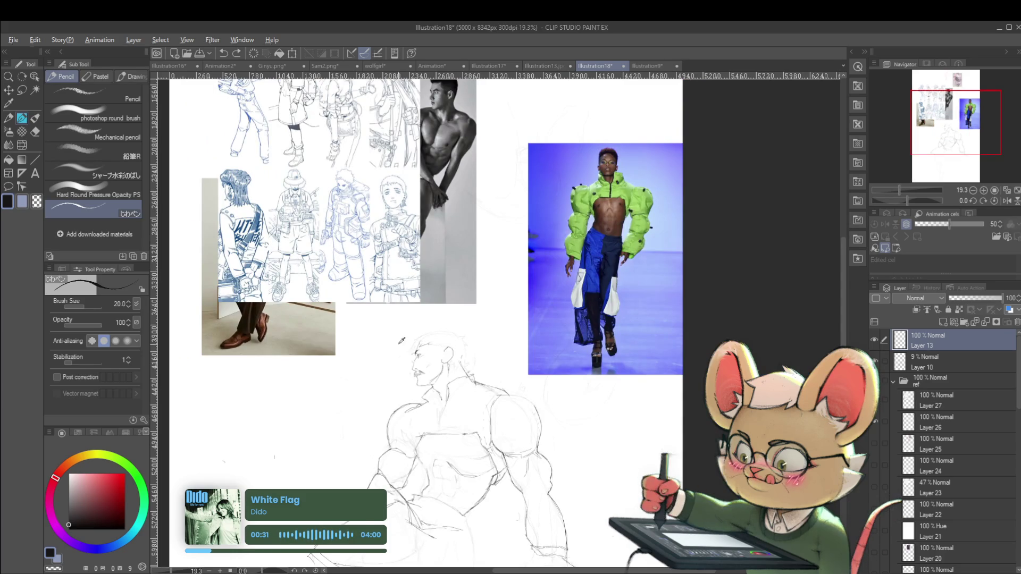
scroll(398, 344, up, 3)
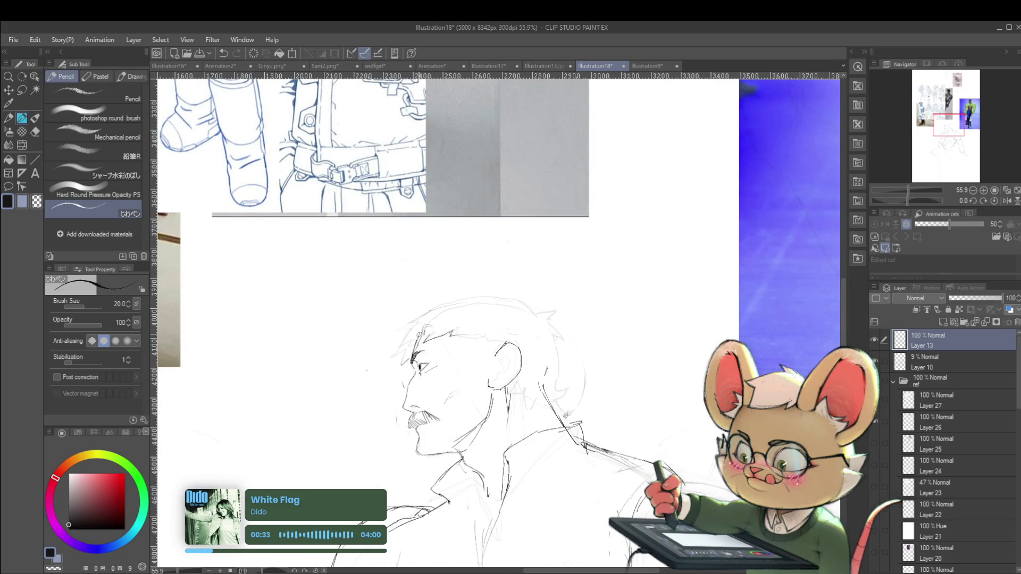
scroll(459, 314, down, 3)
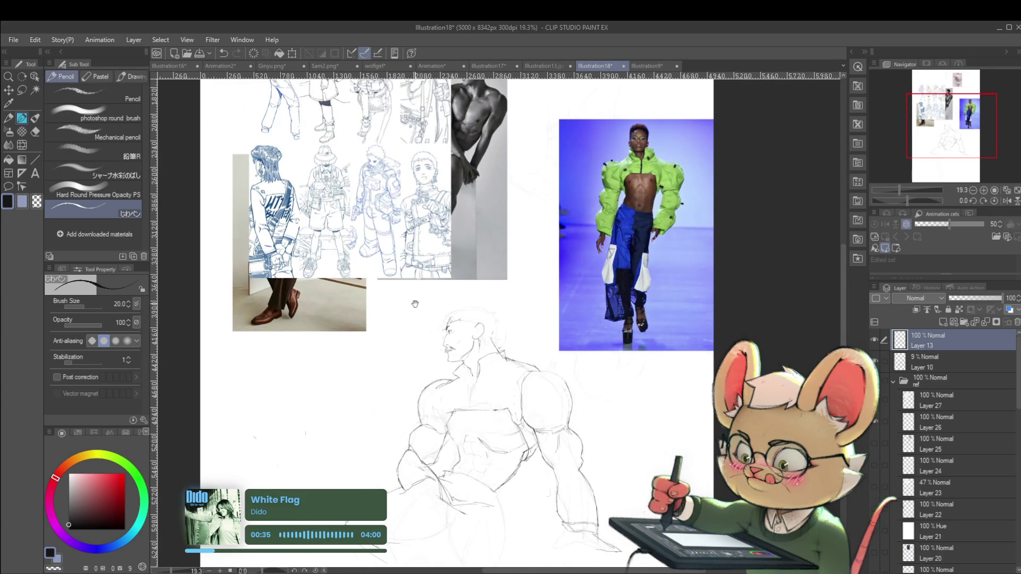
drag(415, 304, 487, 234)
scroll(584, 292, down, 1)
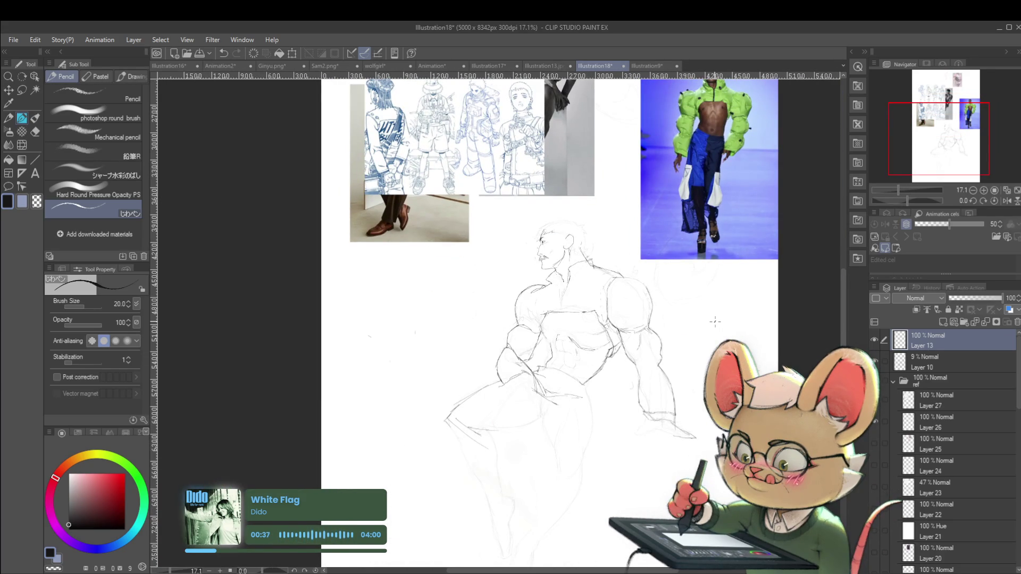
click(1006, 201)
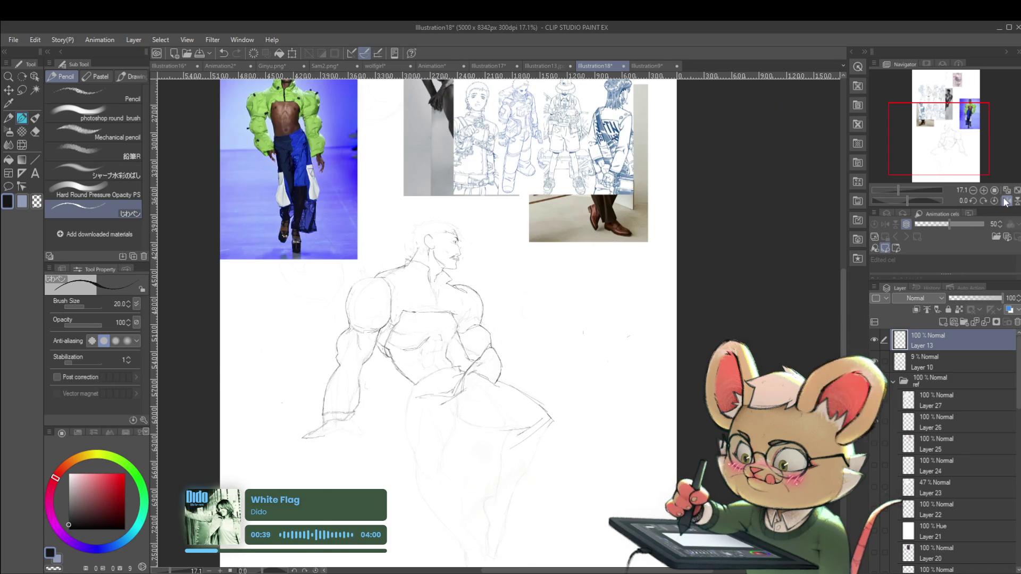
scroll(510, 220, up, 3)
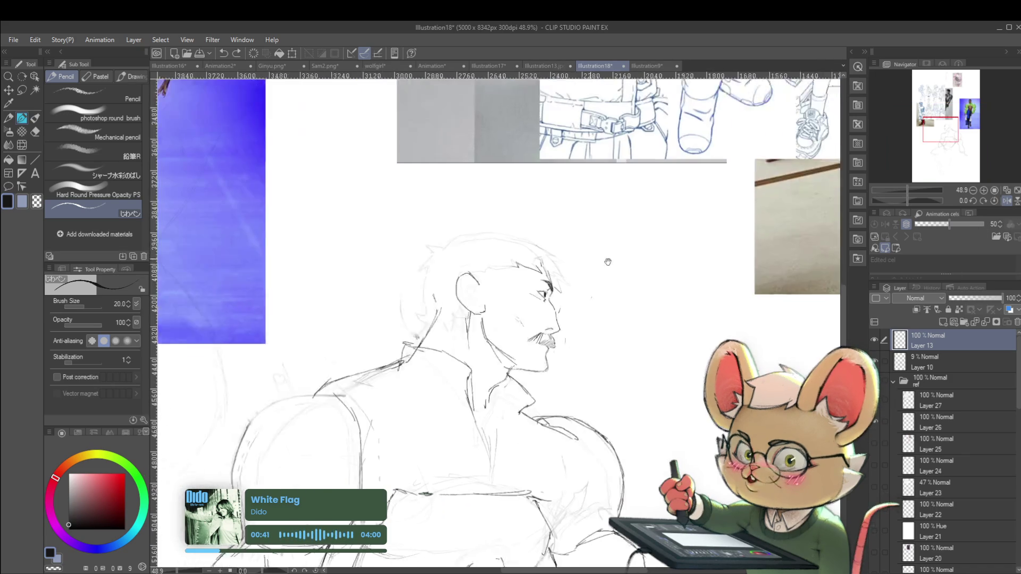
mouse_move(620, 261)
mouse_down()
mouse_move(660, 257)
mouse_move(687, 285)
mouse_up()
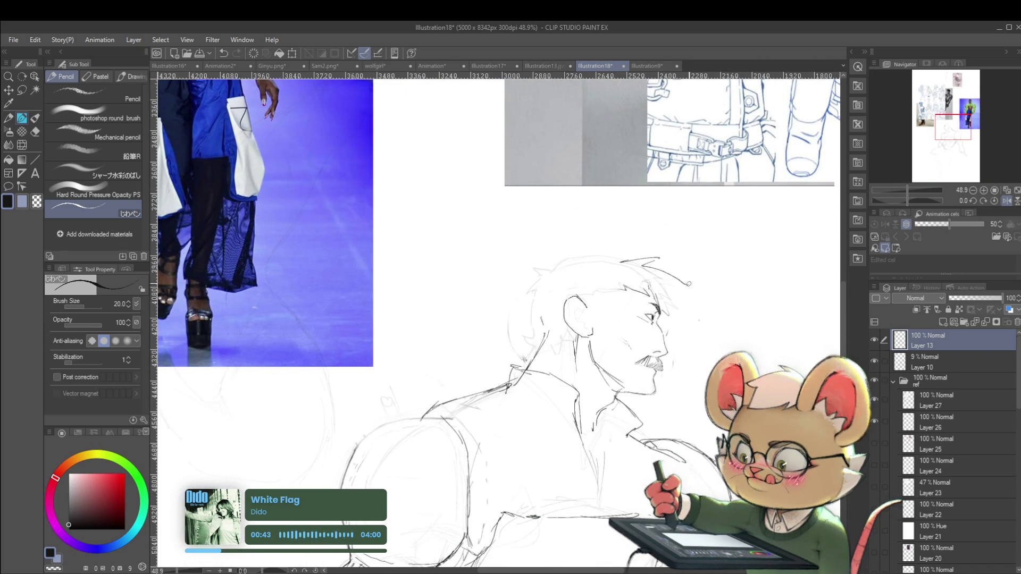
- Add a short pencil stroke near the neck
scroll(674, 329, down, 2)
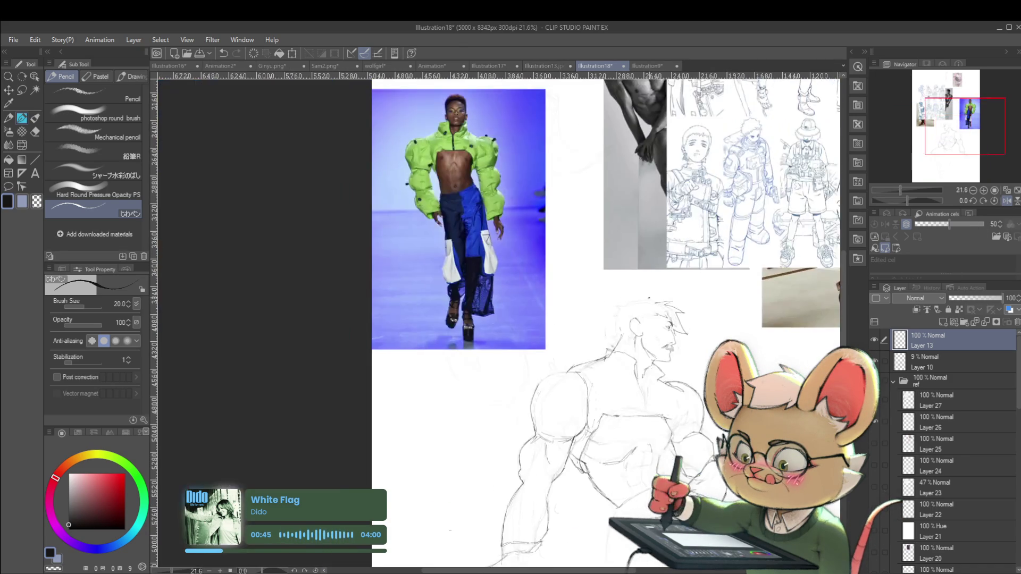
scroll(691, 332, down, 2)
scroll(738, 337, up, 2)
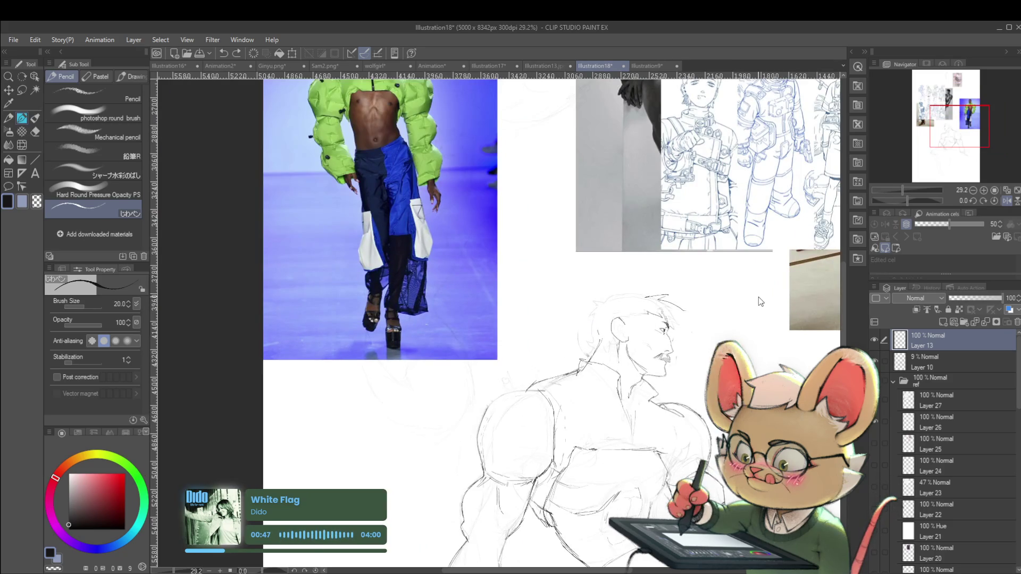
scroll(649, 299, up, 2)
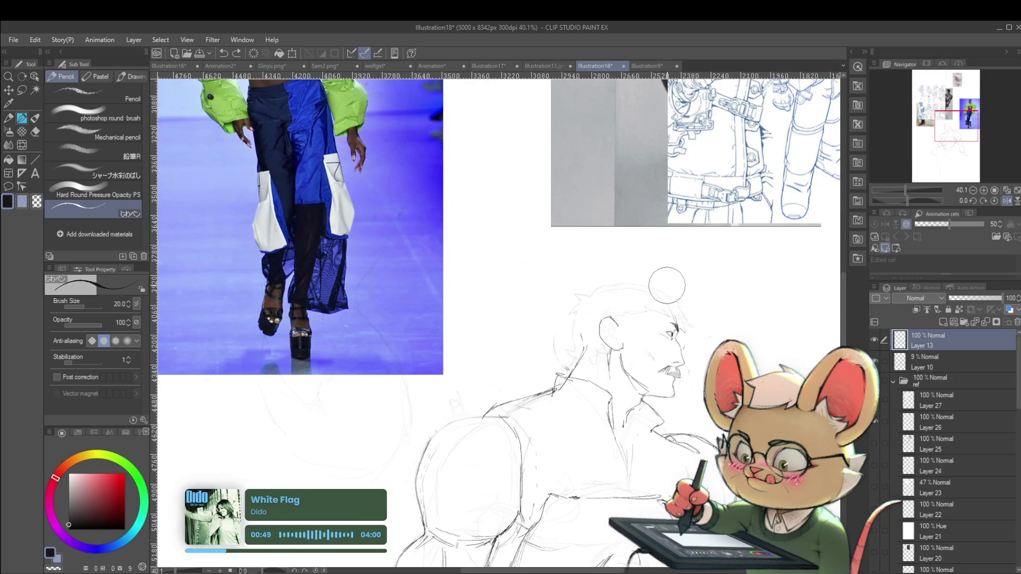
drag(548, 342, 564, 354)
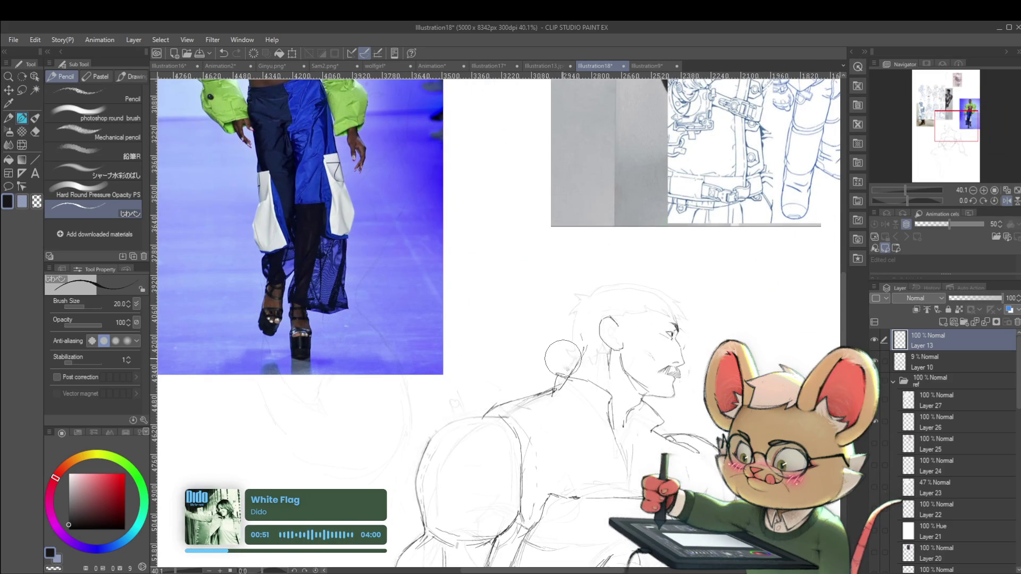
scroll(576, 277, down, 2)
scroll(601, 296, up, 2)
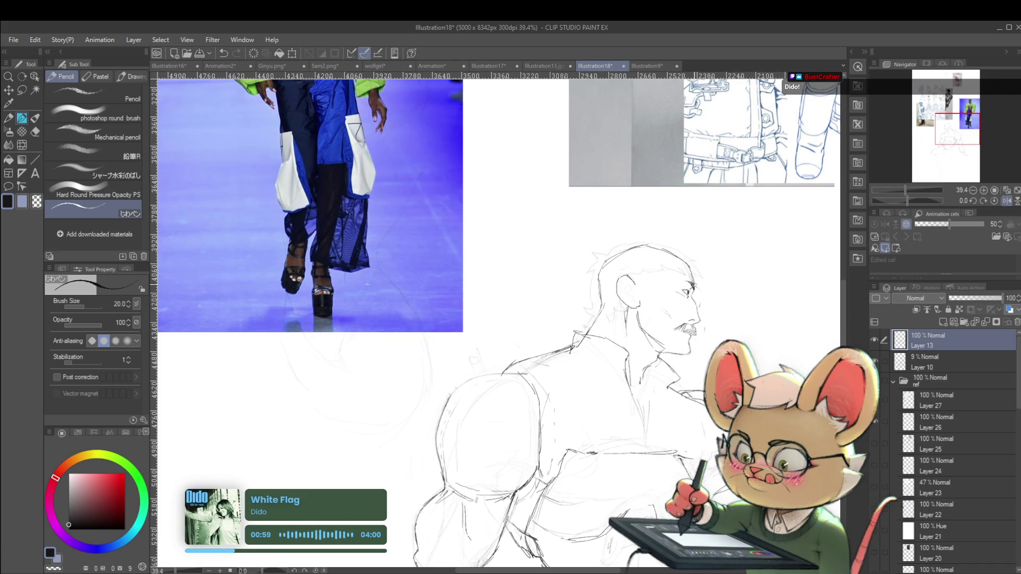
scroll(704, 271, down, 5)
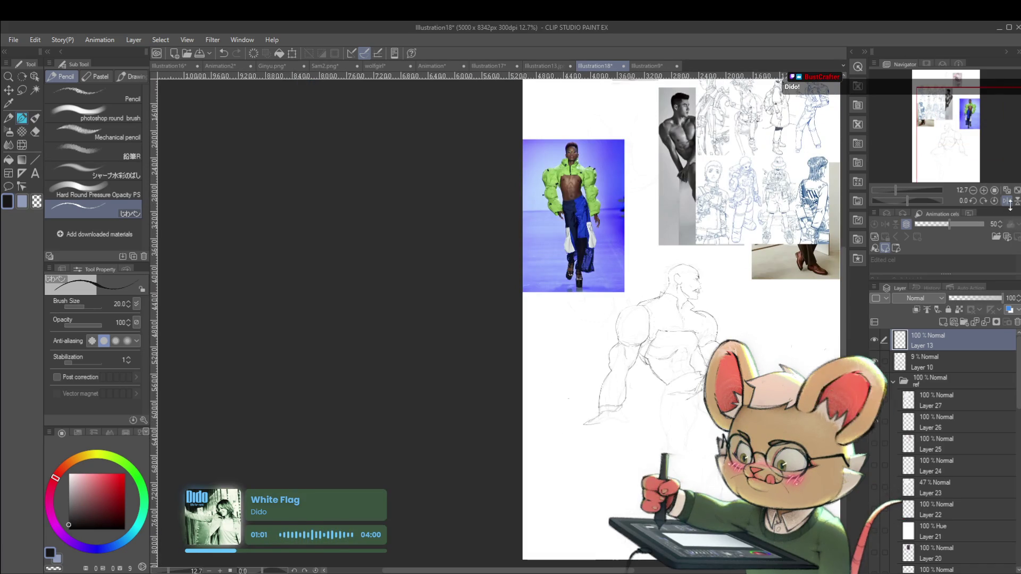
- Recentre the view on the head and reduce the pencil size to 17
drag(911, 209, 984, 209)
scroll(313, 264, up, 5)
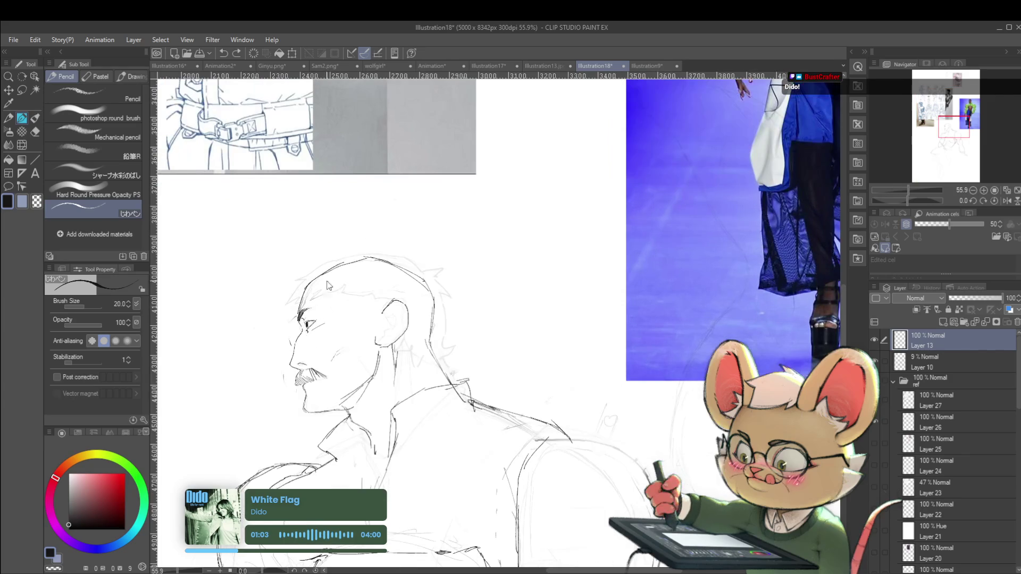
drag(327, 256, 455, 255)
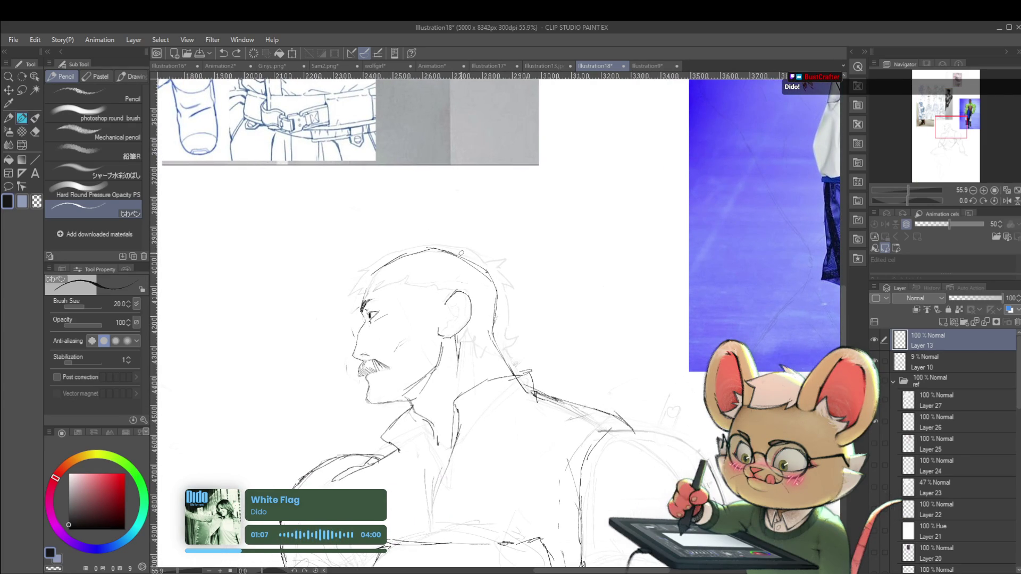
key(bracketleft)
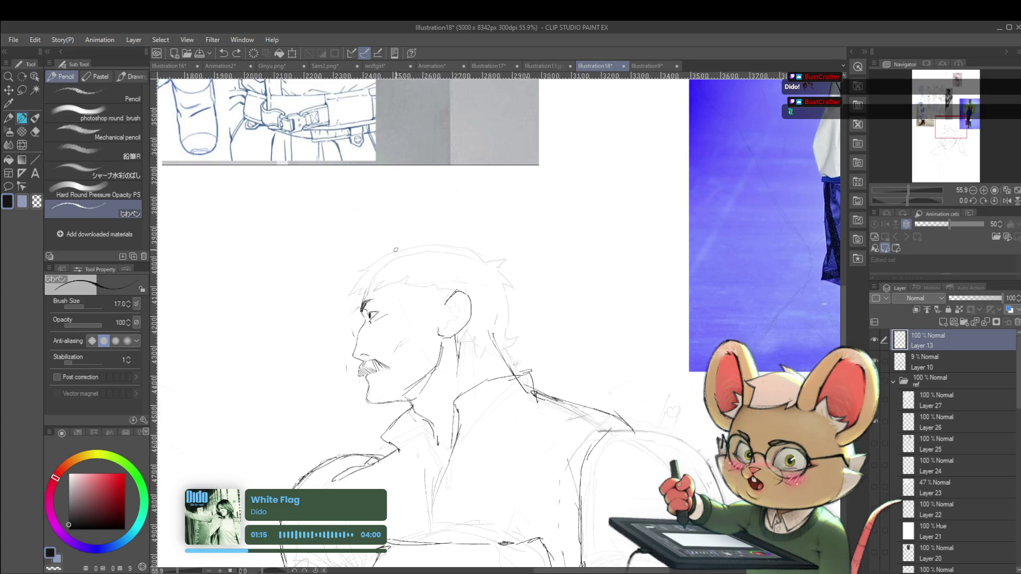
scroll(735, 391, down, 4)
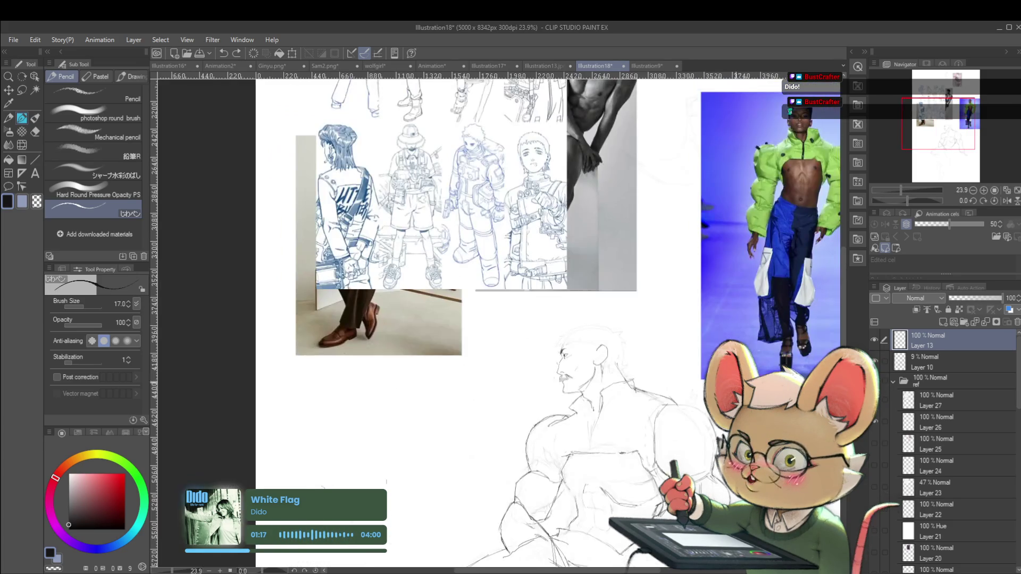
scroll(661, 290, down, 1)
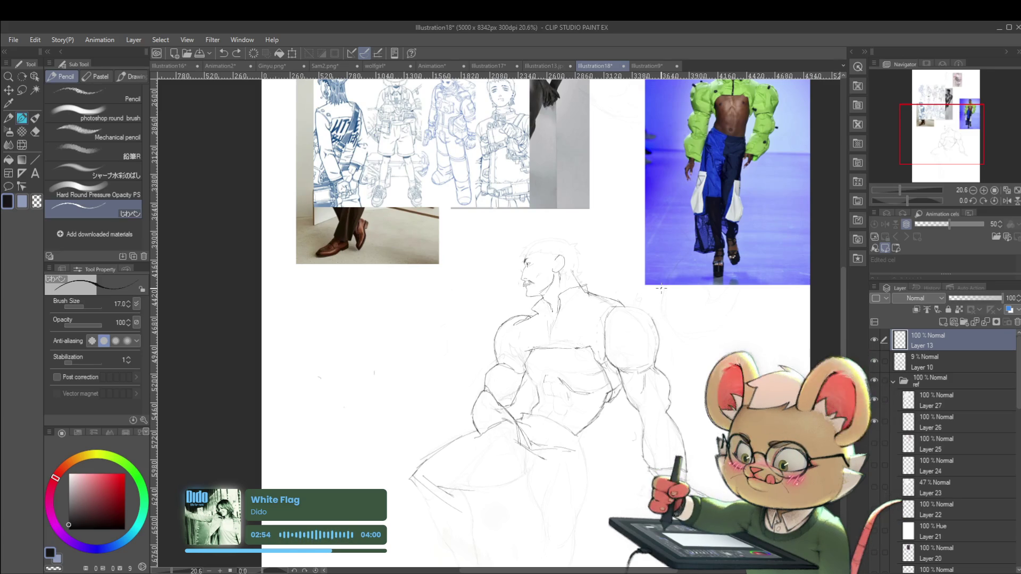
- In mirrored view, try a darker cap-brim line, undo it and enlarge the pencil to 30
click(1007, 200)
mouse_move(764, 256)
mouse_down()
mouse_move(758, 419)
mouse_move(796, 366)
mouse_up()
click(494, 361)
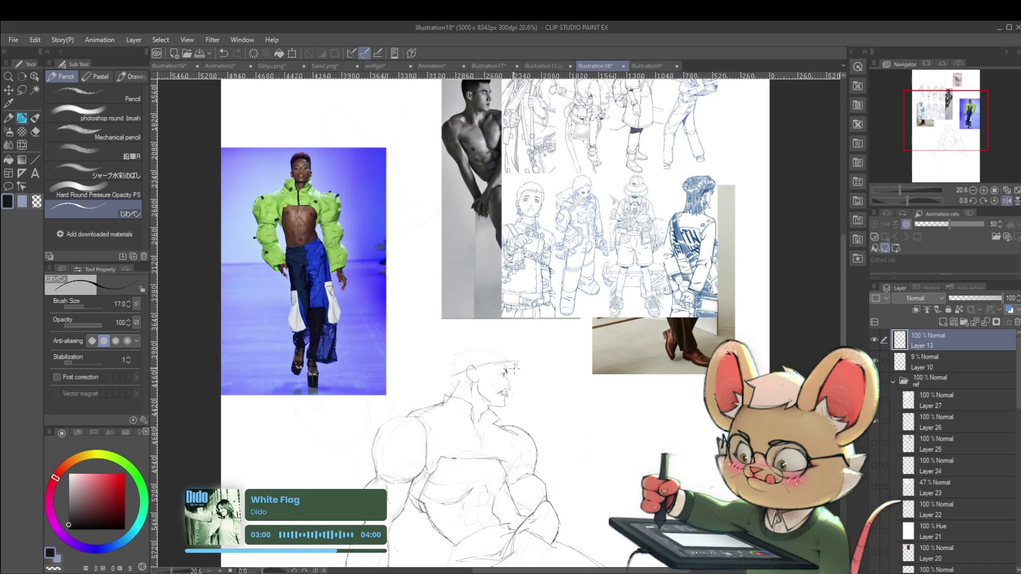
drag(518, 363, 497, 369)
click(495, 380)
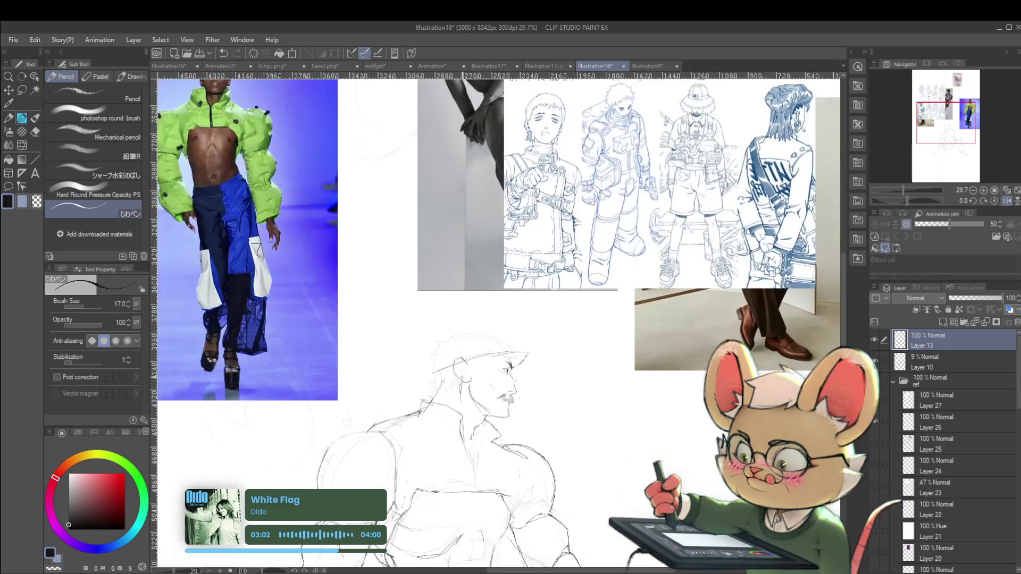
key(bracketright)
key(bracketright)
key(bracketright)
key(ctrl+z)
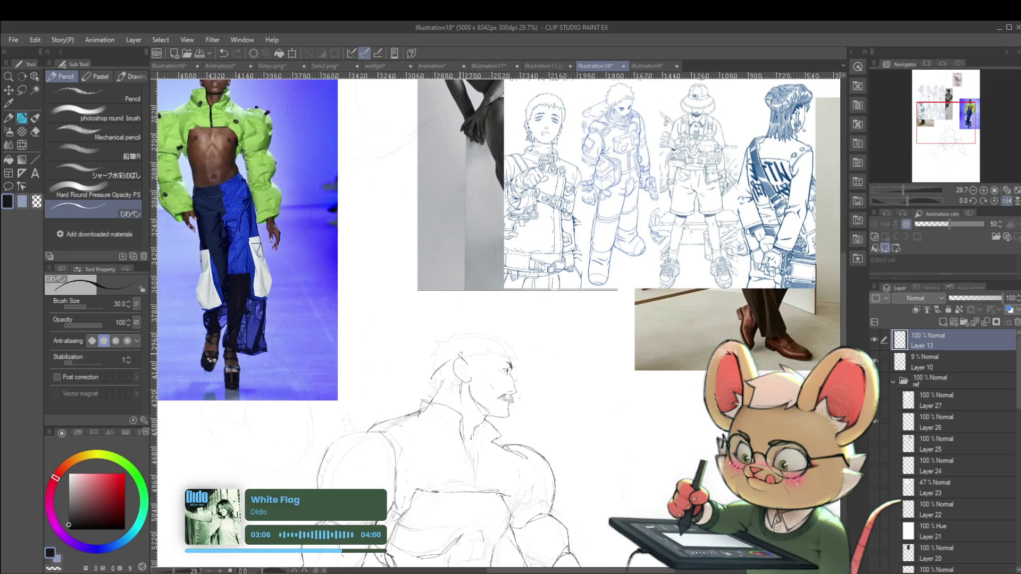
- Draw a line down the back of the head and a small hair mark, then unmirror the view
drag(520, 354, 517, 373)
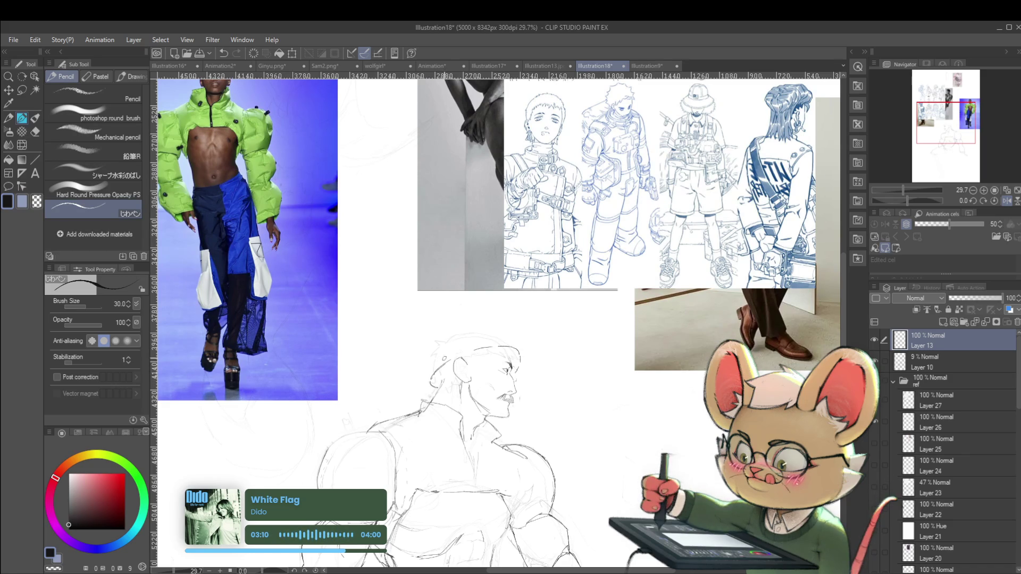
drag(449, 355, 434, 375)
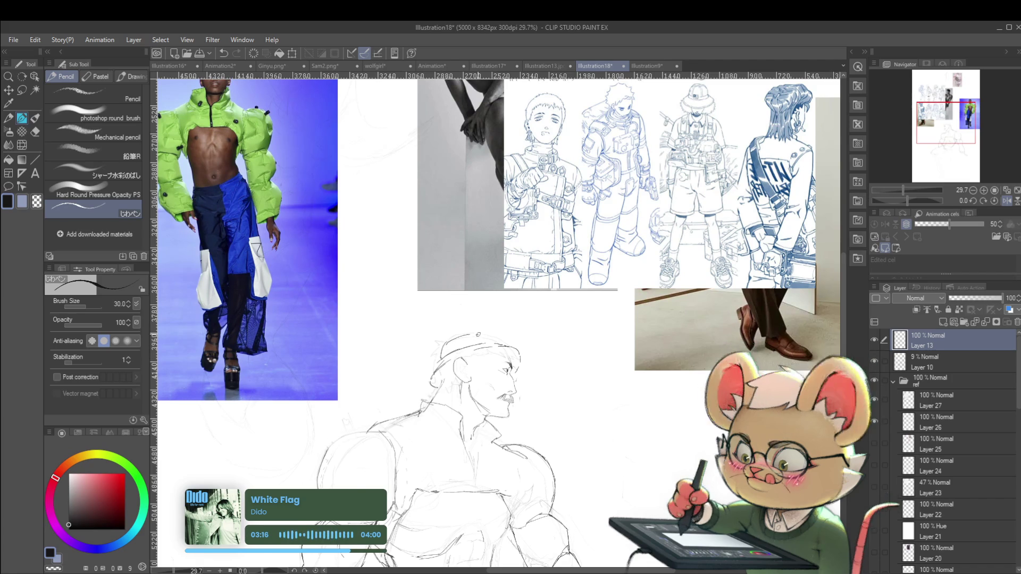
scroll(473, 321, down, 5)
click(1007, 202)
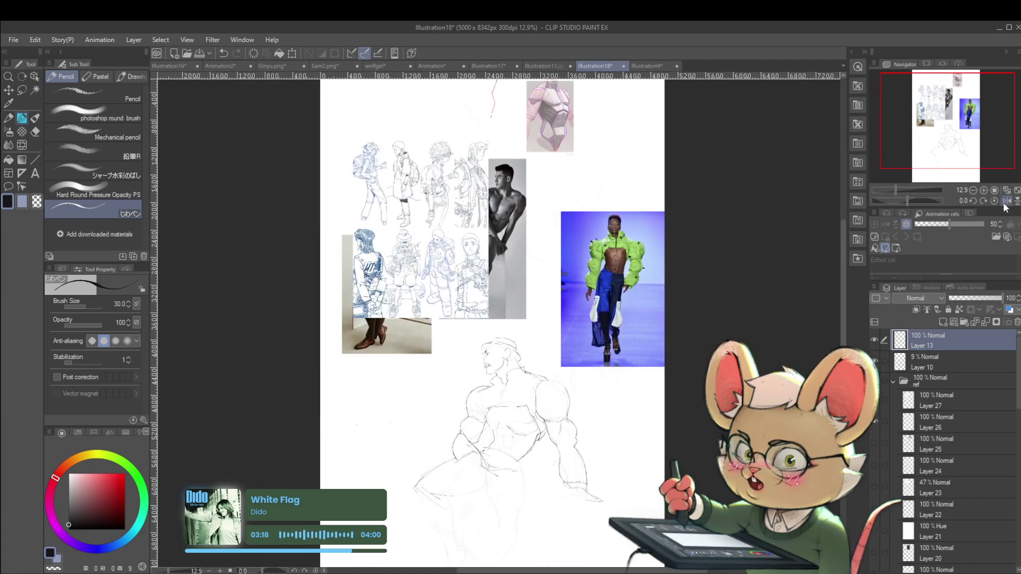
scroll(531, 345, up, 5)
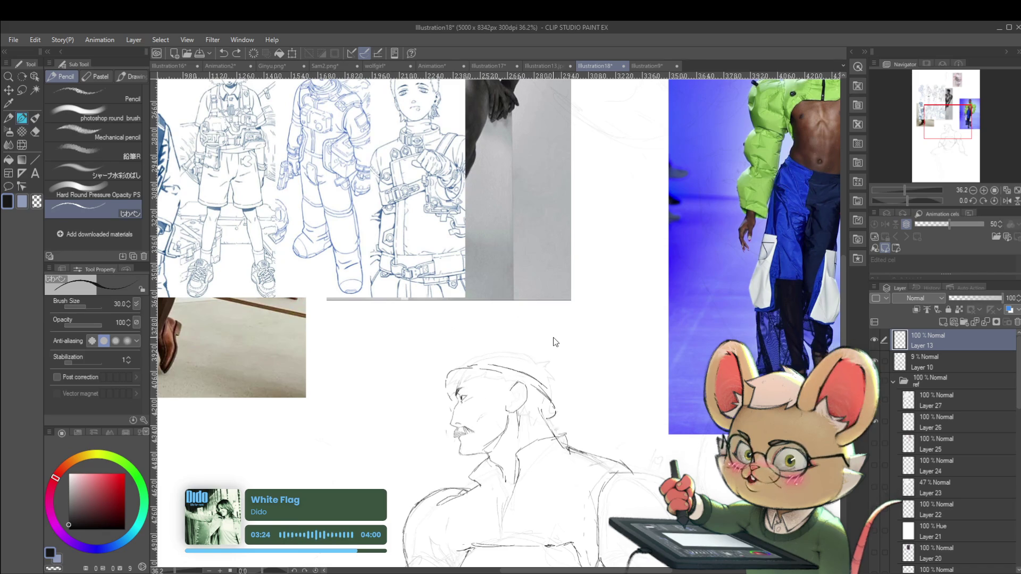
- Undo the short stroke near the eye and reduce the pencil size to 15
drag(606, 308, 634, 328)
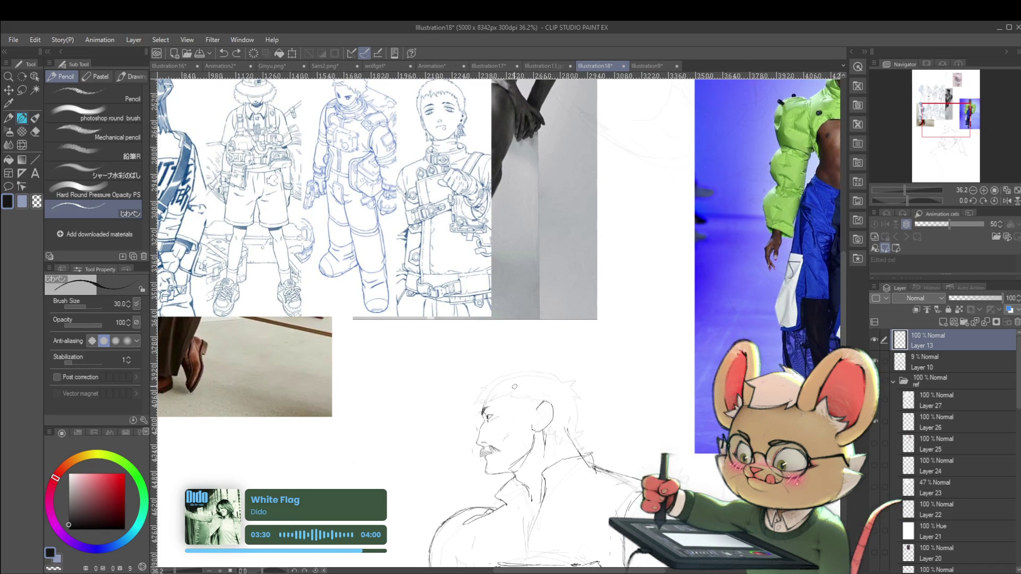
drag(605, 424, 639, 427)
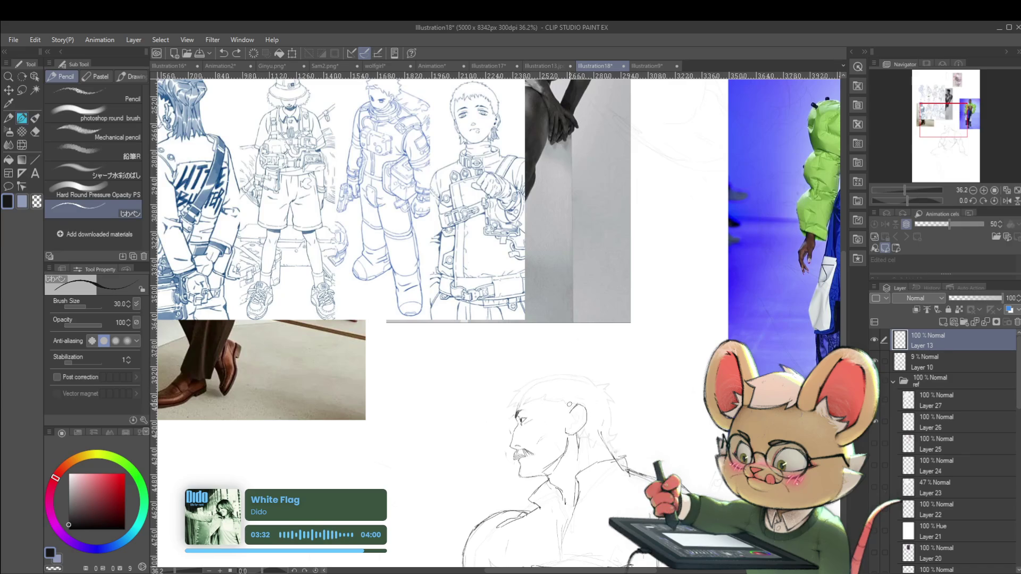
scroll(523, 424, up, 2)
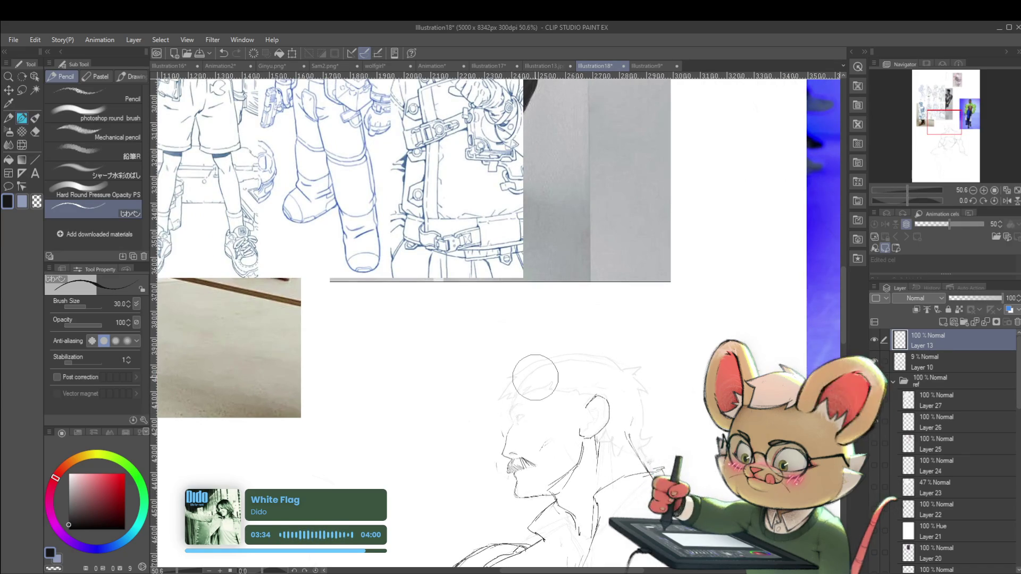
scroll(536, 377, up, 3)
key(ctrl+z)
key(bracketleft)
key(bracketleft)
key(bracketleft)
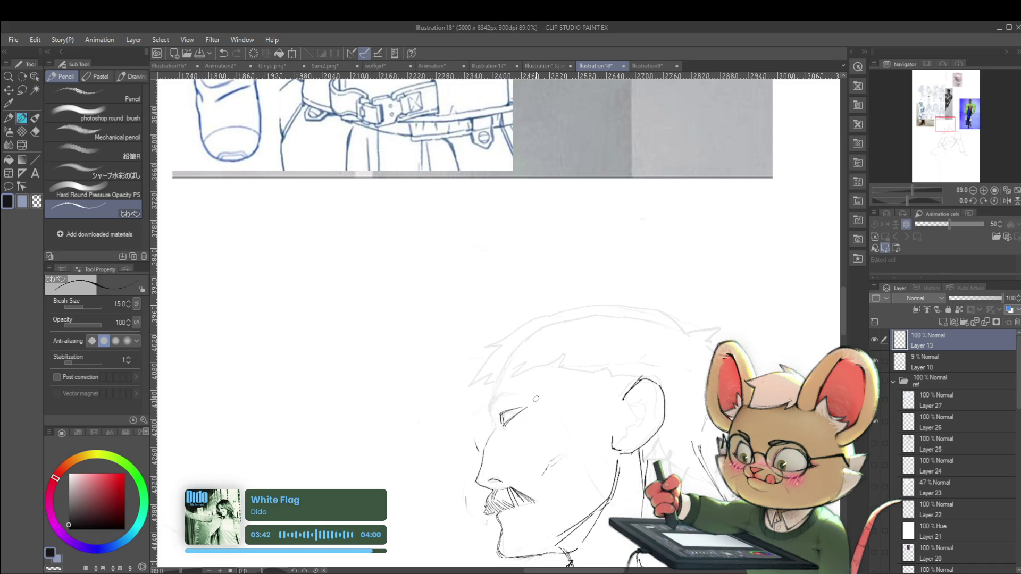
- Flip the canvas view horizontally to check the face, then flip it back
scroll(500, 413, down, 6)
click(1007, 201)
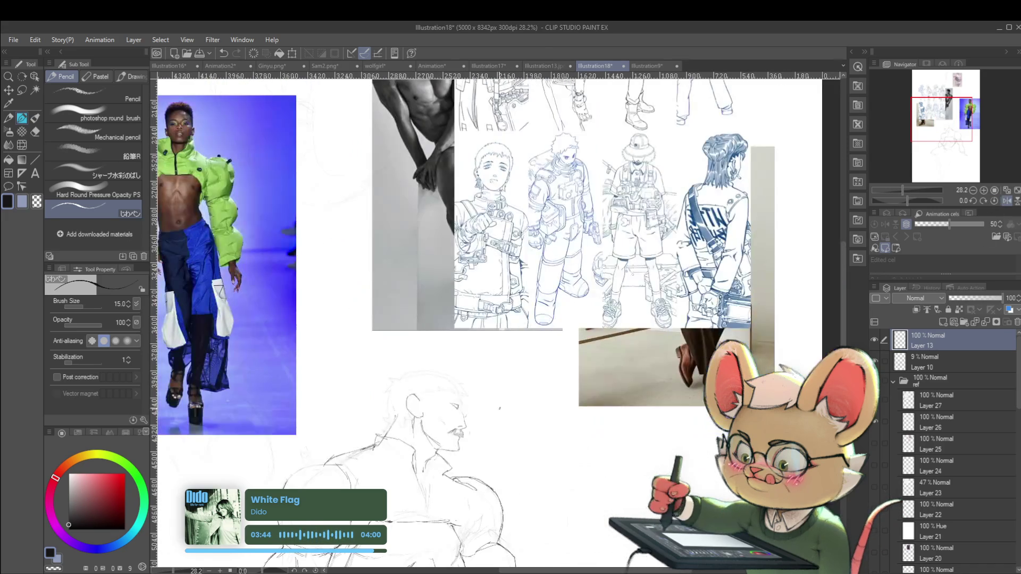
scroll(398, 418, up, 7)
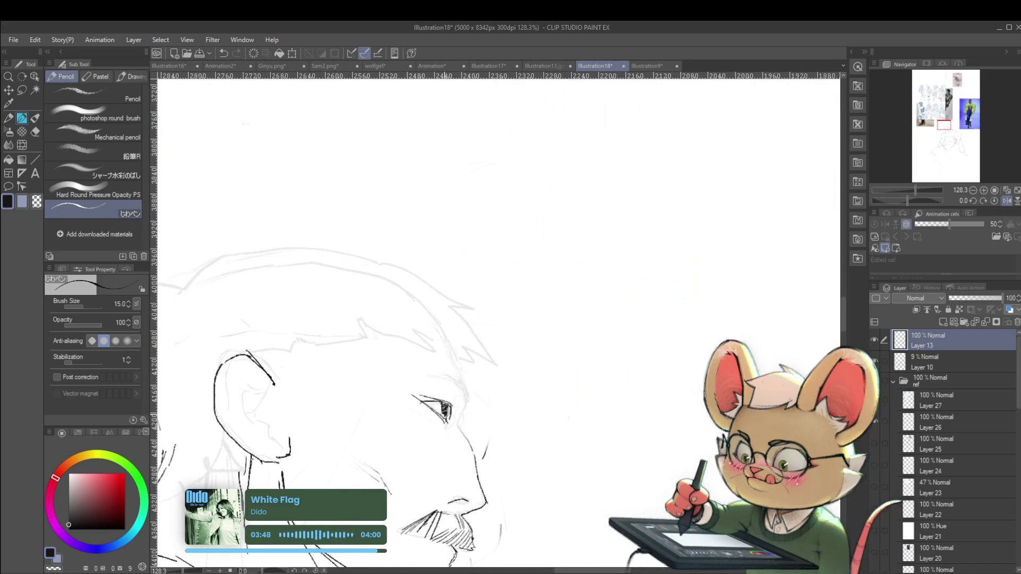
scroll(464, 370, down, 6)
scroll(463, 369, down, 1)
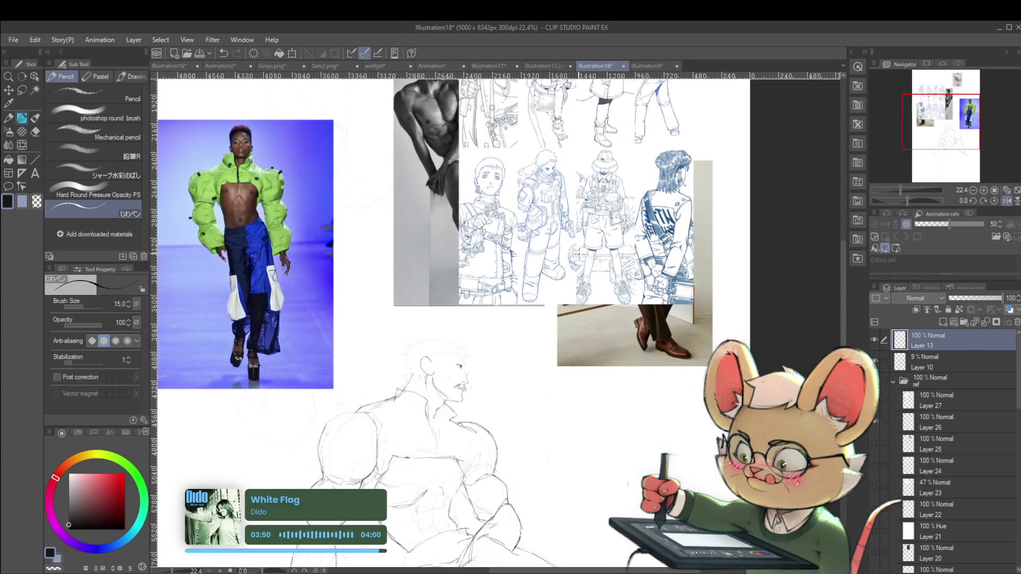
scroll(504, 365, up, 4)
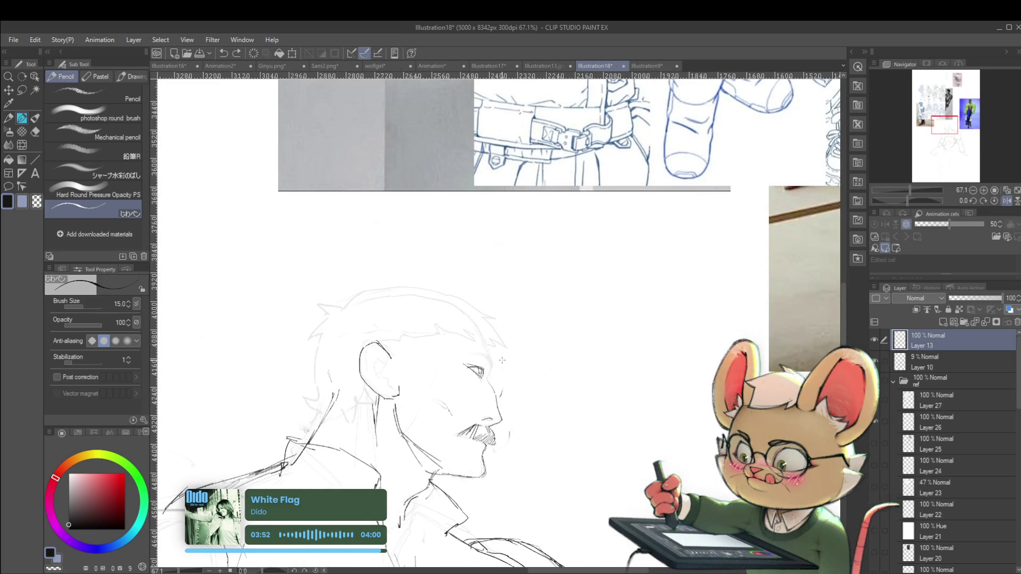
scroll(553, 330, down, 3)
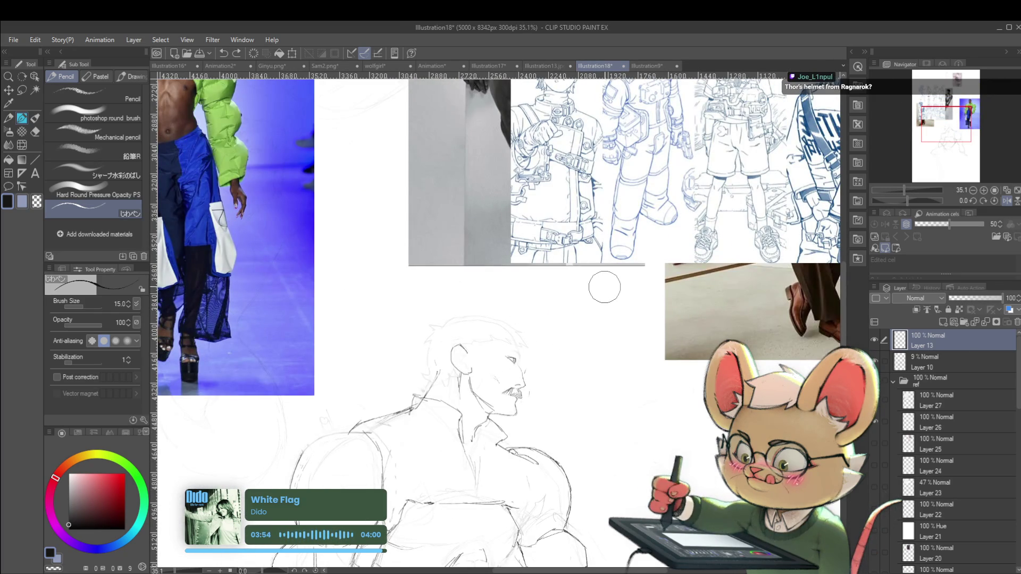
scroll(527, 359, up, 5)
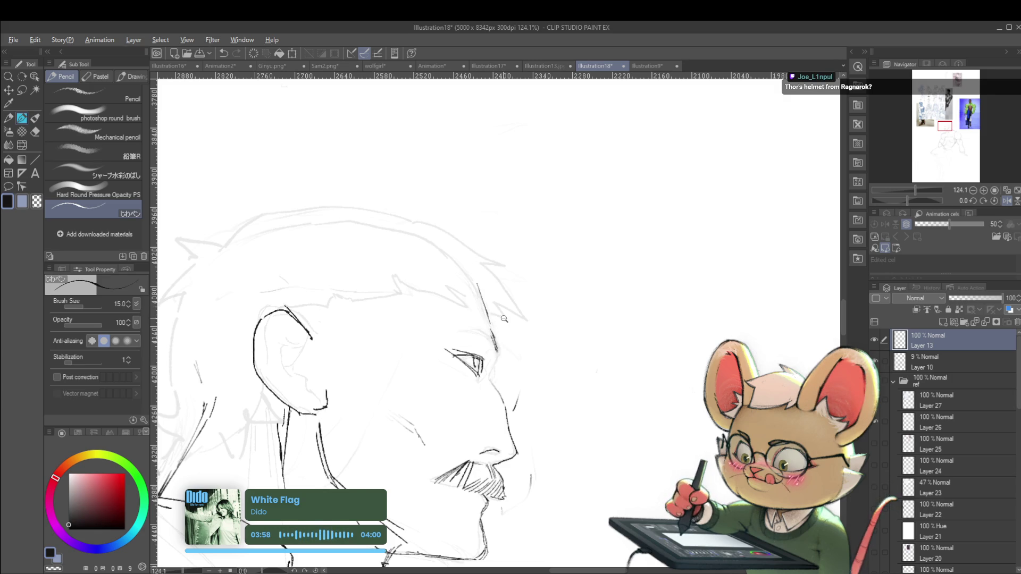
scroll(502, 310, down, 4)
scroll(502, 310, down, 2)
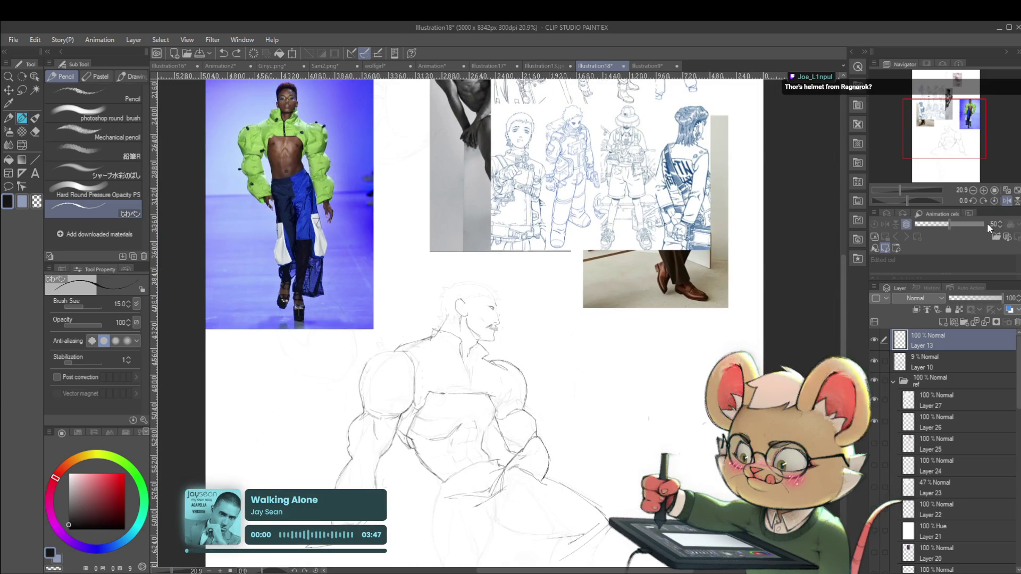
click(1006, 201)
scroll(505, 341, up, 5)
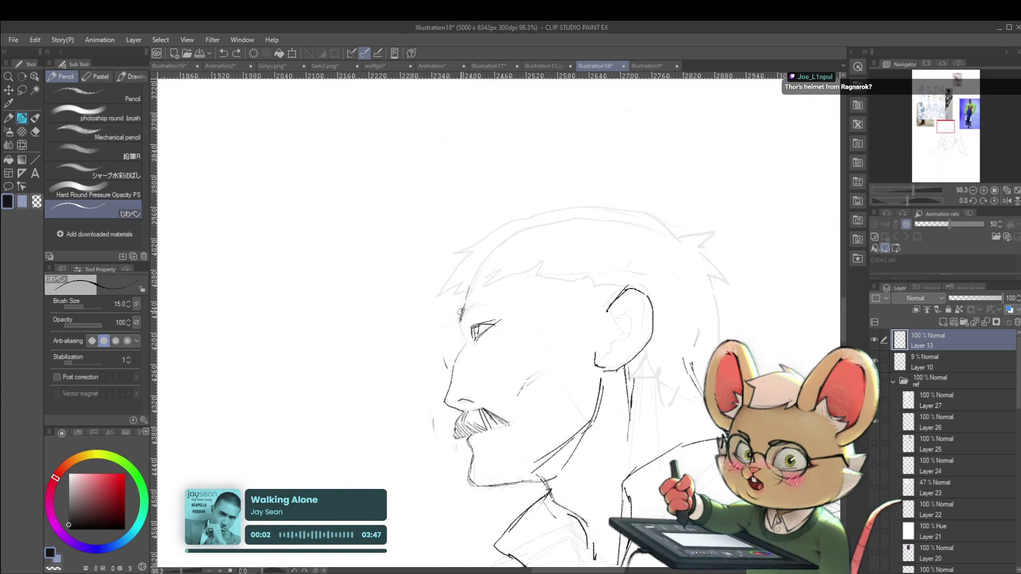
scroll(479, 319, down, 3)
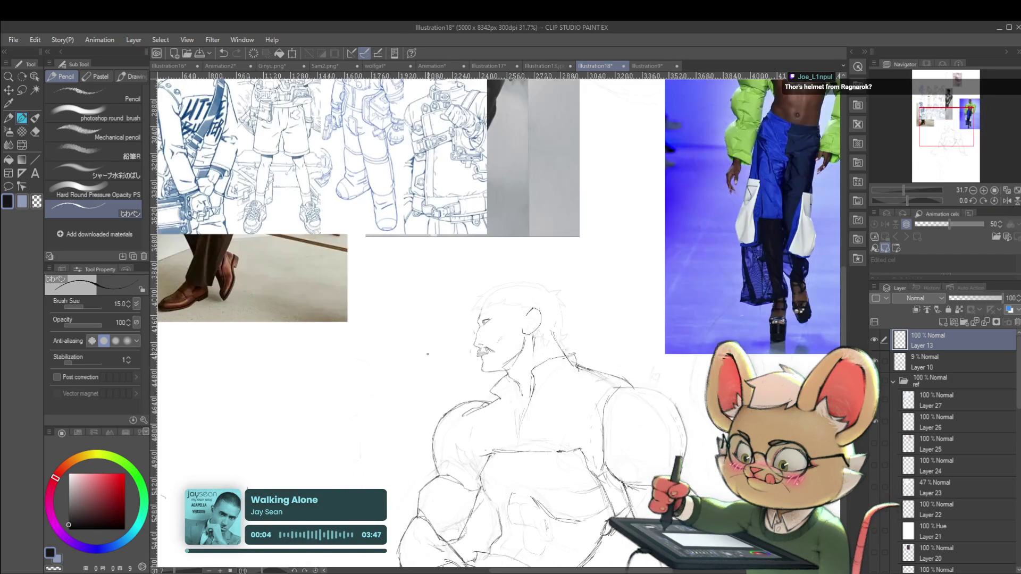
scroll(488, 318, up, 3)
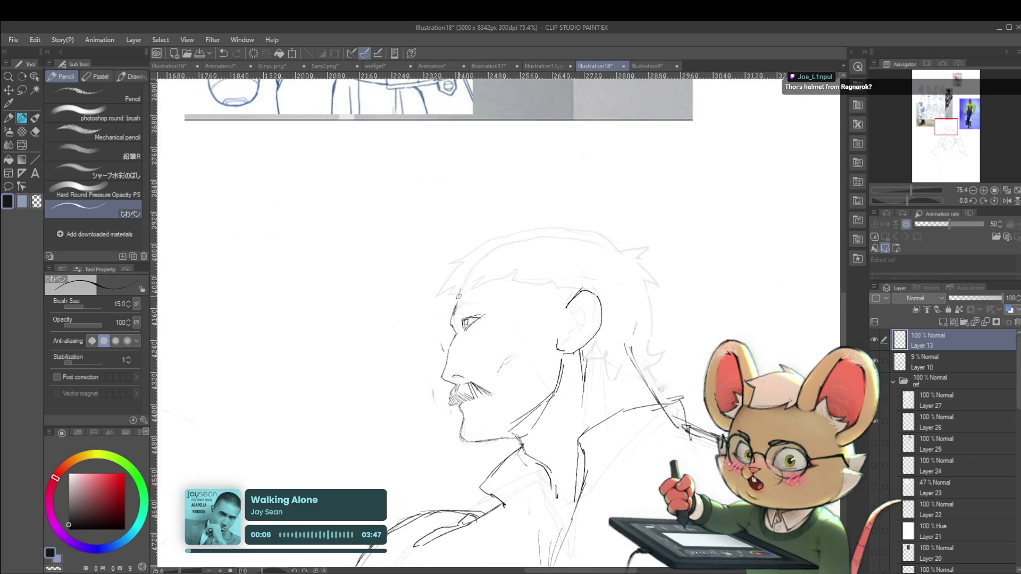
scroll(458, 277, down, 2)
scroll(456, 255, down, 2)
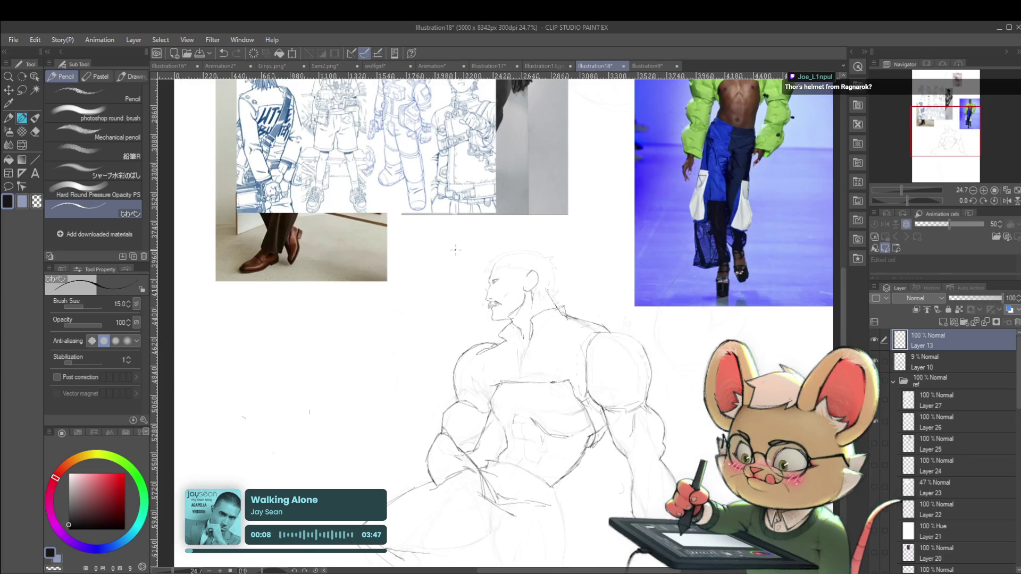
scroll(494, 298, up, 5)
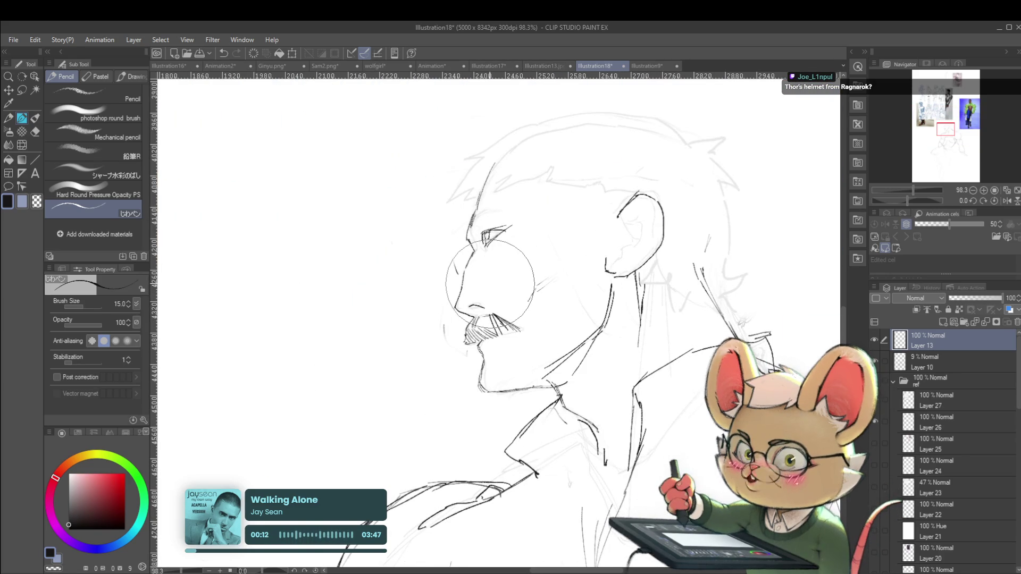
scroll(601, 256, up, 1)
scroll(601, 257, up, 2)
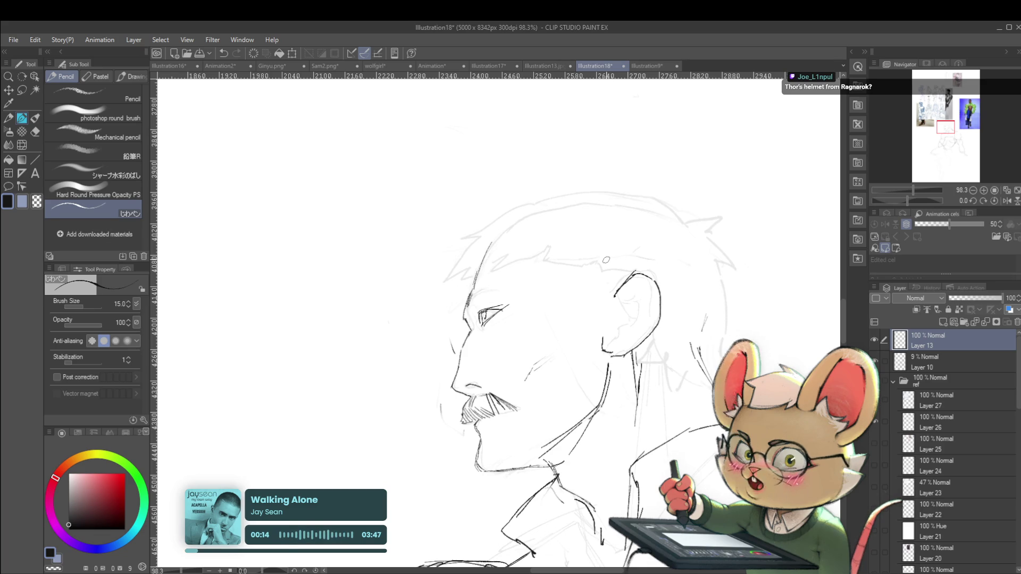
scroll(606, 259, down, 3)
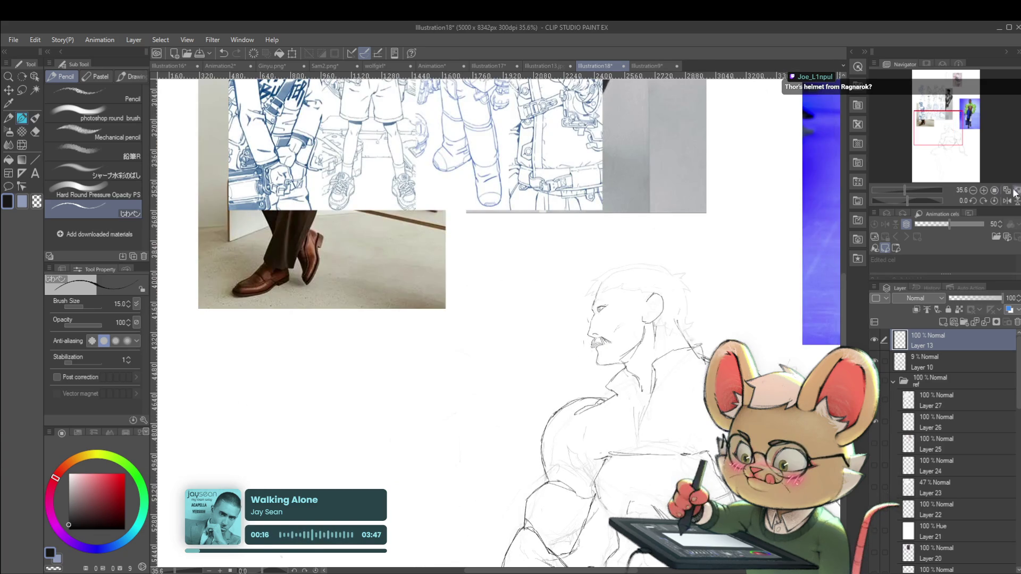
- In mirrored view, add a short line at the back of the head and a stroke beside the eye
click(1006, 200)
drag(415, 287, 493, 284)
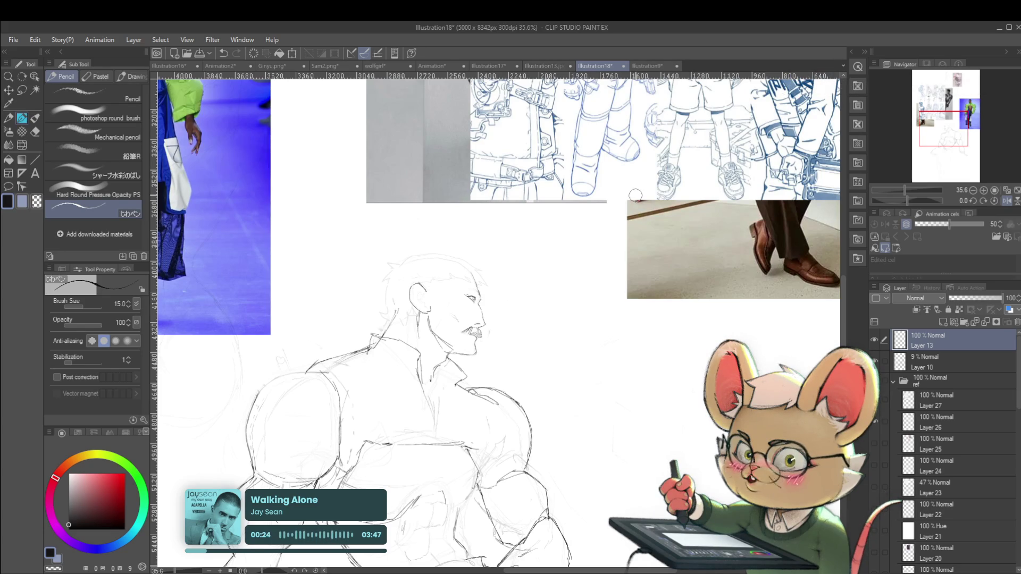
drag(635, 195, 685, 243)
drag(430, 353, 423, 358)
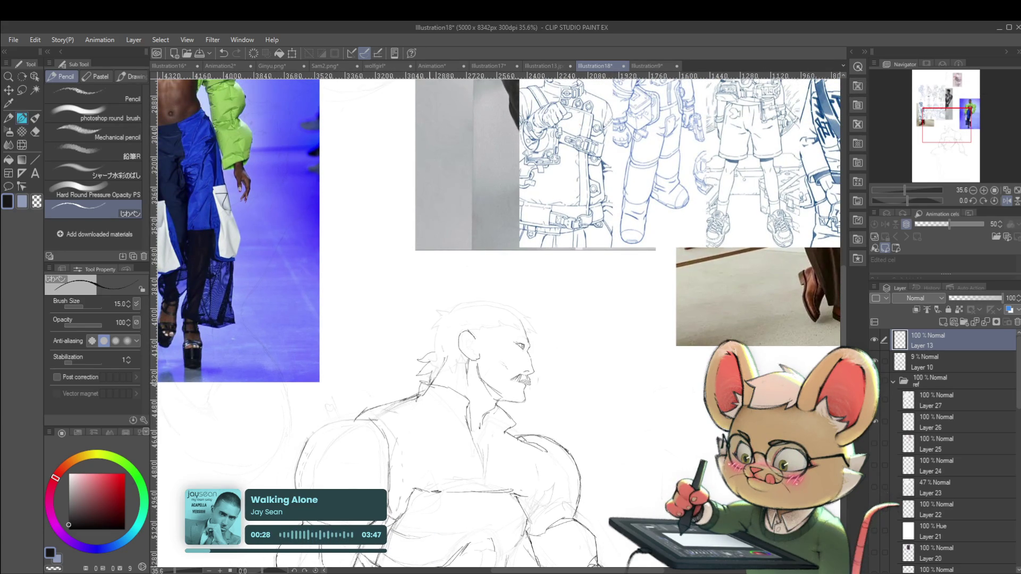
scroll(464, 356, down, 4)
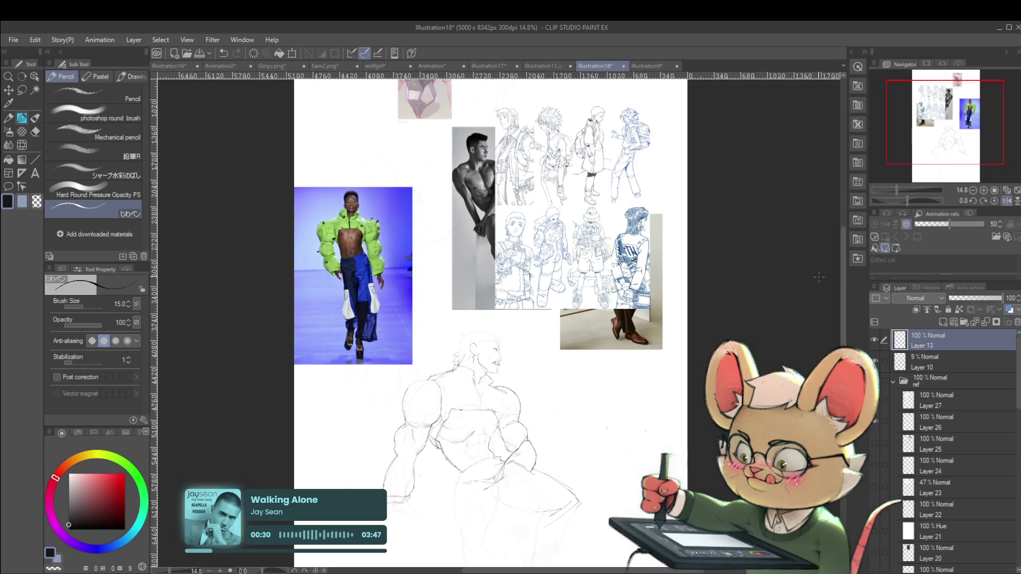
scroll(492, 357, up, 5)
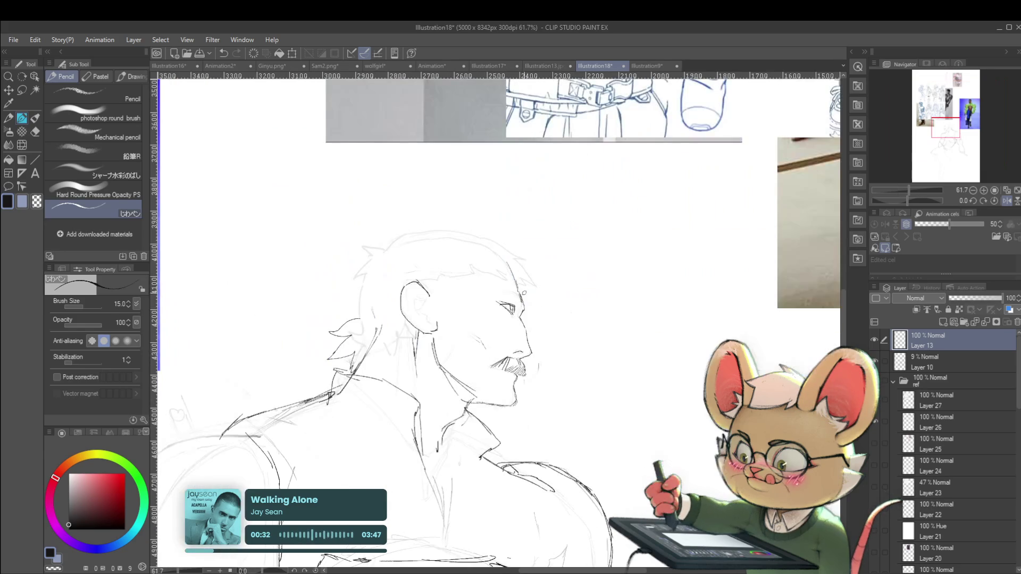
drag(492, 311, 496, 315)
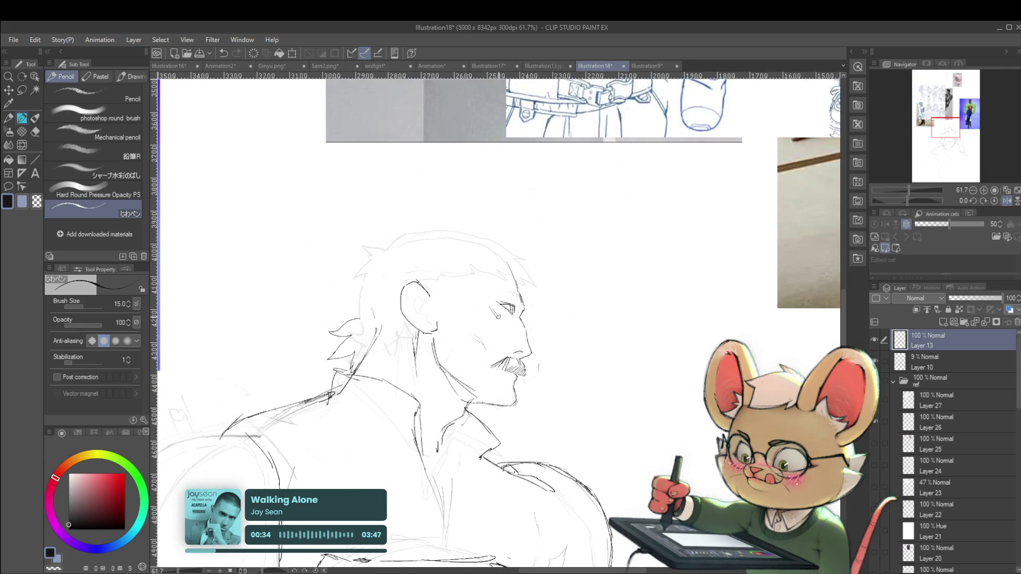
scroll(510, 313, down, 3)
scroll(510, 313, down, 2)
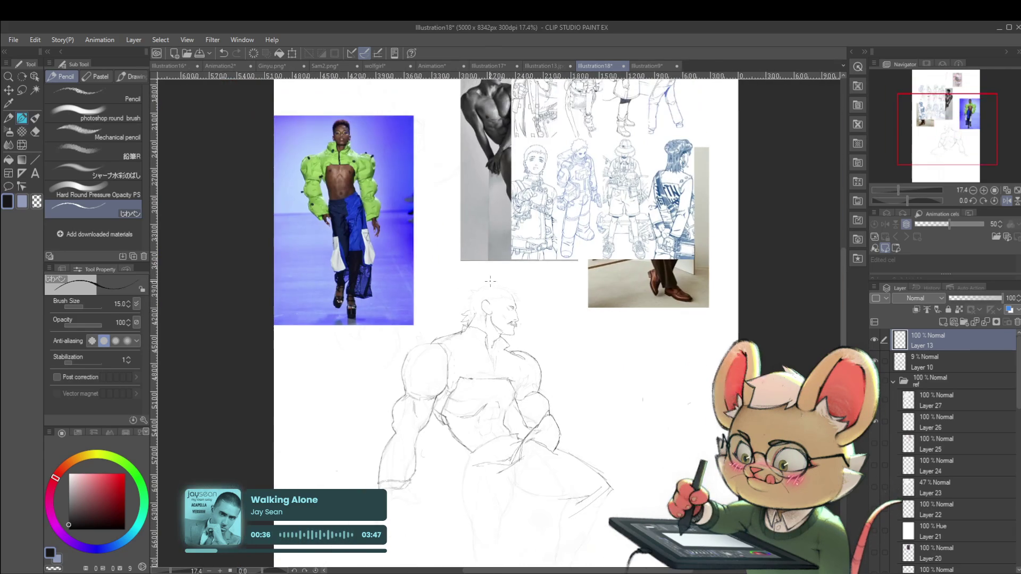
- Erase the mustache strokes under the nose
click(1006, 201)
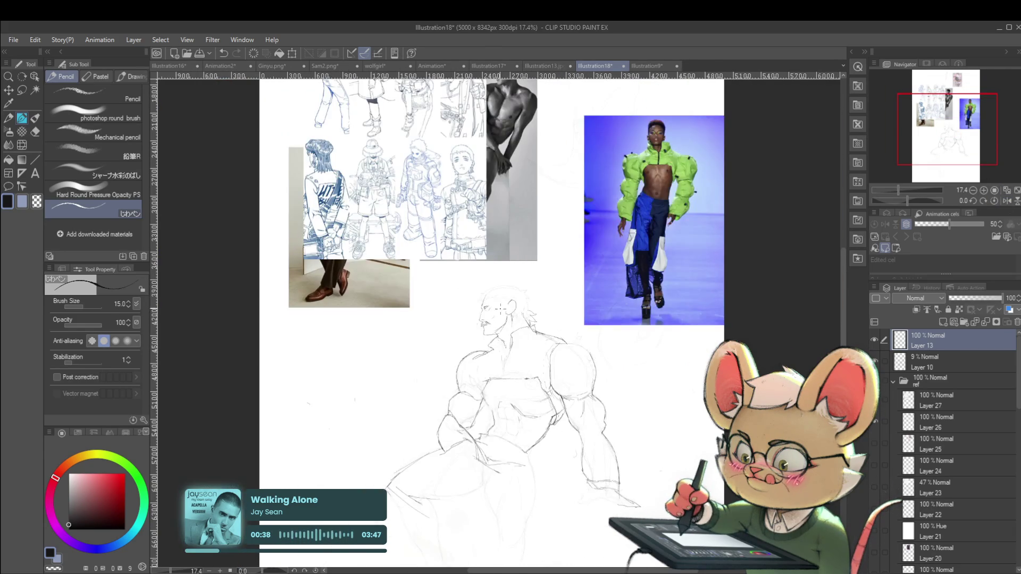
scroll(526, 302, up, 5)
drag(476, 329, 498, 321)
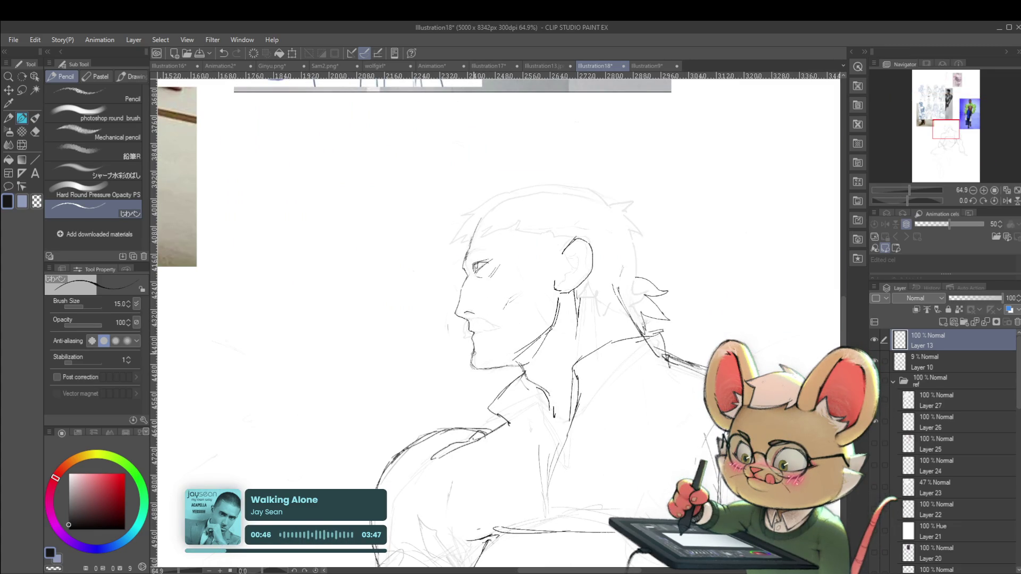
scroll(474, 359, down, 3)
scroll(484, 345, down, 1)
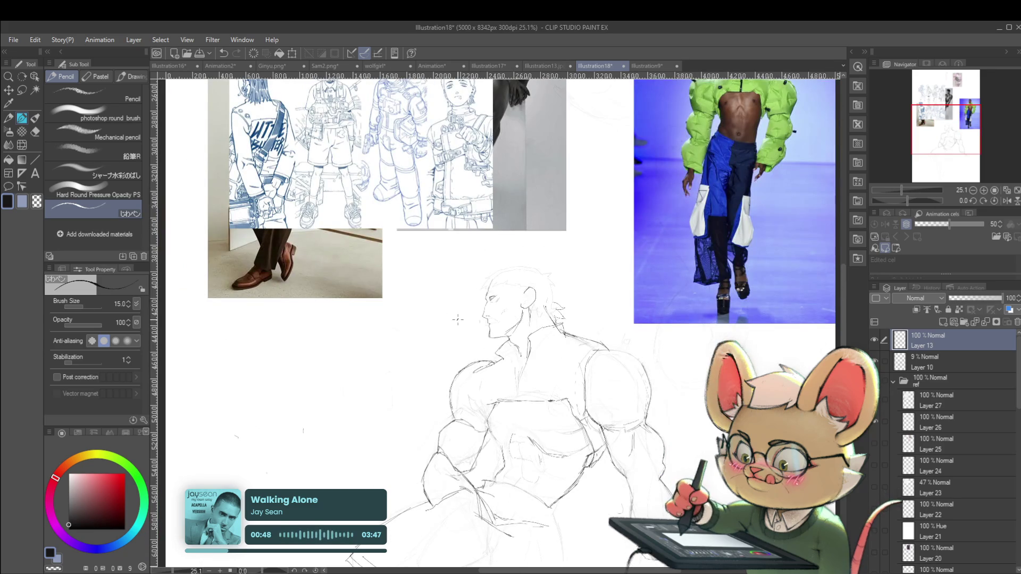
scroll(490, 335, up, 3)
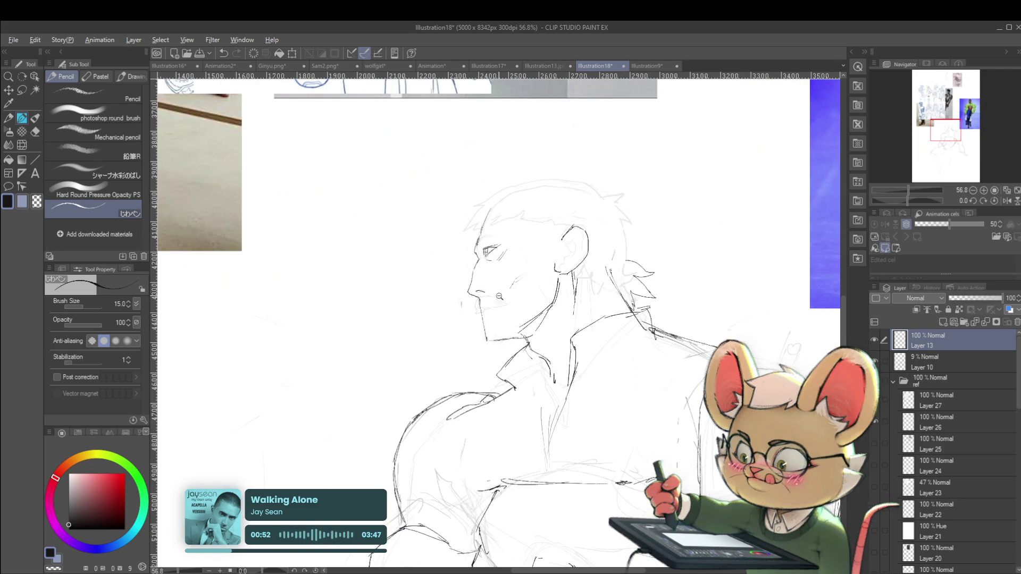
scroll(489, 325, down, 3)
click(1006, 202)
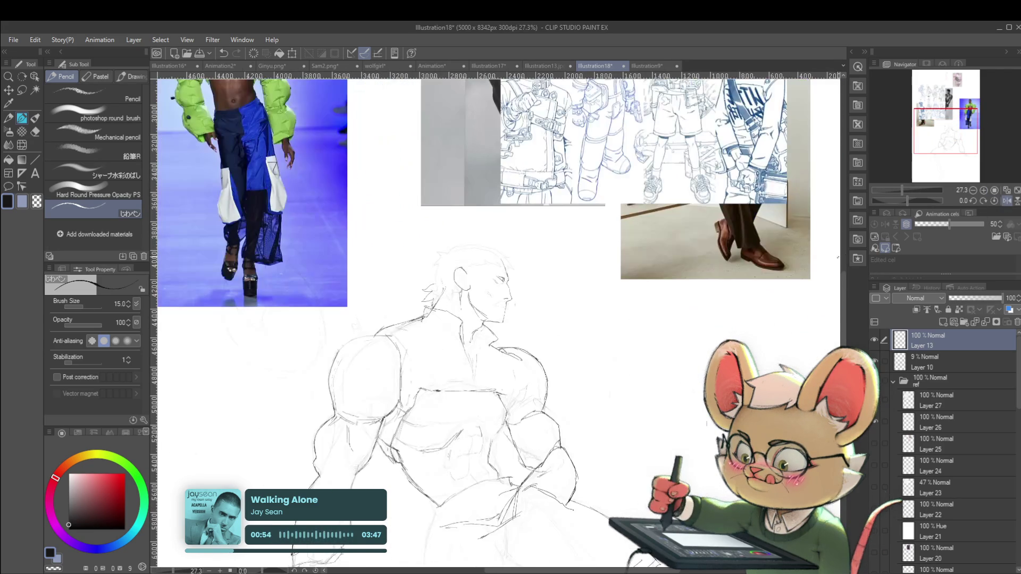
scroll(509, 308, up, 2)
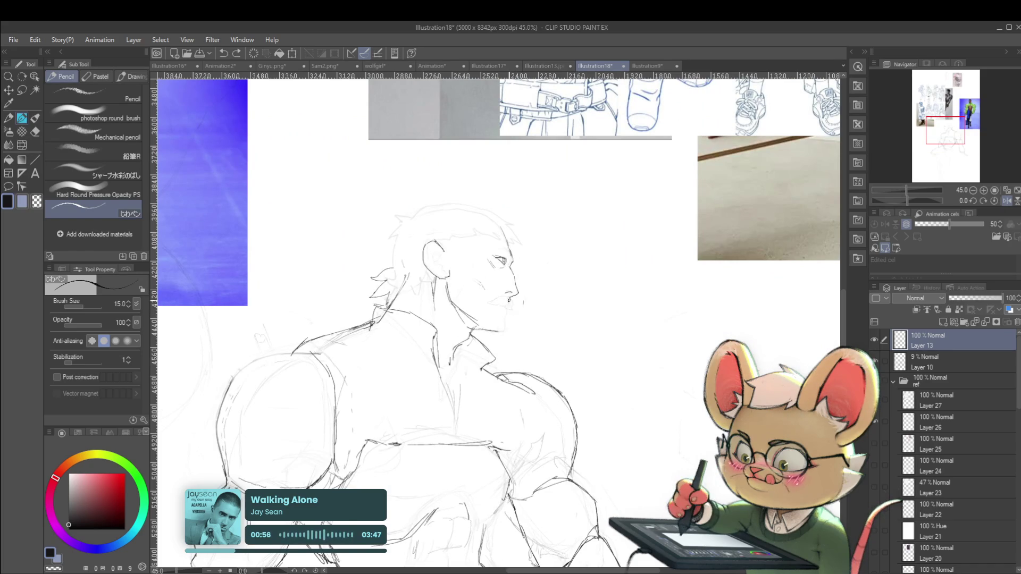
- Undo the last stroke and redraw the line along the jaw and neck
key(ctrl+z)
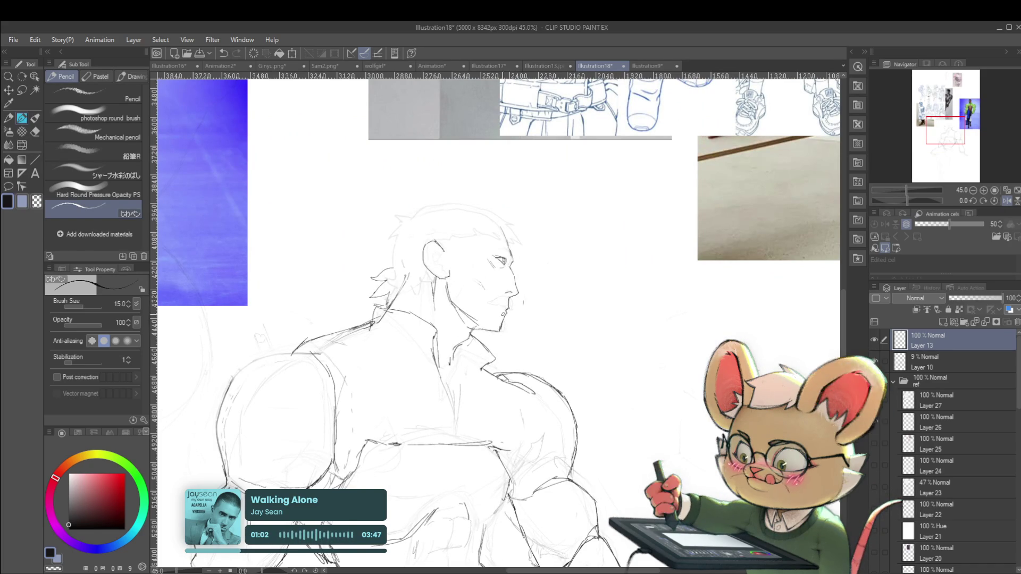
scroll(495, 298, down, 3)
scroll(523, 313, up, 3)
scroll(522, 312, up, 1)
drag(437, 285, 465, 305)
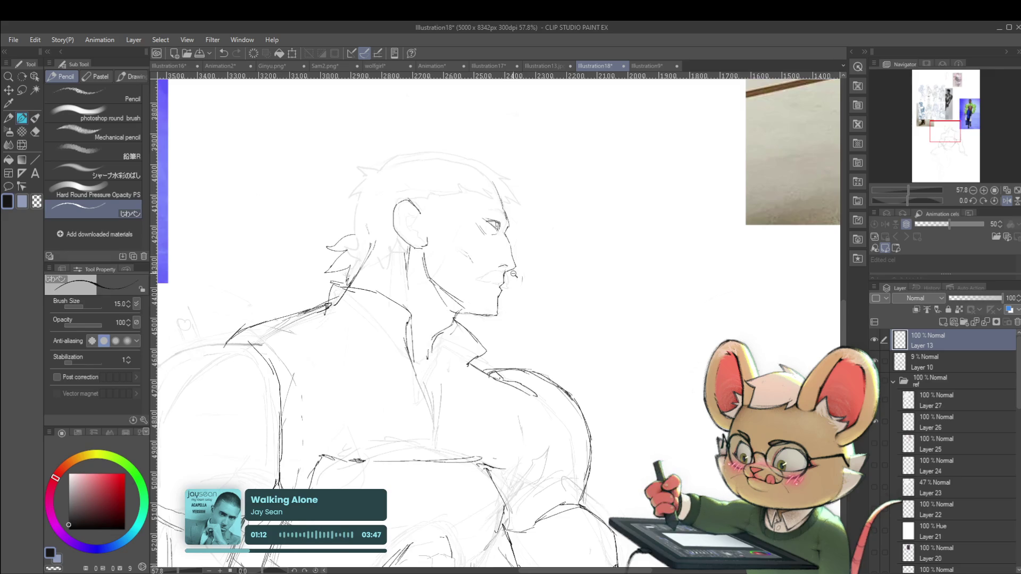
scroll(518, 274, down, 5)
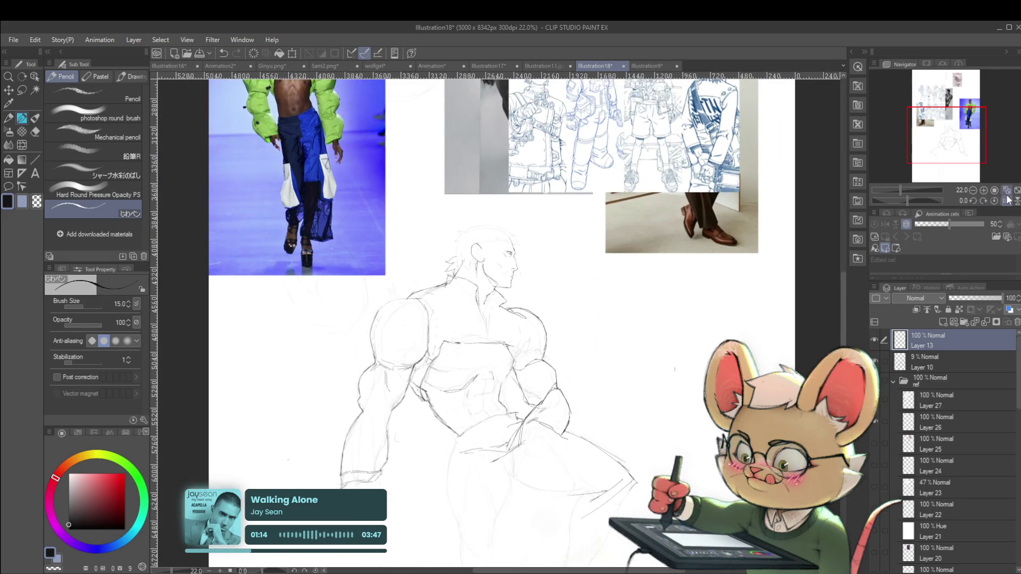
- Recheck the face in mirrored view, then redraw the eye with a small stroke
click(1009, 201)
scroll(498, 239, up, 2)
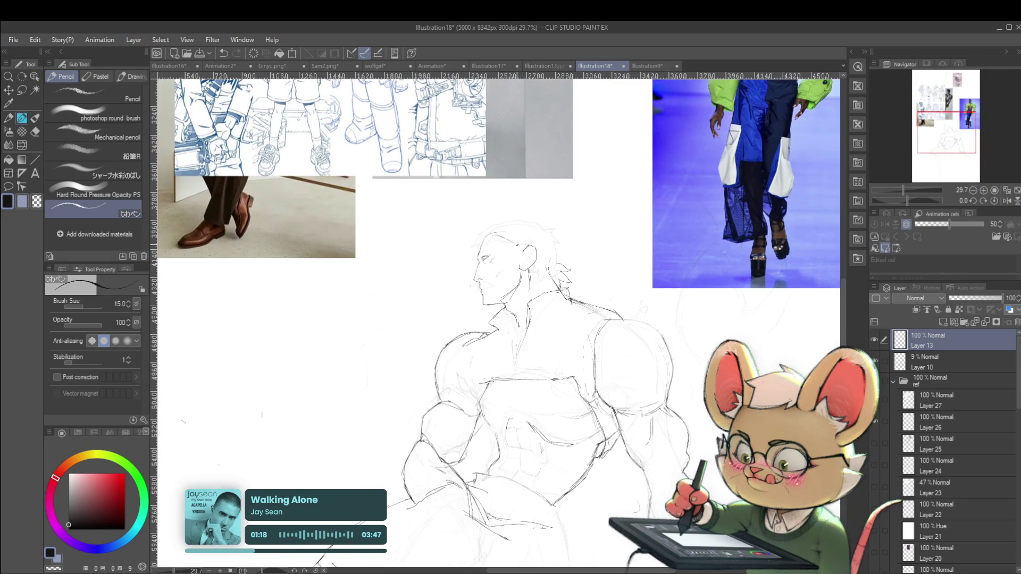
scroll(516, 244, up, 4)
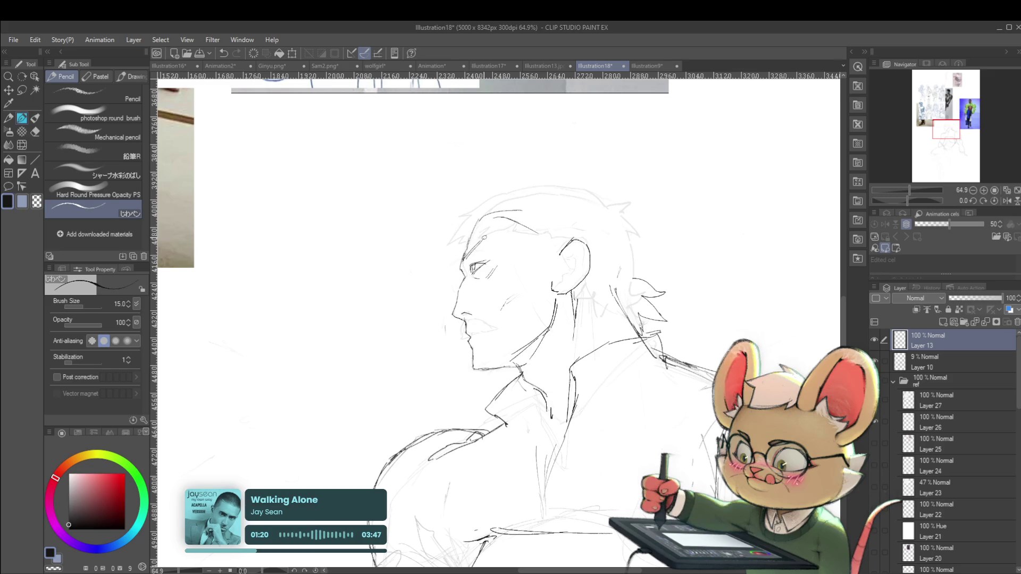
scroll(460, 226, down, 5)
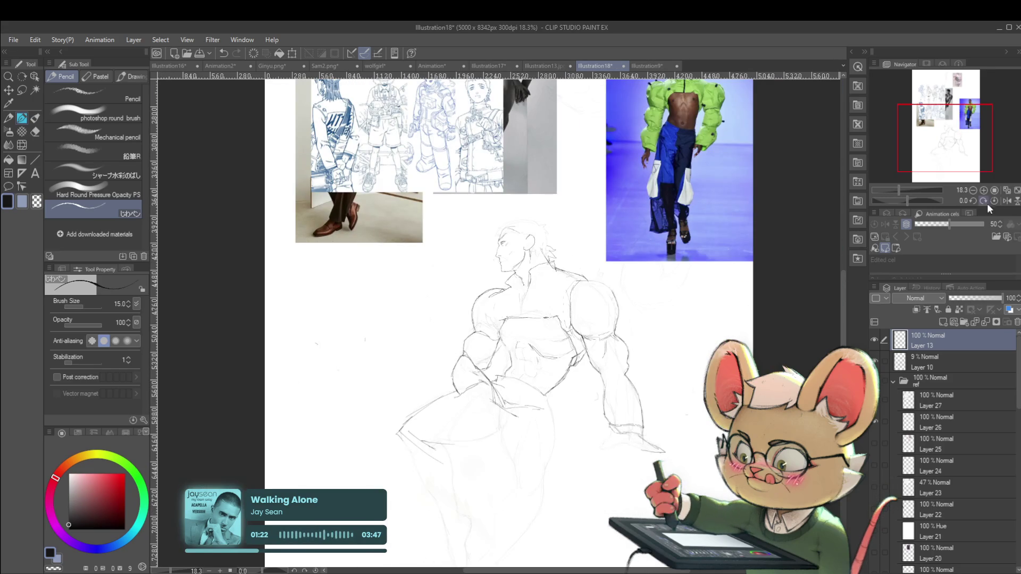
click(1007, 200)
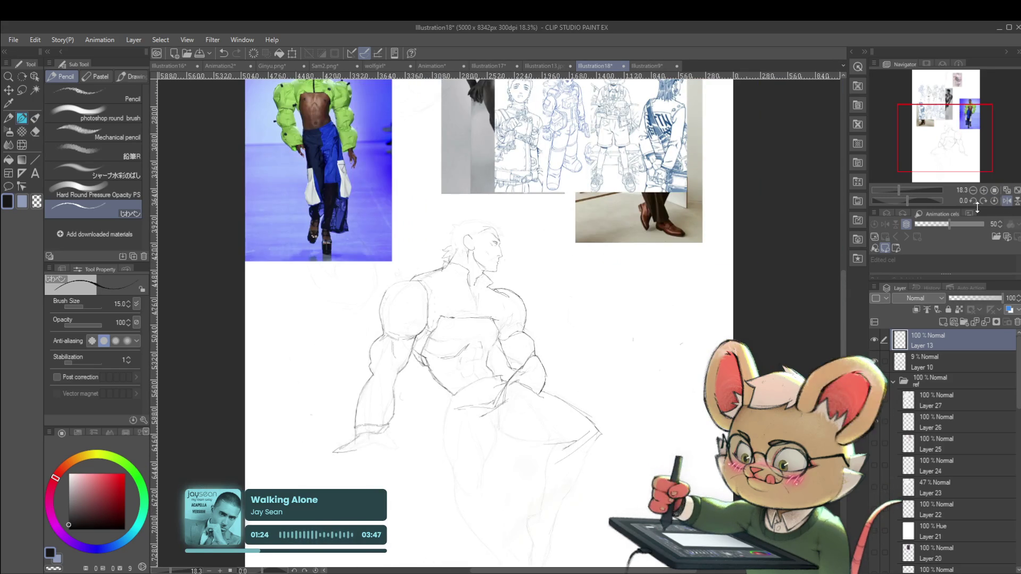
scroll(543, 252, up, 5)
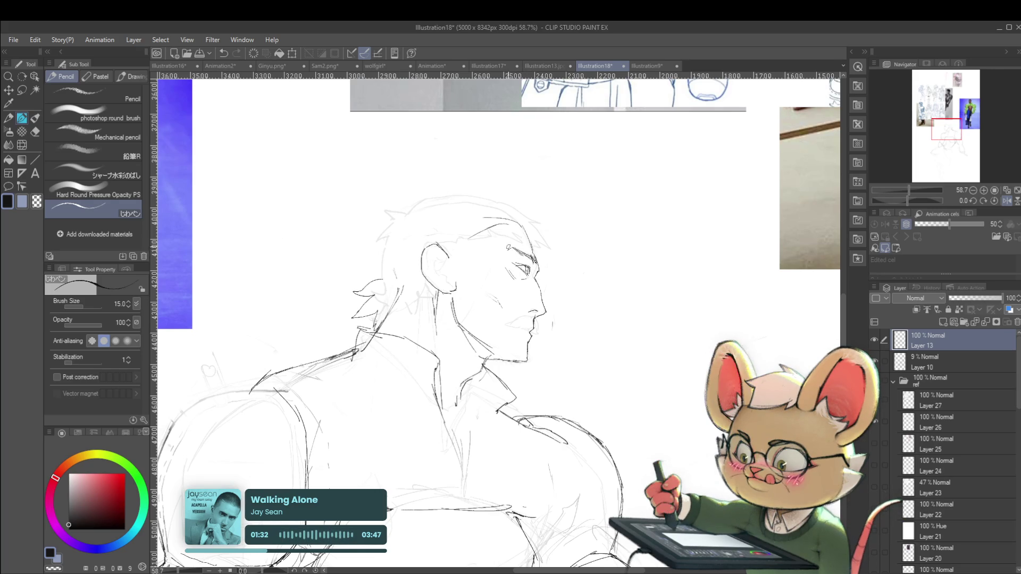
scroll(489, 222, down, 3)
scroll(489, 222, down, 1)
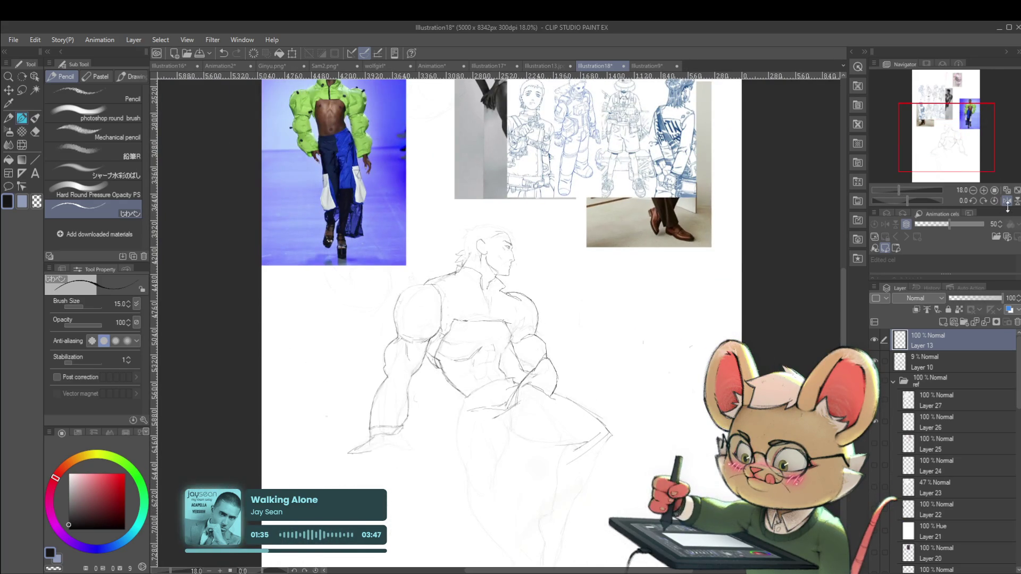
click(1007, 201)
scroll(495, 250, up, 5)
drag(485, 265, 481, 287)
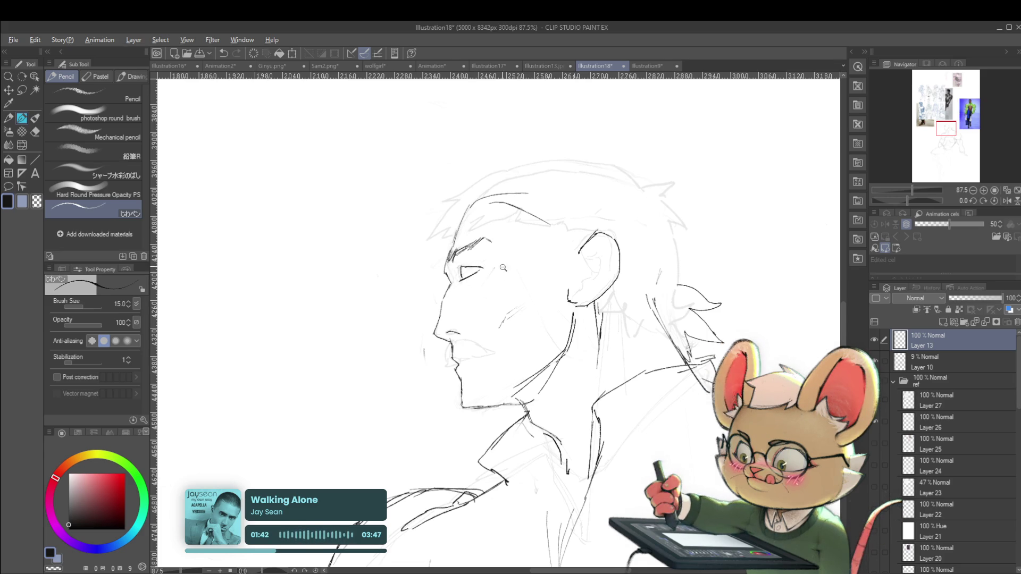
- Flip the view horizontally and zoom in and out to compare the face
scroll(481, 267, down, 5)
click(1007, 200)
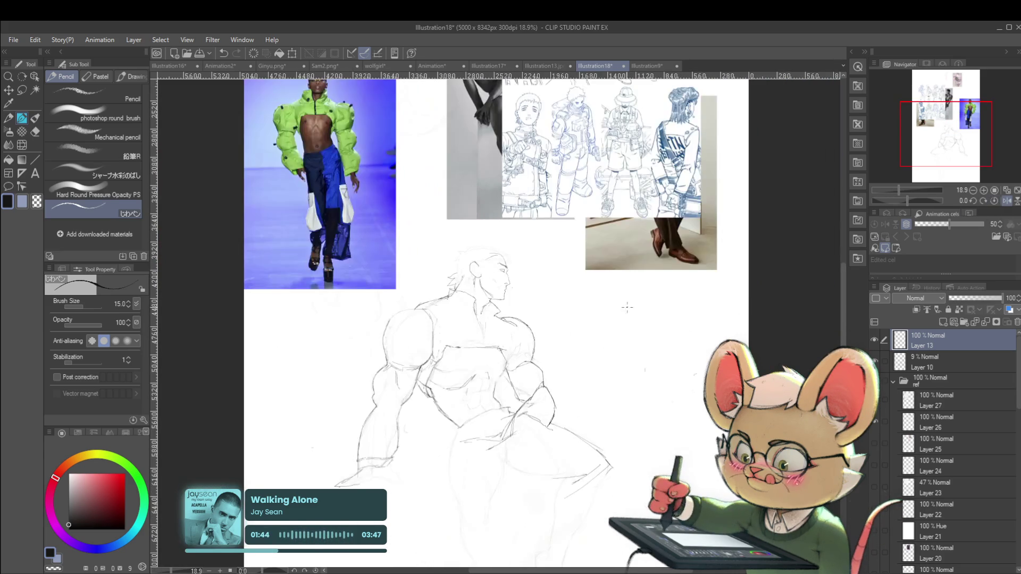
scroll(473, 292, up, 5)
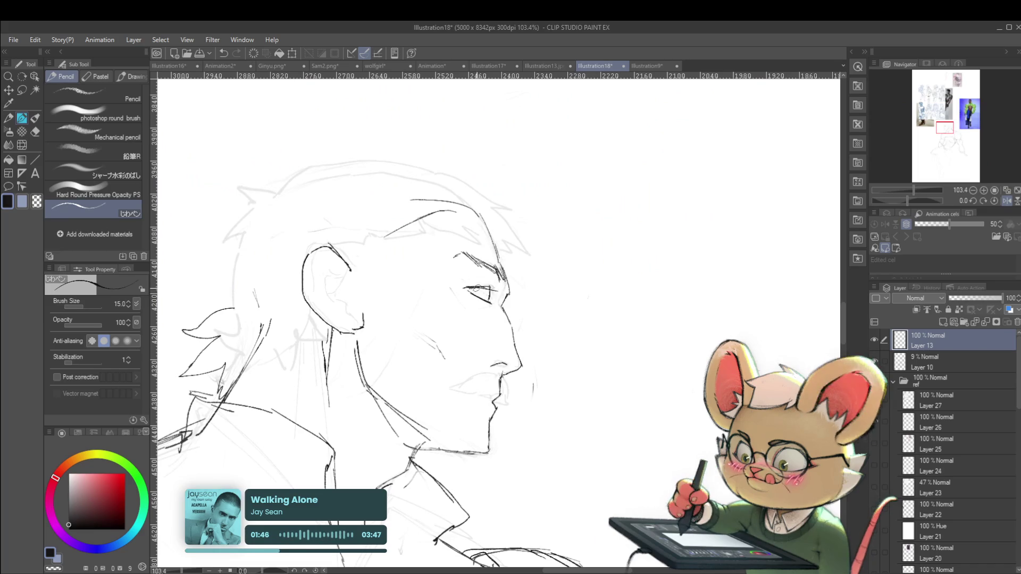
scroll(487, 273, down, 5)
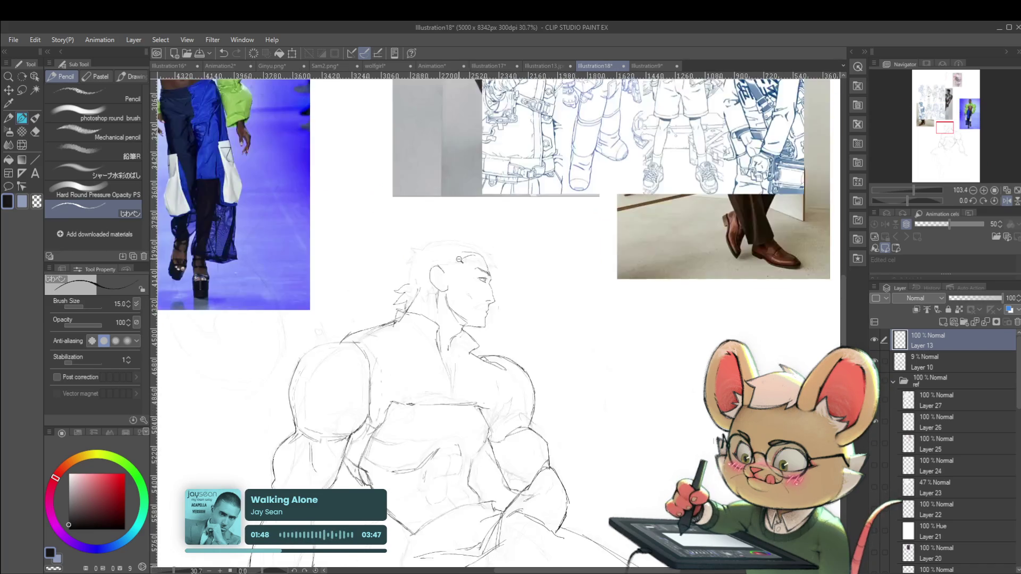
scroll(536, 257, down, 1)
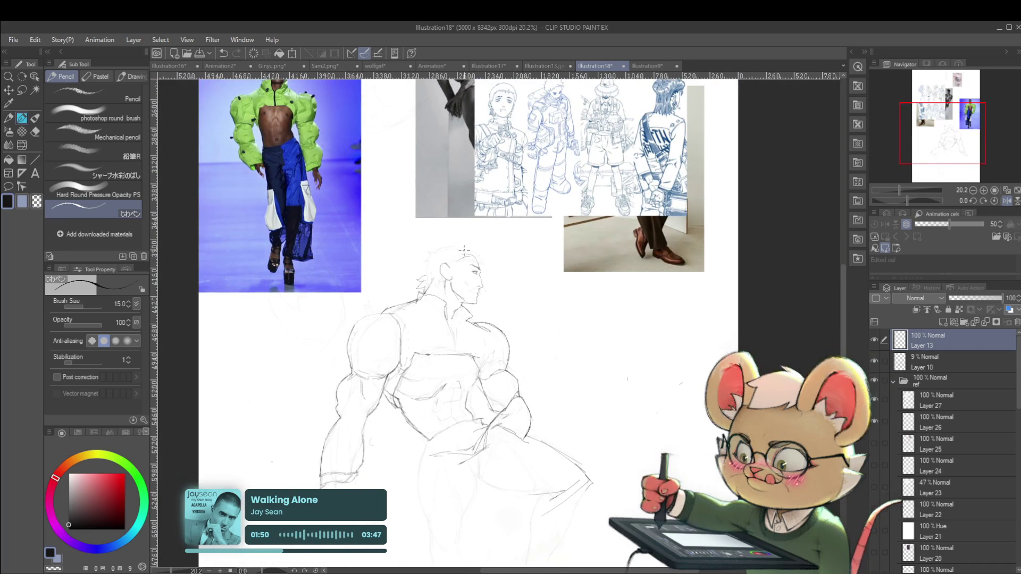
scroll(486, 276, up, 1)
scroll(487, 276, up, 1)
scroll(489, 279, up, 2)
scroll(490, 280, up, 2)
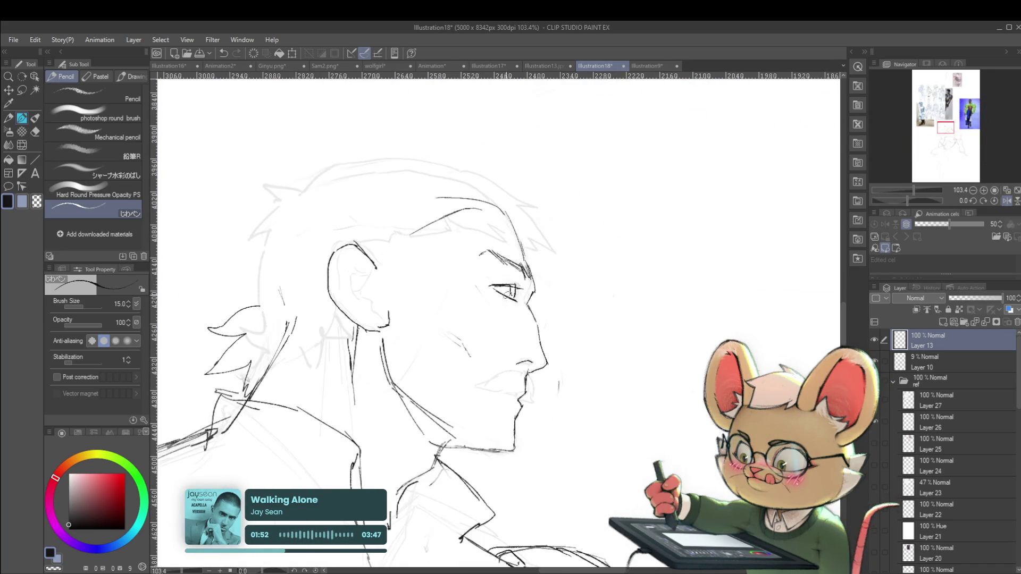
scroll(525, 301, down, 4)
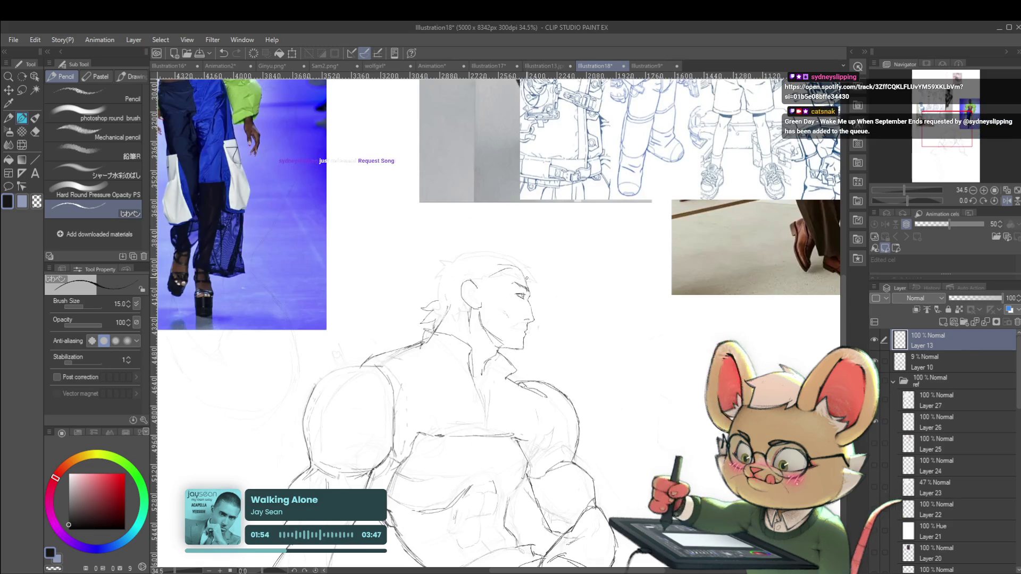
scroll(534, 292, up, 3)
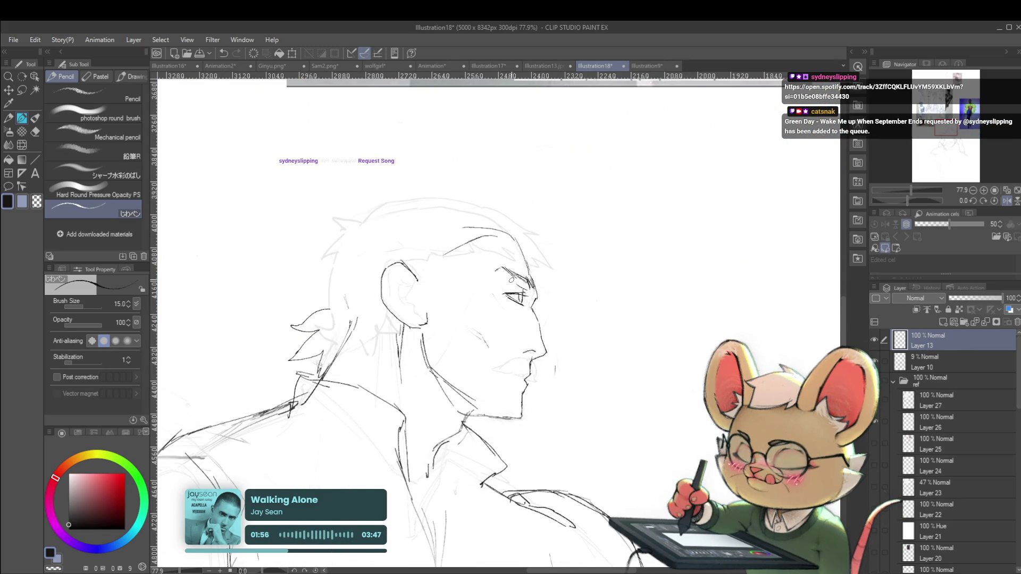
scroll(512, 281, down, 3)
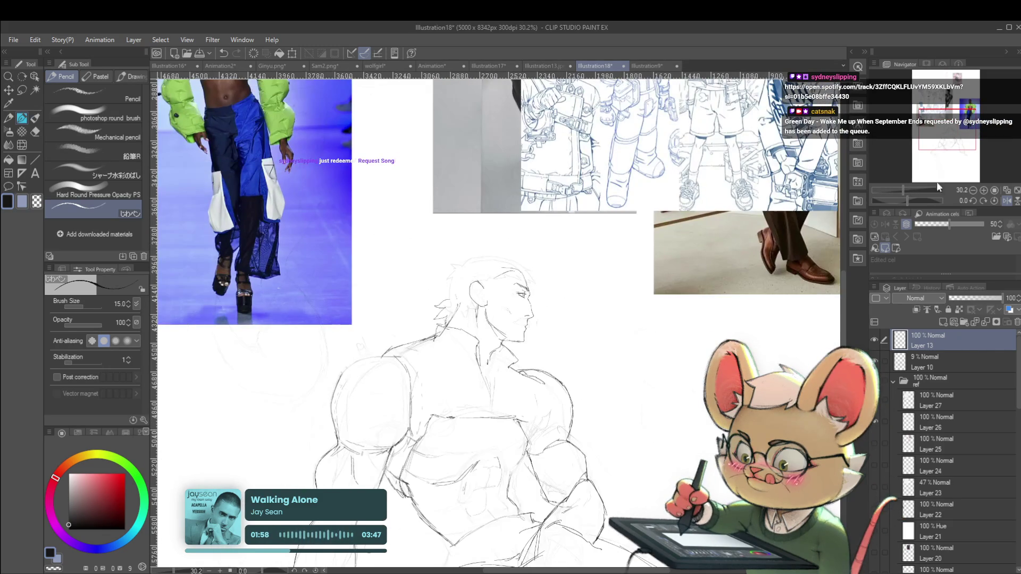
scroll(669, 337, down, 1)
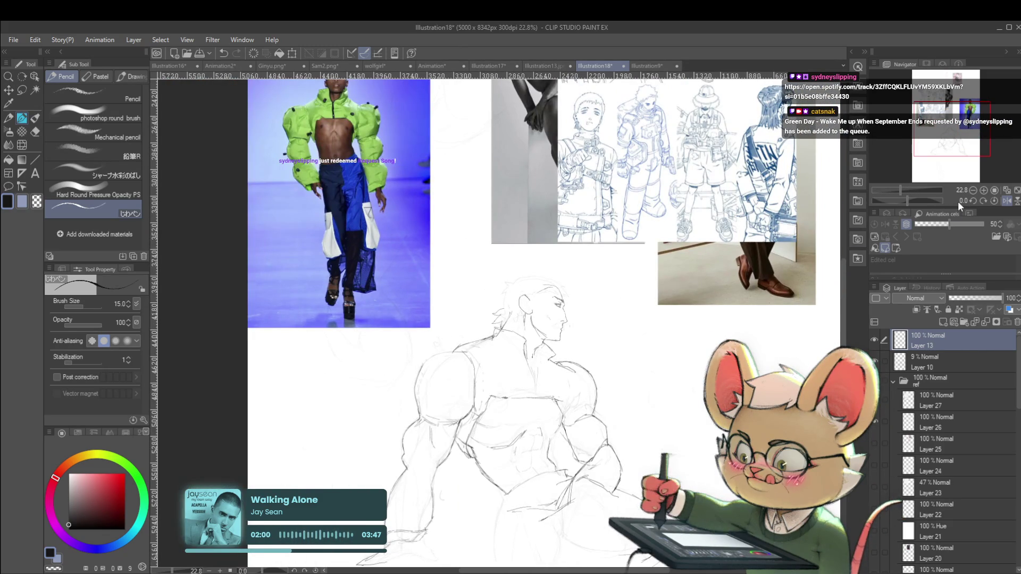
scroll(526, 291, up, 3)
scroll(527, 291, up, 2)
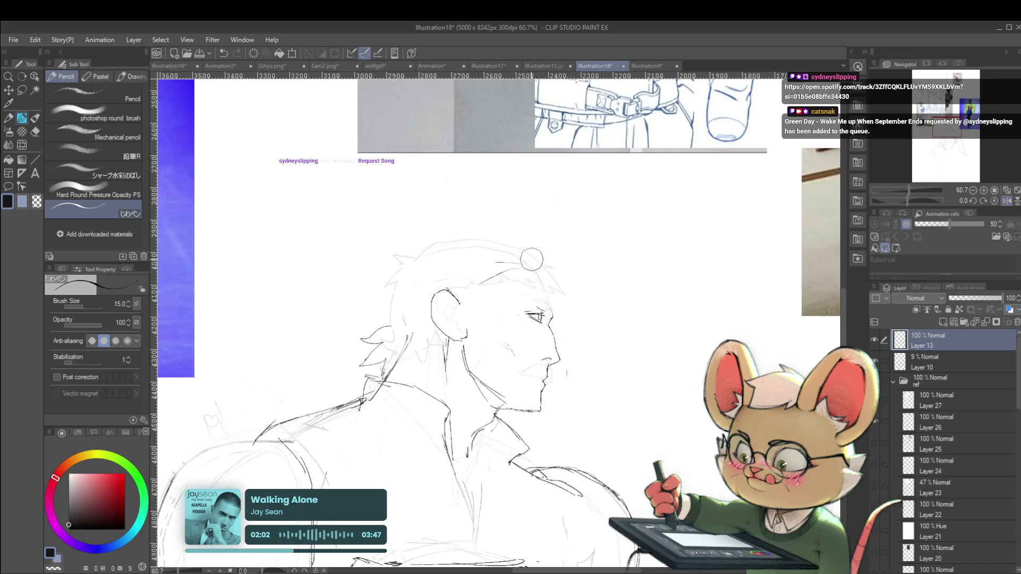
- Add a stroke near the eye in the flipped view
click(1007, 201)
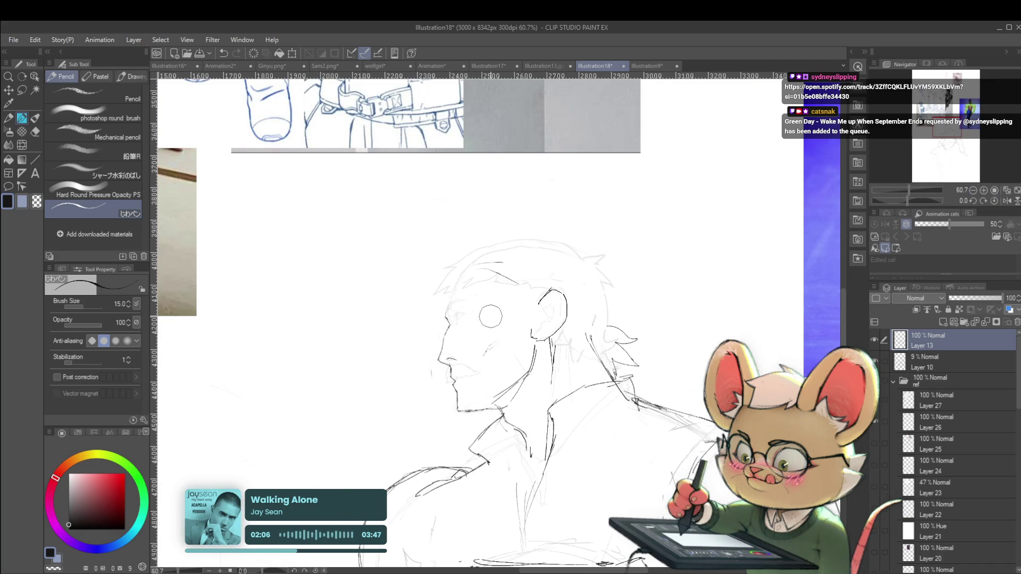
scroll(490, 317, up, 2)
drag(446, 323, 473, 308)
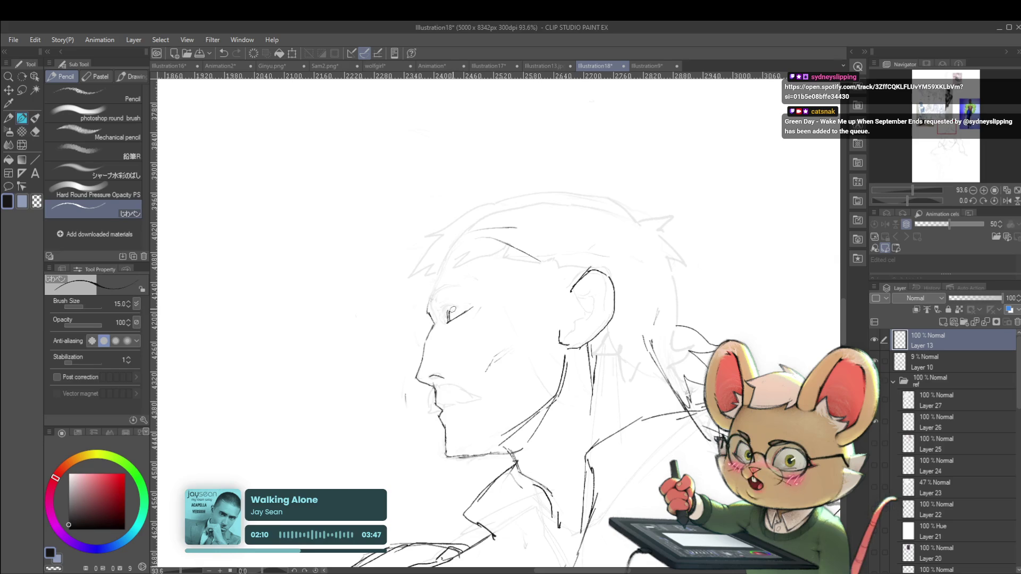
scroll(520, 299, down, 4)
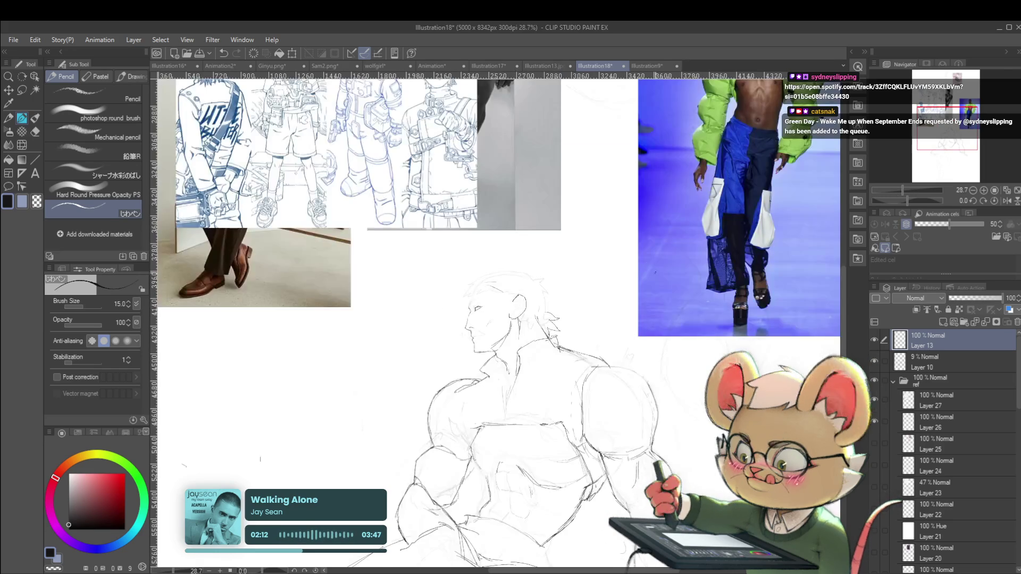
scroll(520, 299, down, 1)
scroll(520, 298, up, 4)
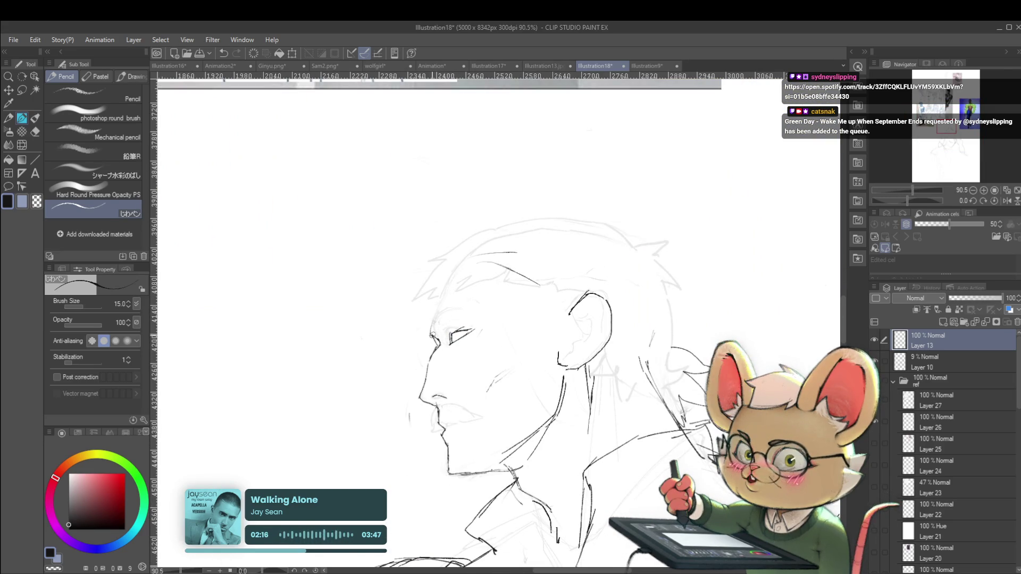
scroll(433, 316, down, 2)
scroll(433, 315, down, 2)
- Mirror the canvas with H and centre the whole figure and references in view
key(h)
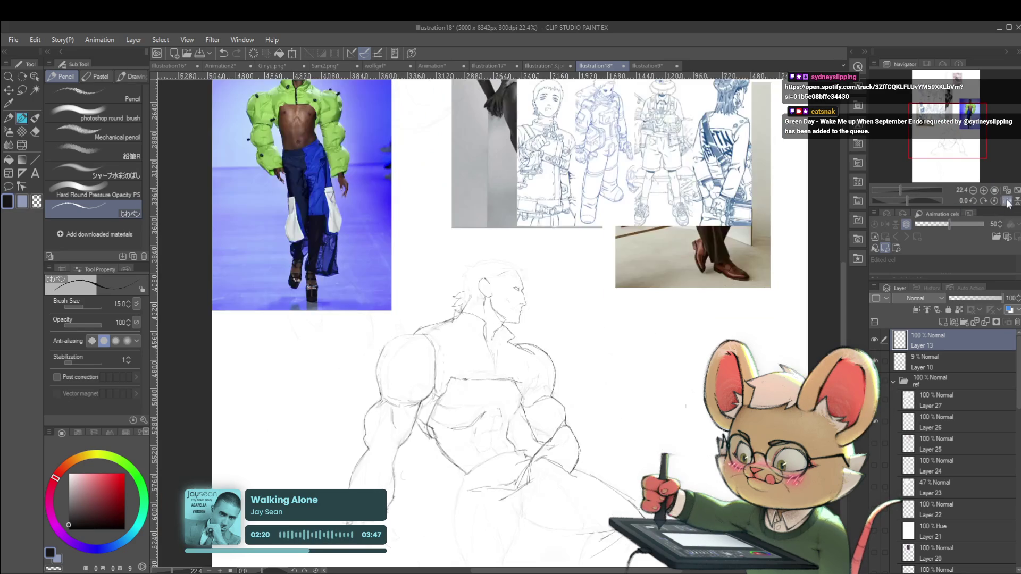
drag(522, 262, 563, 284)
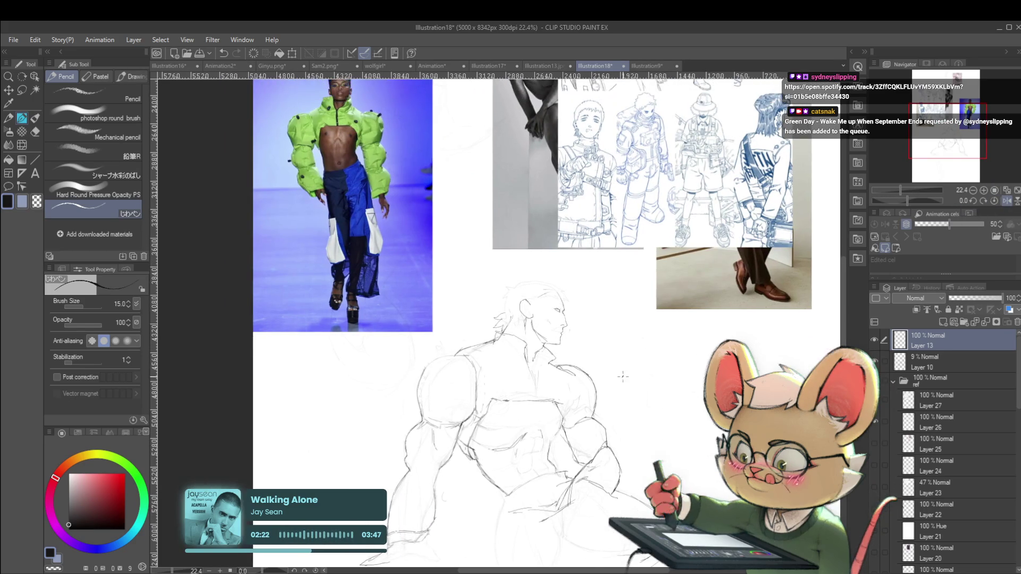
scroll(563, 283, up, 5)
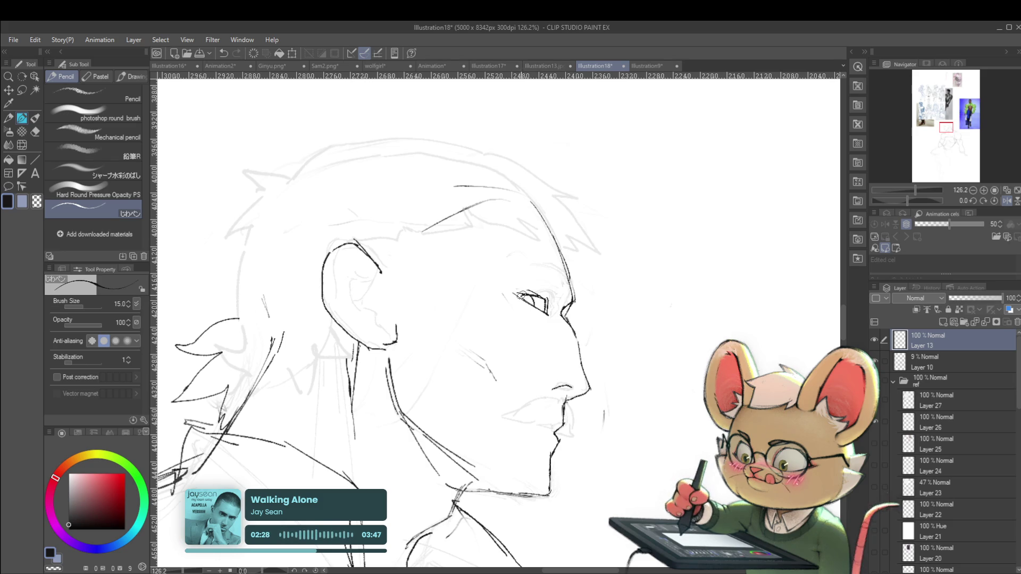
- Try a small stroke near the ear, then undo it
scroll(526, 288, down, 4)
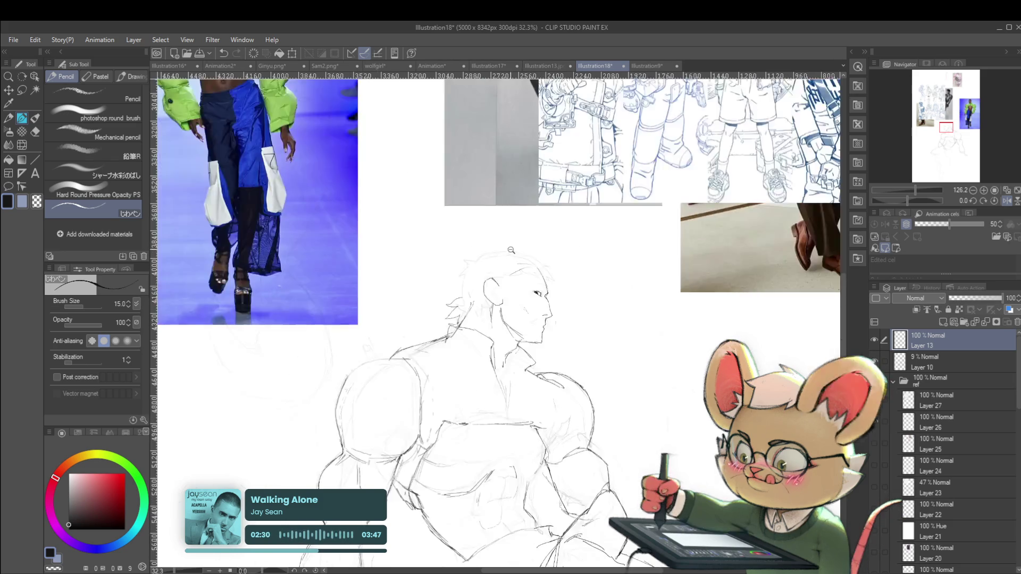
scroll(525, 228, down, 1)
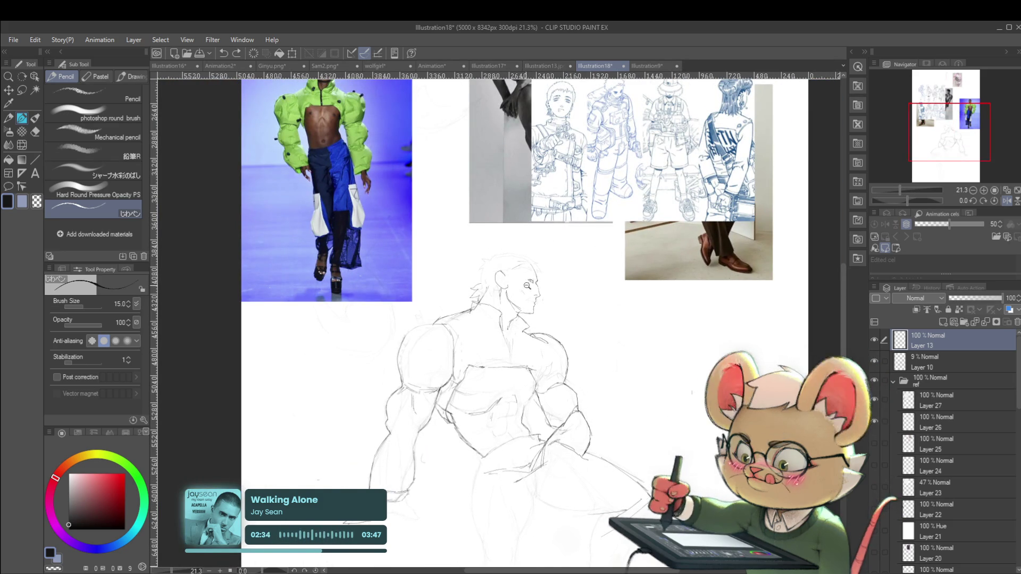
scroll(527, 285, up, 2)
scroll(511, 301, up, 1)
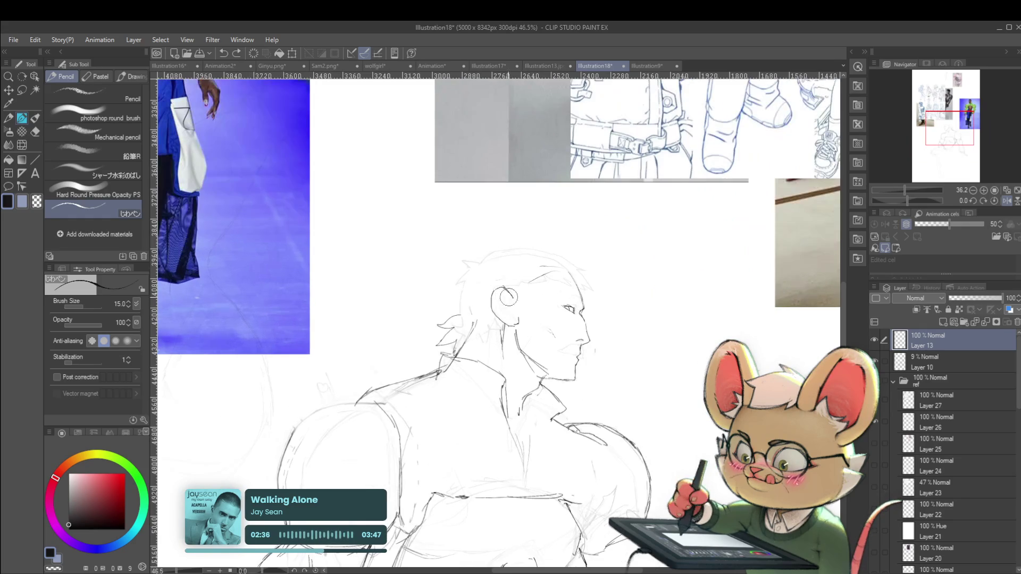
drag(492, 297, 508, 319)
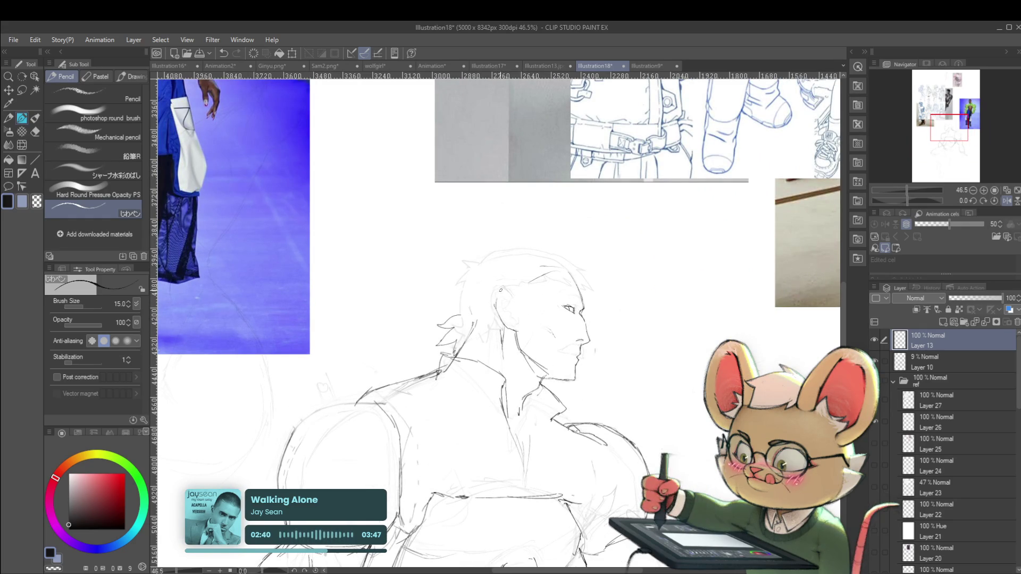
key(ctrl+z)
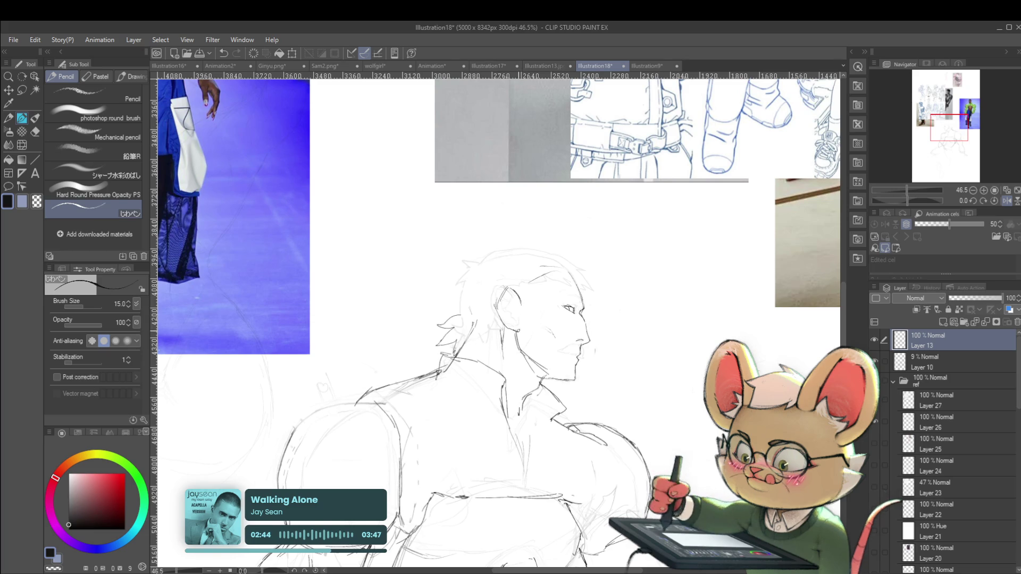
- Return the canvas to unmirrored orientation and reframe the figure sketch
scroll(537, 320, down, 3)
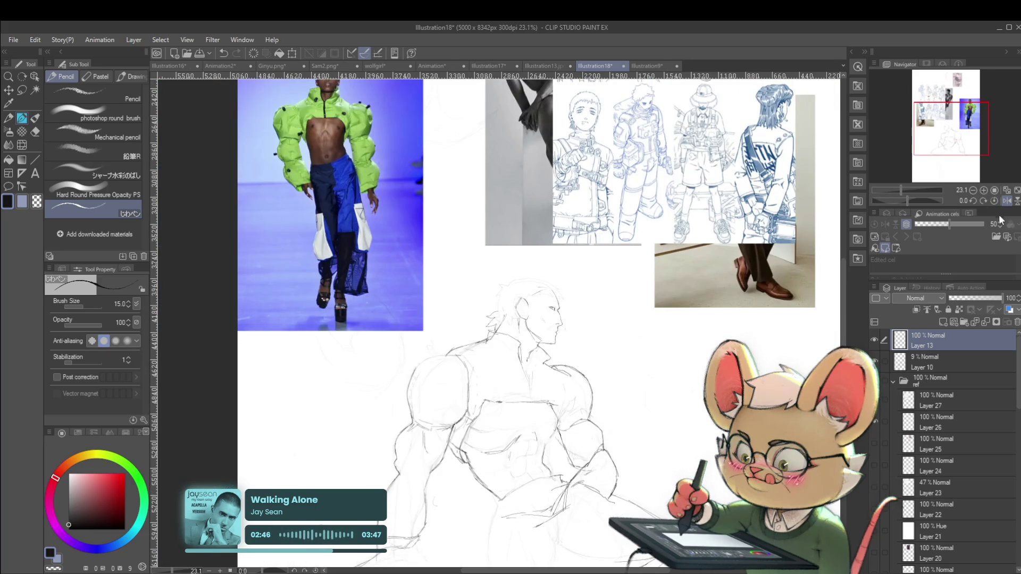
click(1007, 201)
drag(628, 362, 665, 290)
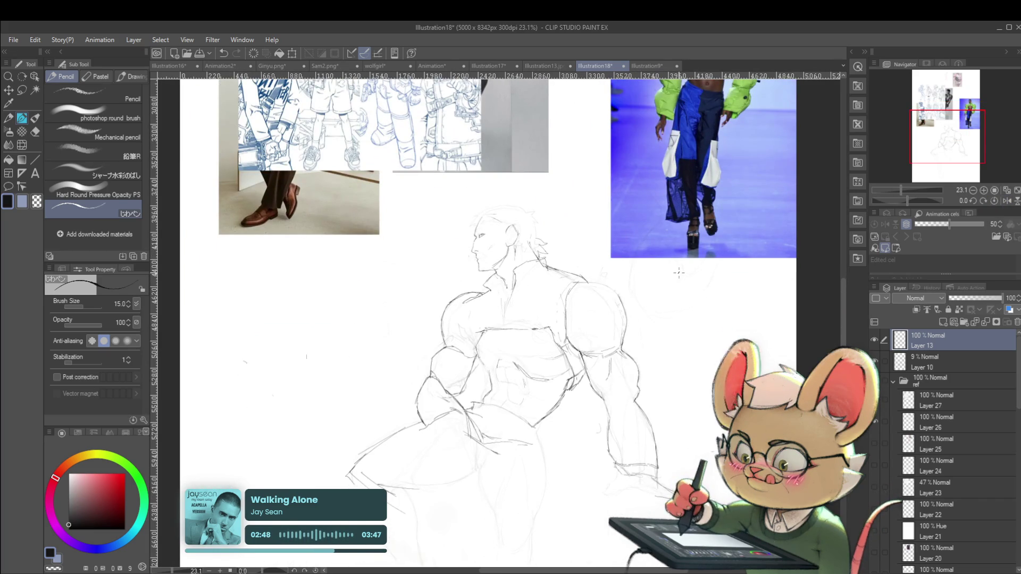
mouse_move(513, 201)
mouse_down()
mouse_move(529, 280)
mouse_move(470, 316)
mouse_up()
scroll(513, 295, up, 2)
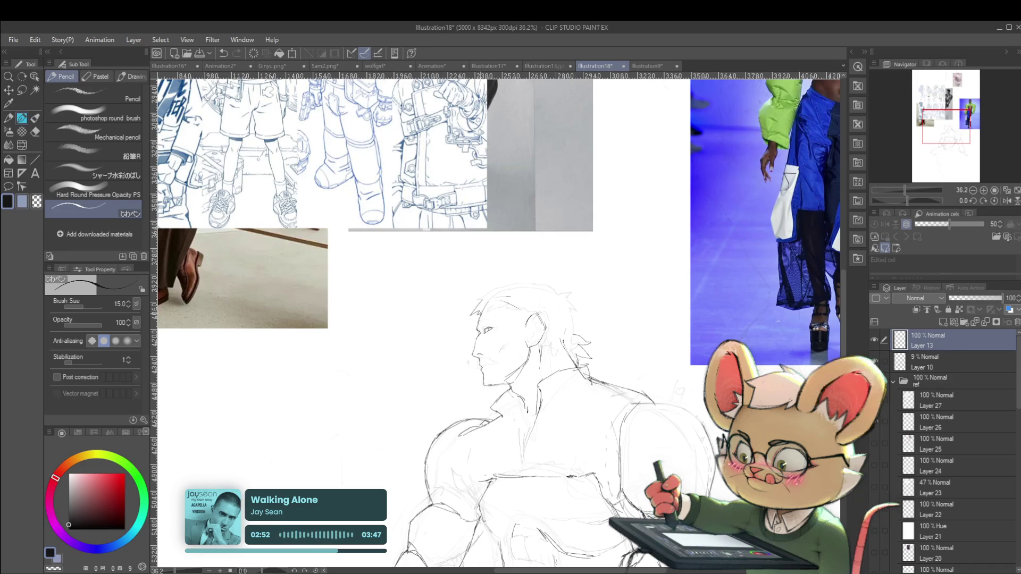
scroll(484, 275, down, 2)
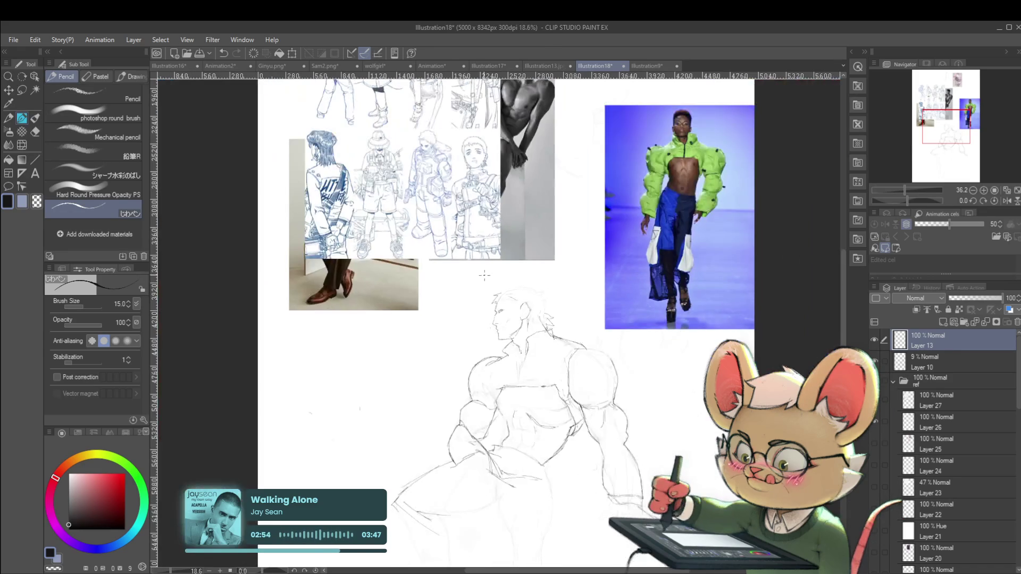
scroll(516, 274, up, 5)
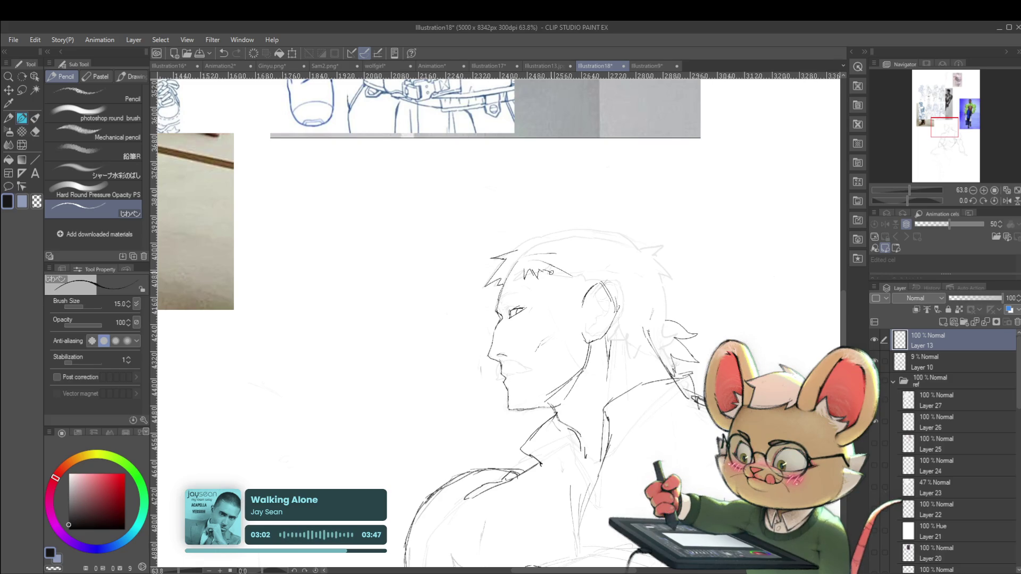
scroll(502, 254, down, 3)
- Mirror the canvas to recheck the sketch, then return it to normal
scroll(502, 254, down, 2)
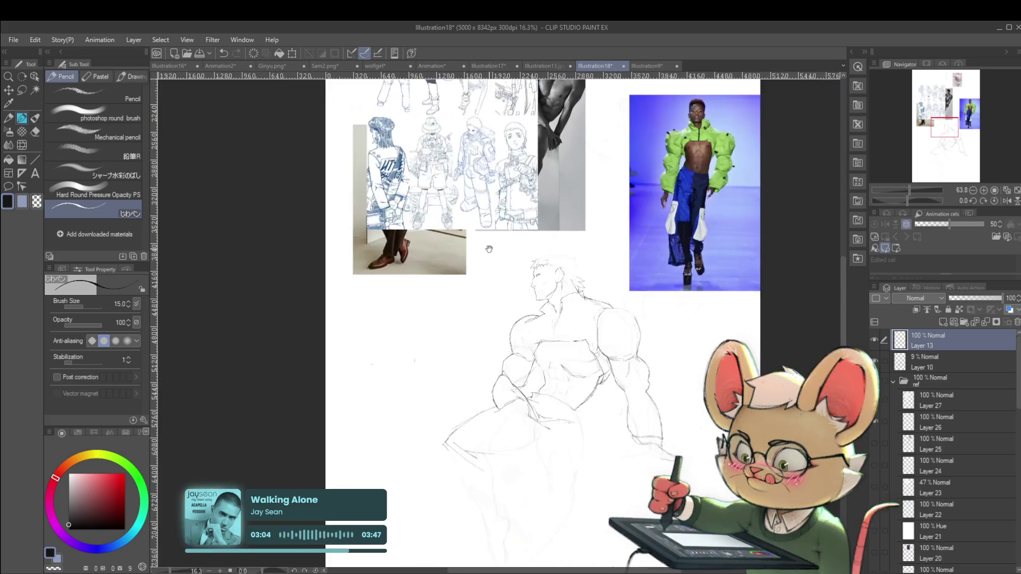
click(1006, 201)
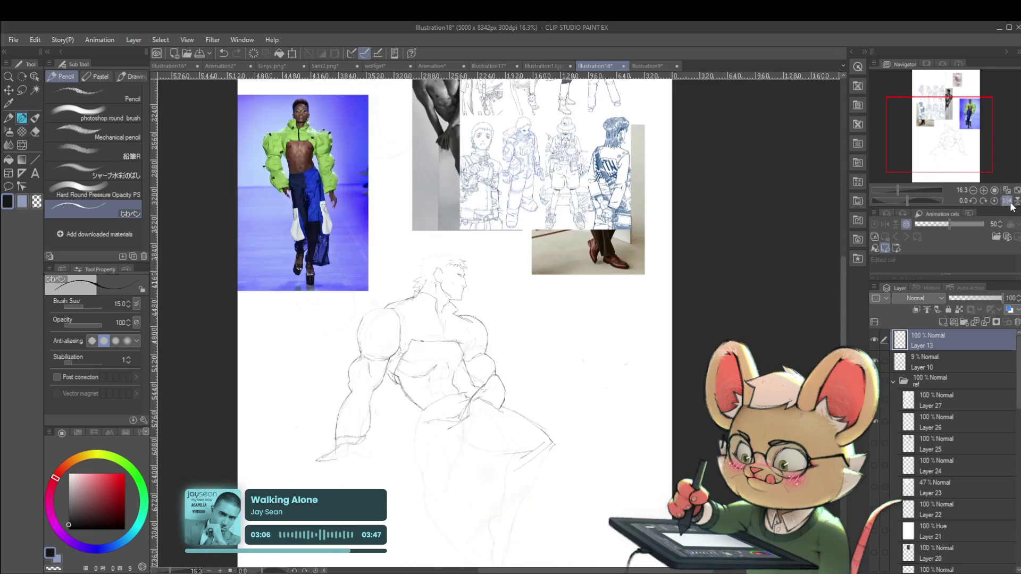
scroll(611, 304, up, 2)
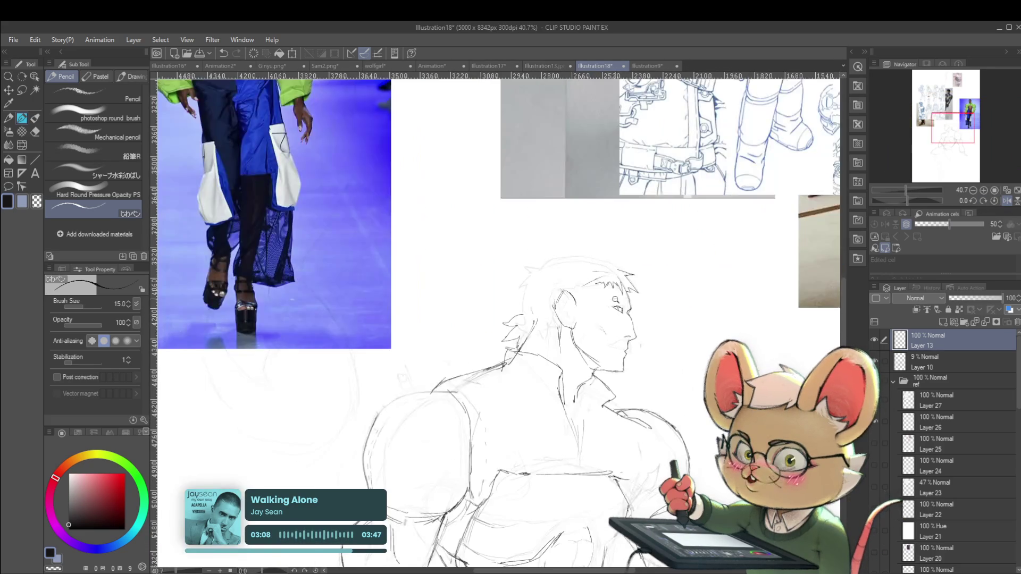
scroll(631, 305, up, 2)
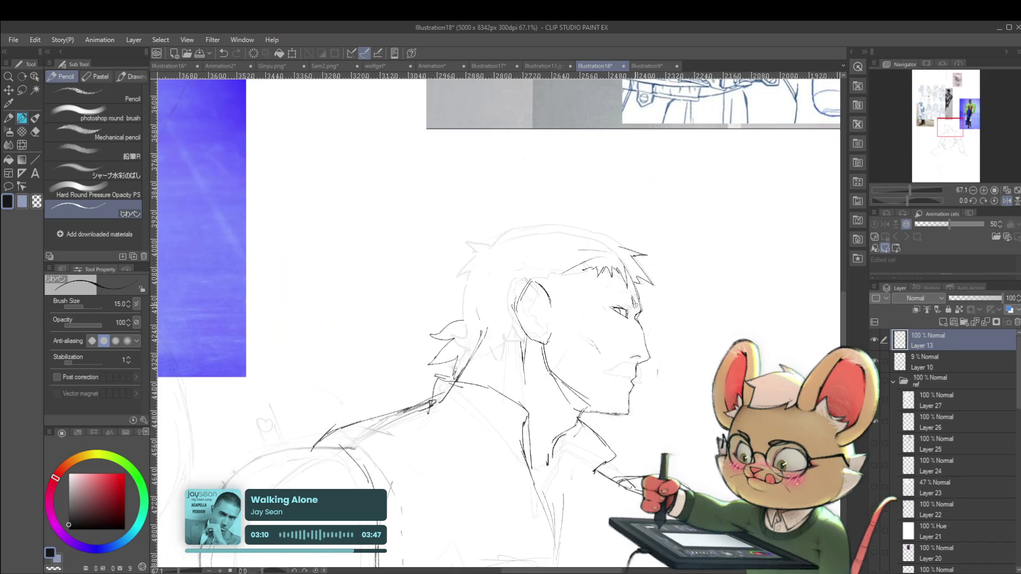
scroll(622, 304, down, 4)
scroll(638, 312, up, 4)
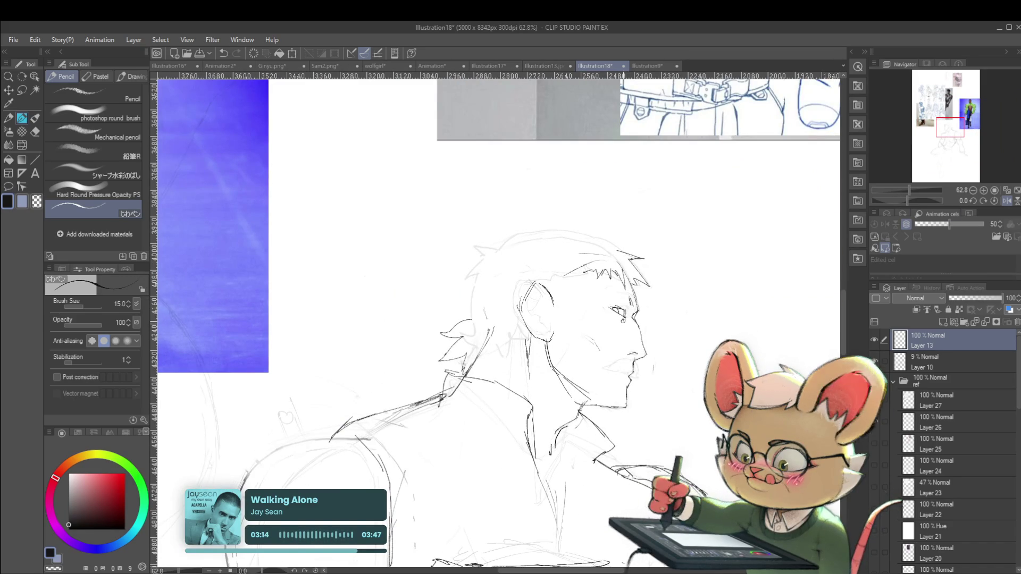
scroll(623, 314, down, 4)
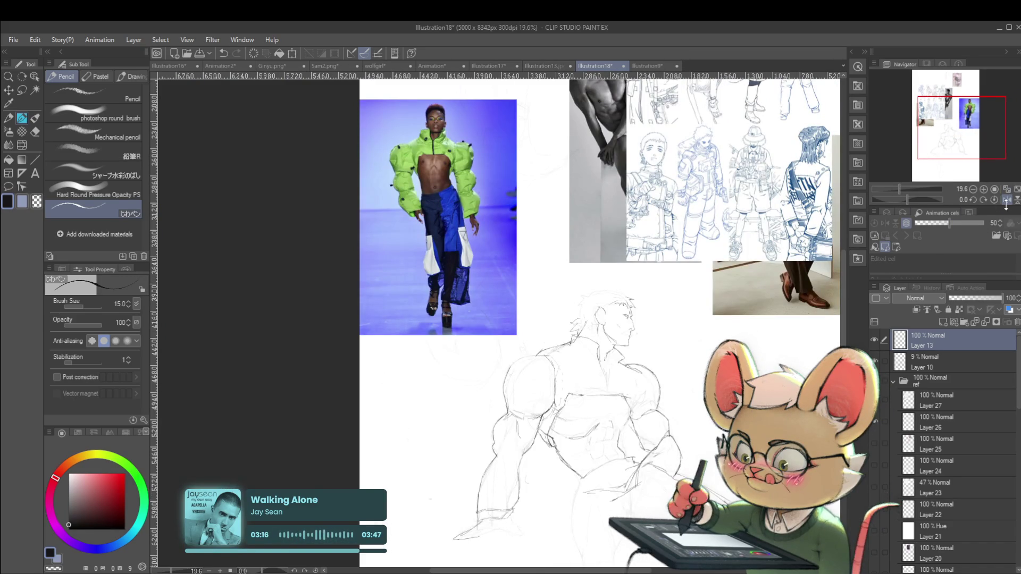
scroll(638, 308, up, 2)
scroll(638, 308, up, 1)
scroll(638, 308, up, 1)
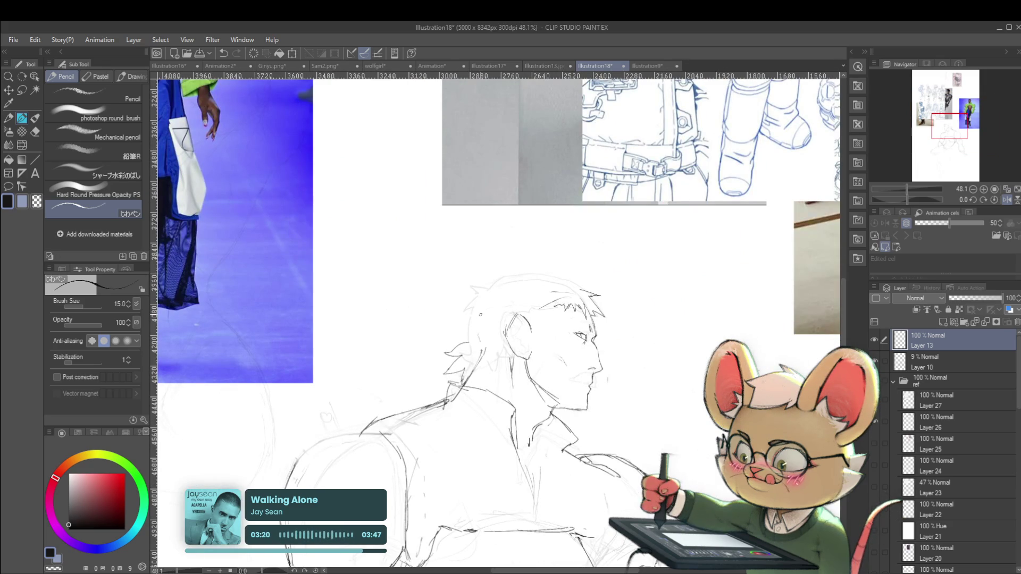
scroll(458, 340, down, 3)
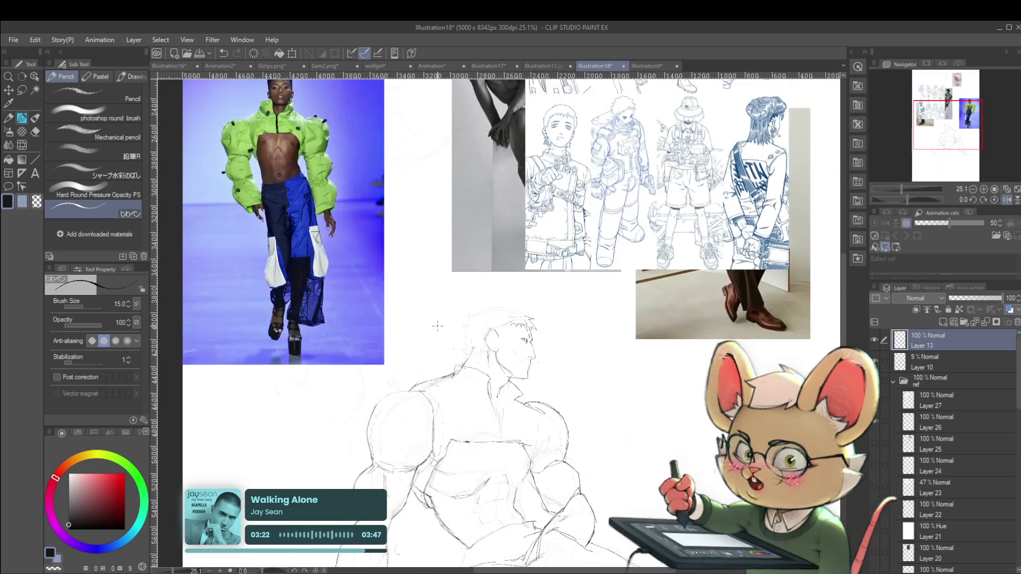
click(1005, 199)
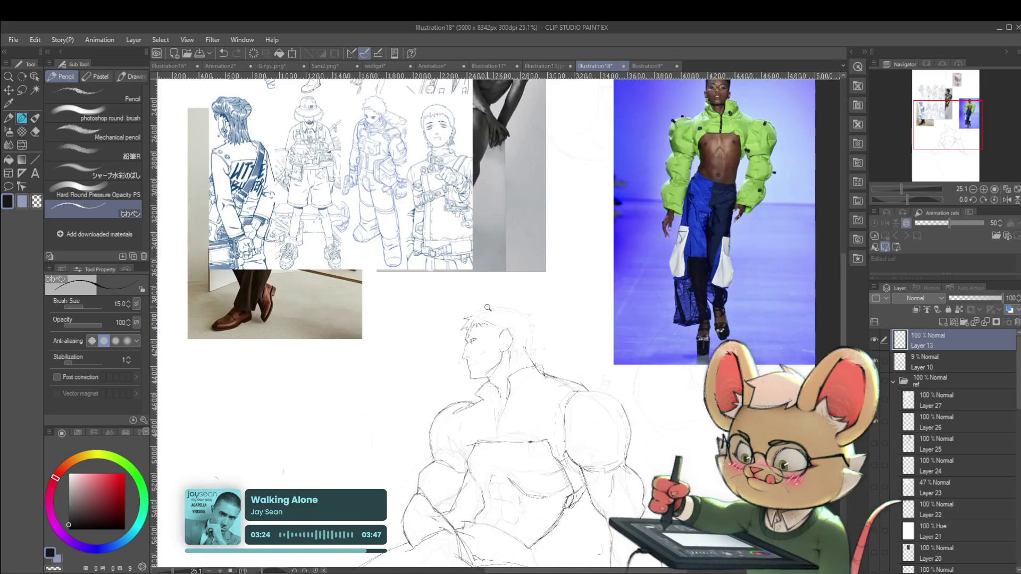
- Zoom in on the head and compare it mirrored before restoring normal orientation
click(487, 307)
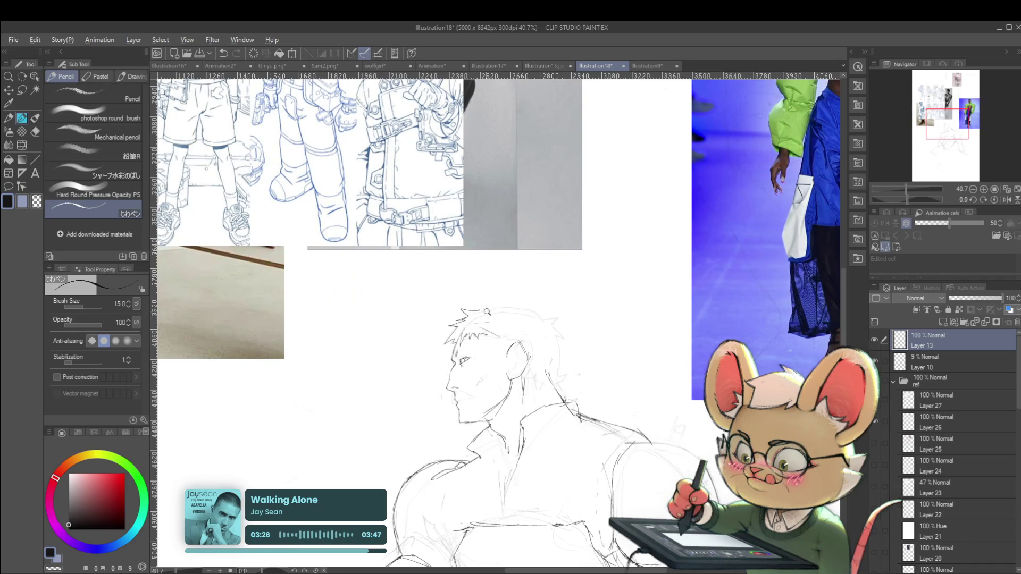
scroll(482, 312, down, 3)
scroll(487, 311, up, 2)
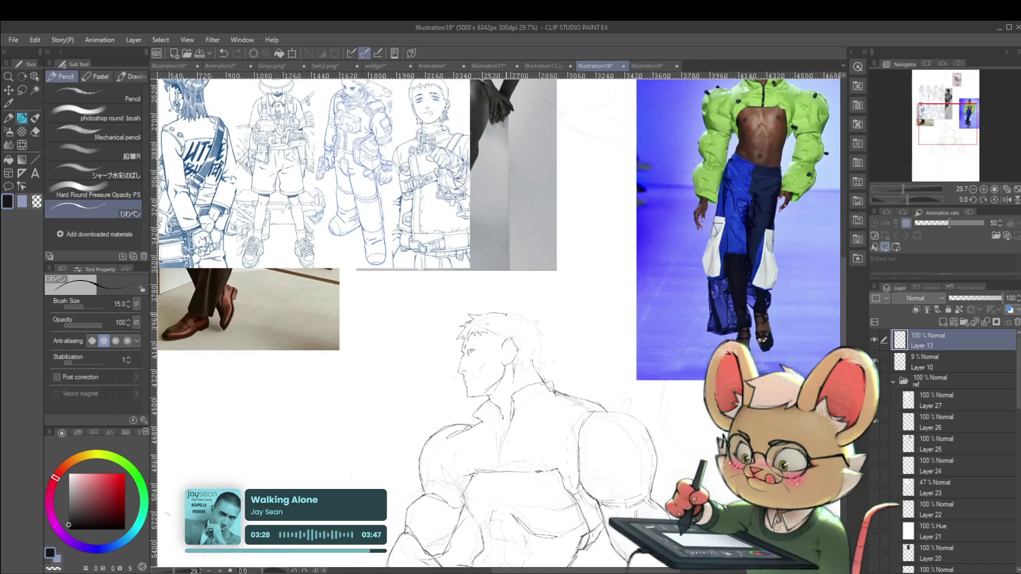
scroll(487, 311, down, 3)
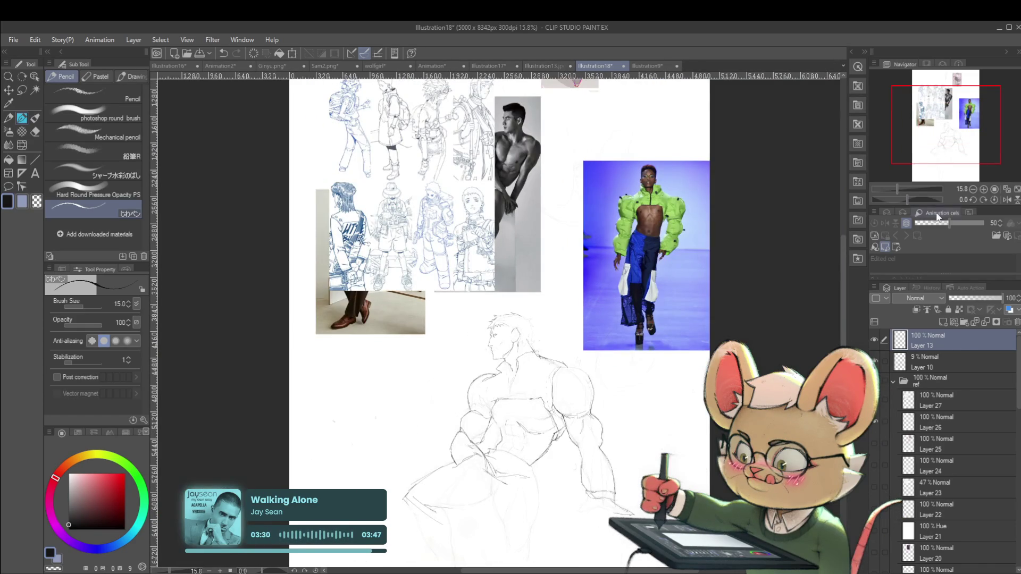
click(1006, 200)
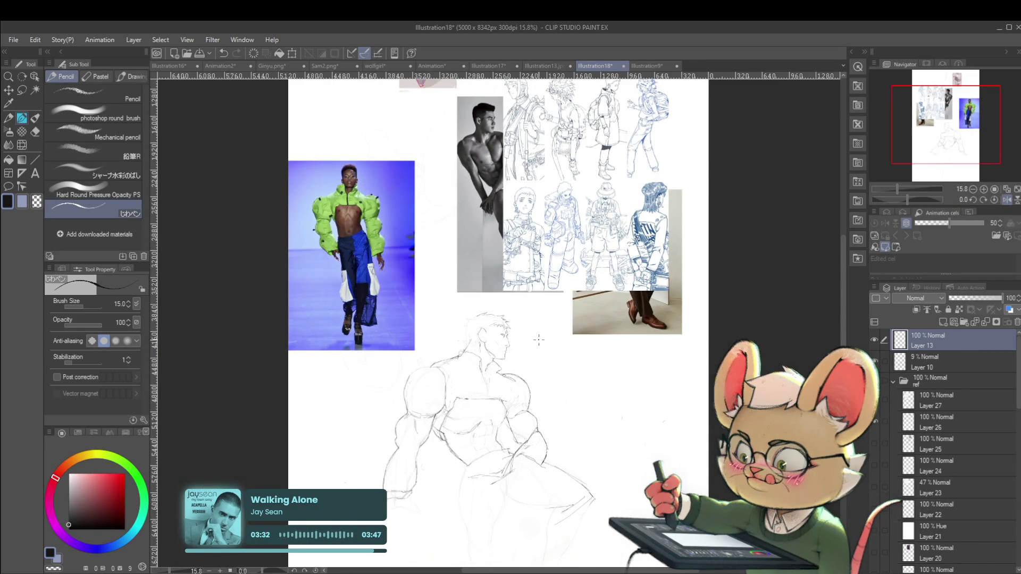
drag(550, 362, 589, 368)
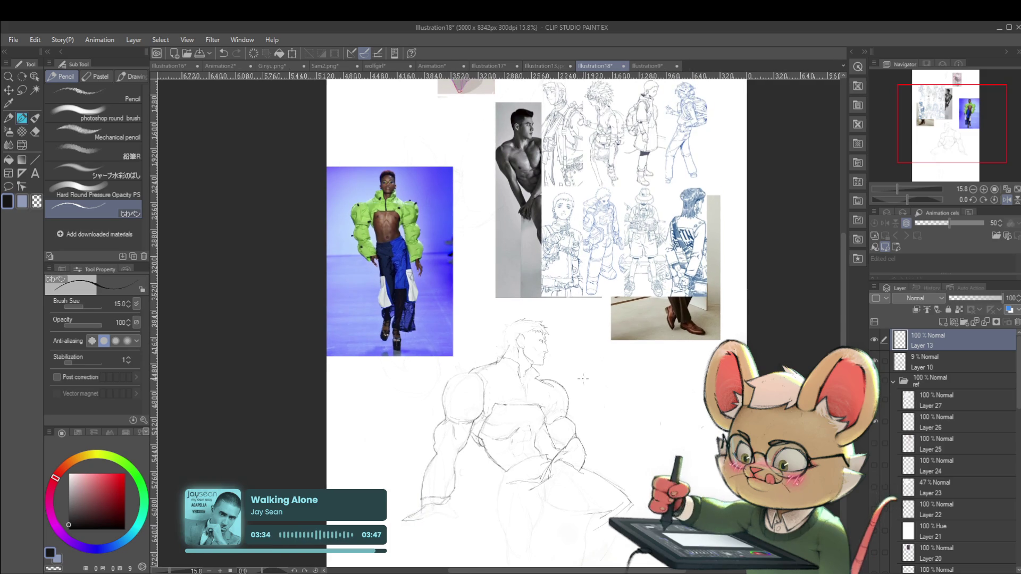
scroll(563, 375, up, 1)
scroll(553, 373, up, 3)
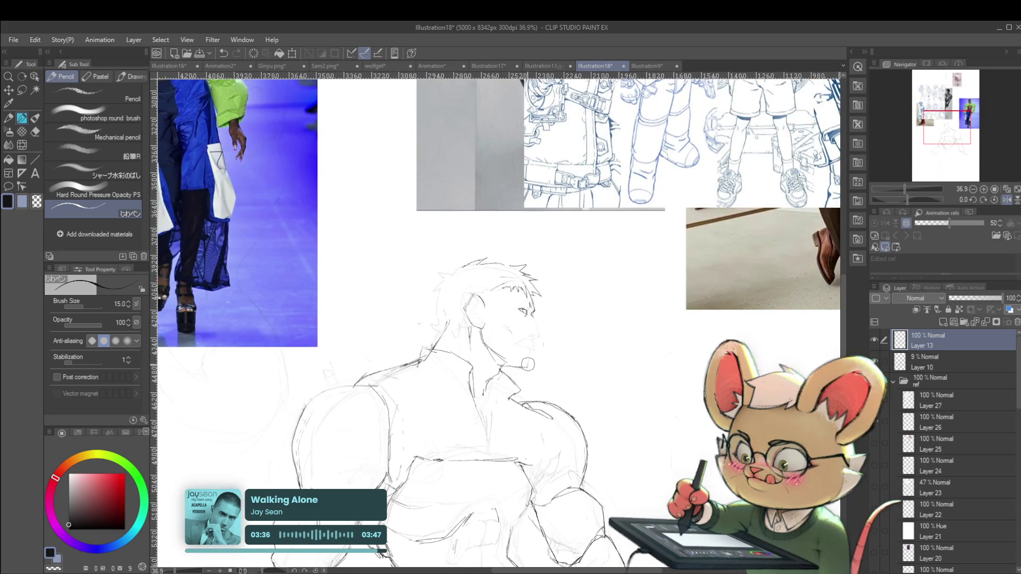
click(1006, 200)
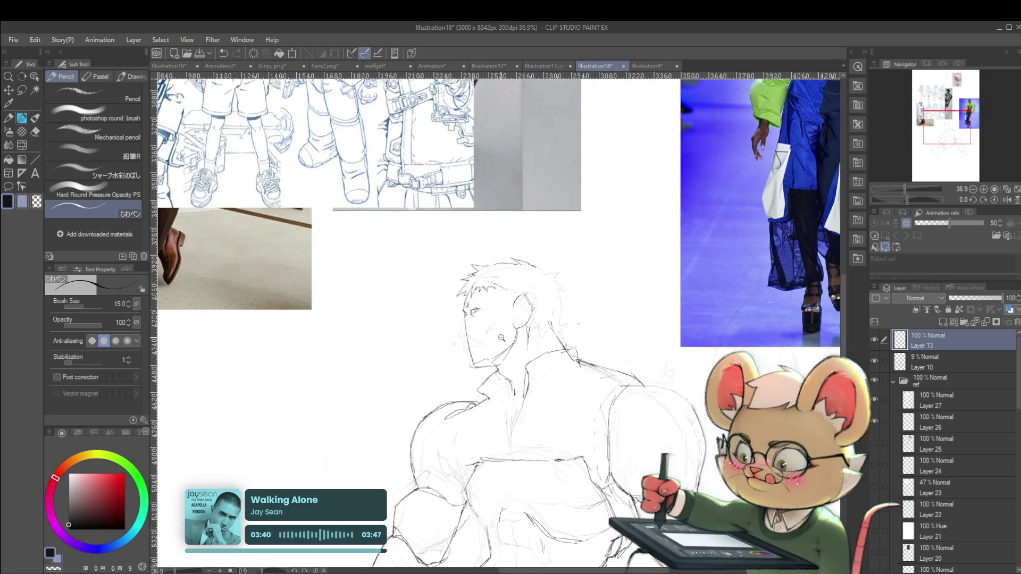
- Sharpen the angle of the nose on the profile
scroll(456, 316, down, 5)
scroll(456, 315, up, 5)
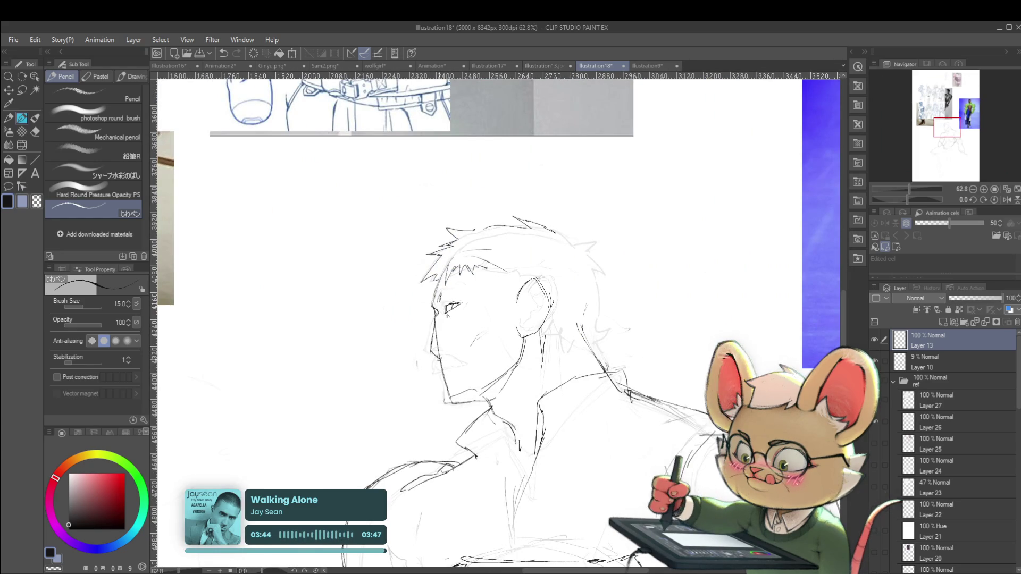
scroll(403, 323, down, 4)
scroll(451, 356, up, 4)
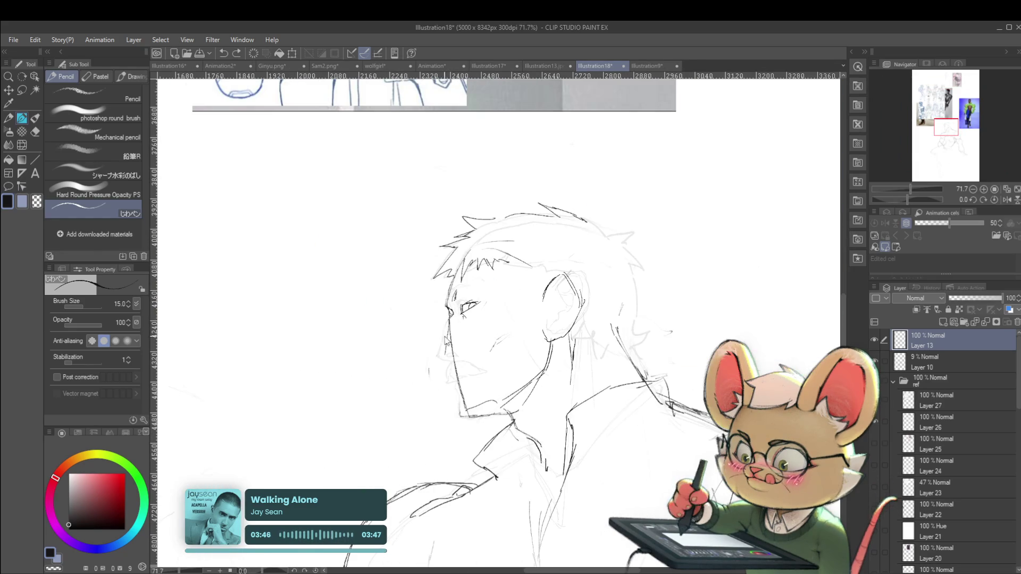
drag(450, 319, 433, 354)
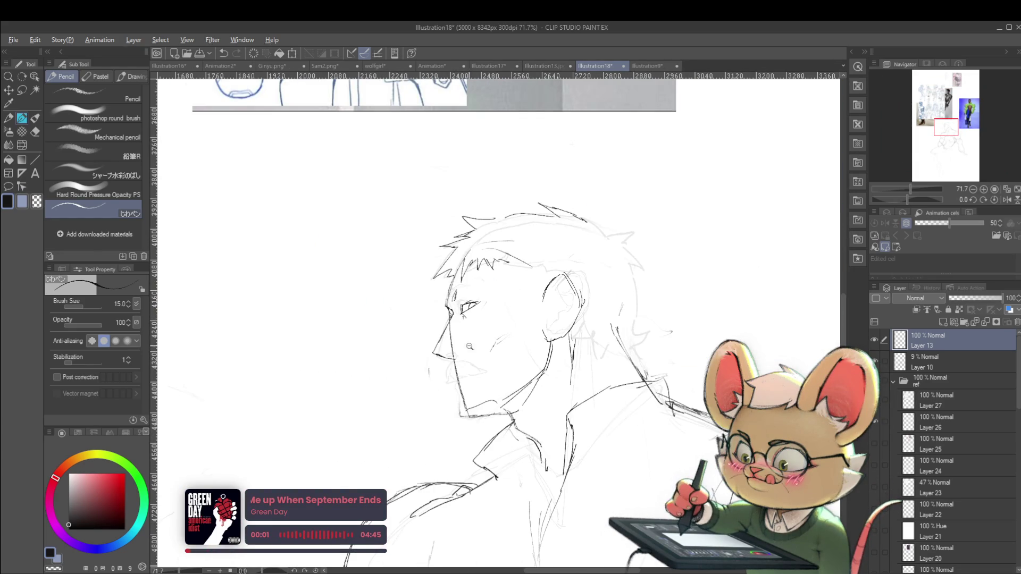
- Mirror the canvas to check the face's proportions, then restore the normal view
scroll(461, 348, down, 5)
click(1007, 199)
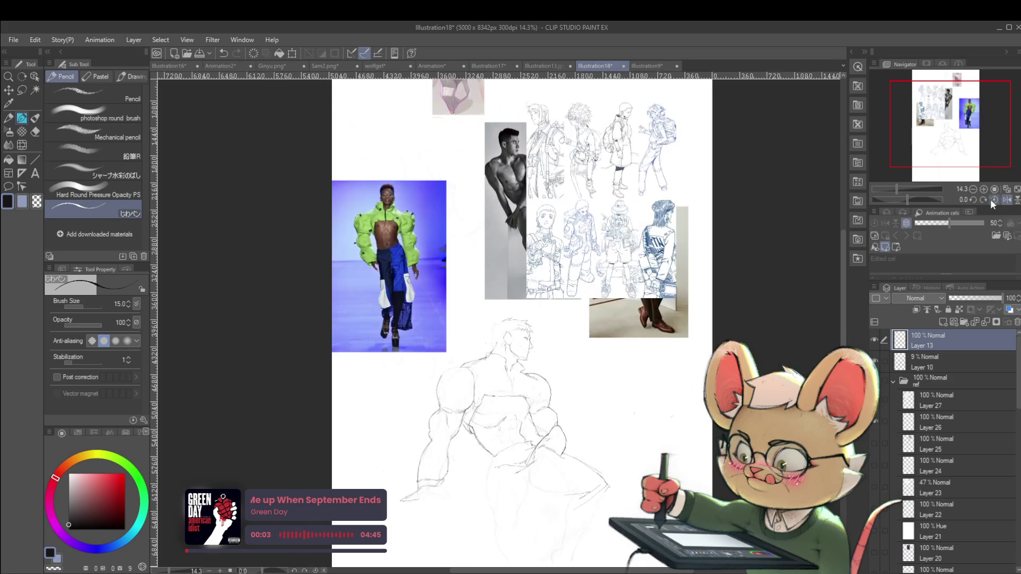
scroll(503, 340, up, 3)
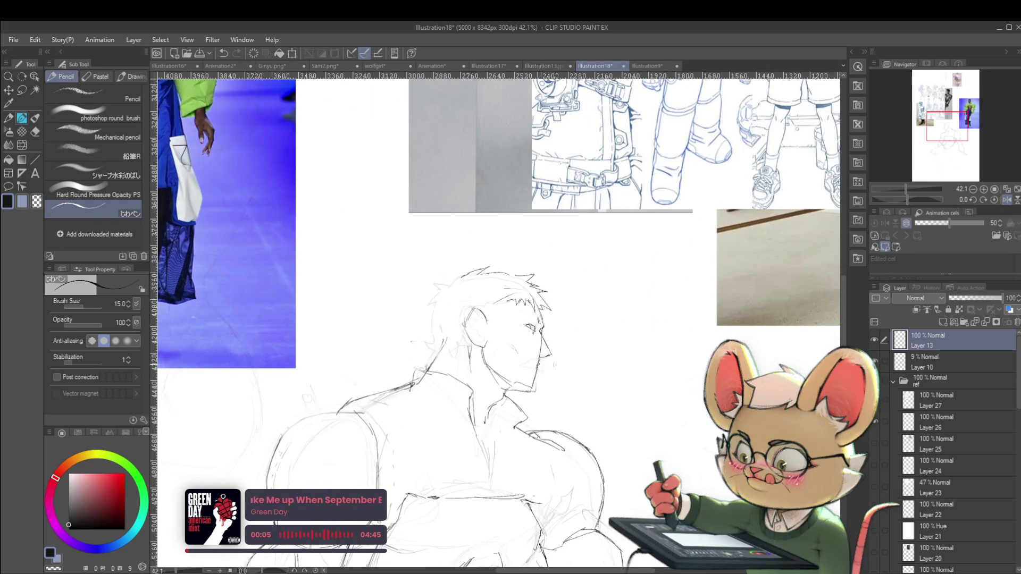
scroll(548, 362, down, 3)
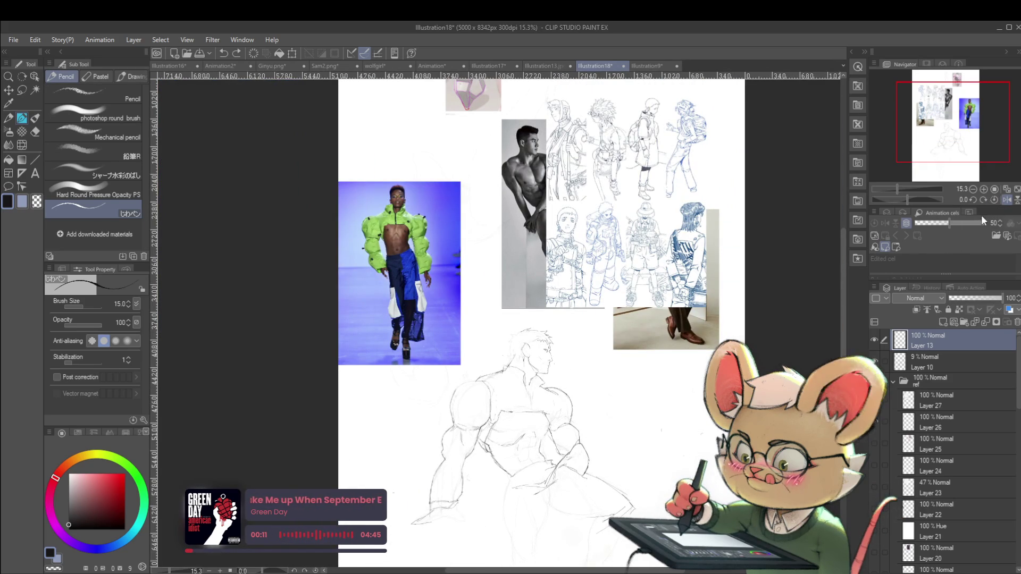
click(1004, 200)
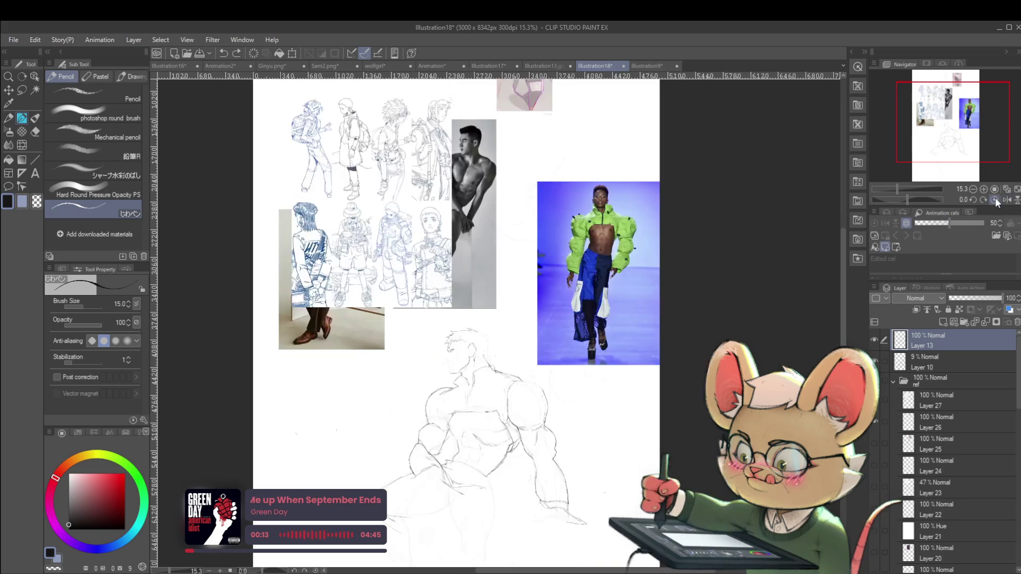
scroll(451, 372, up, 5)
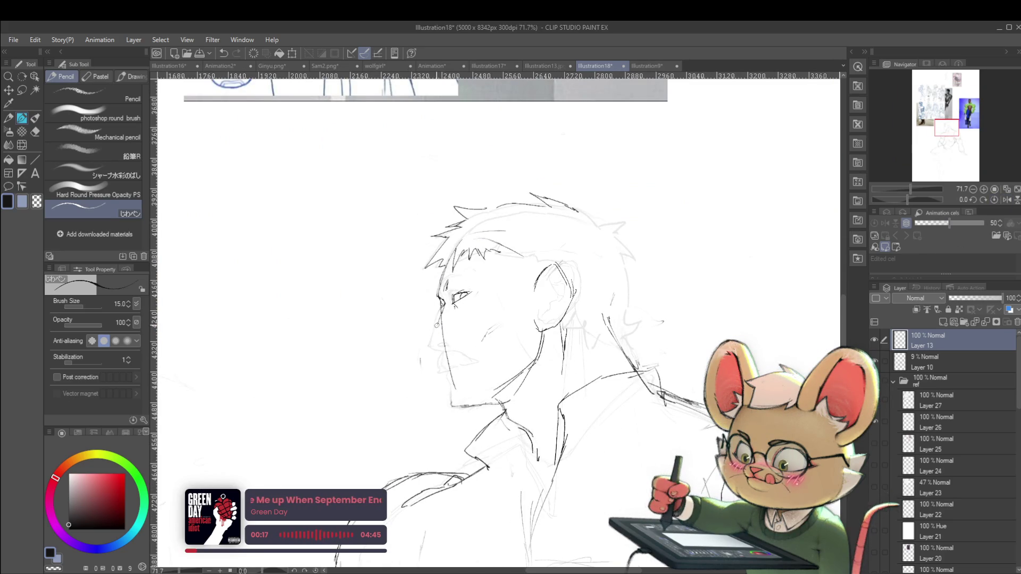
- Redraw the chin line and mirror the view to recheck it
drag(432, 343, 436, 367)
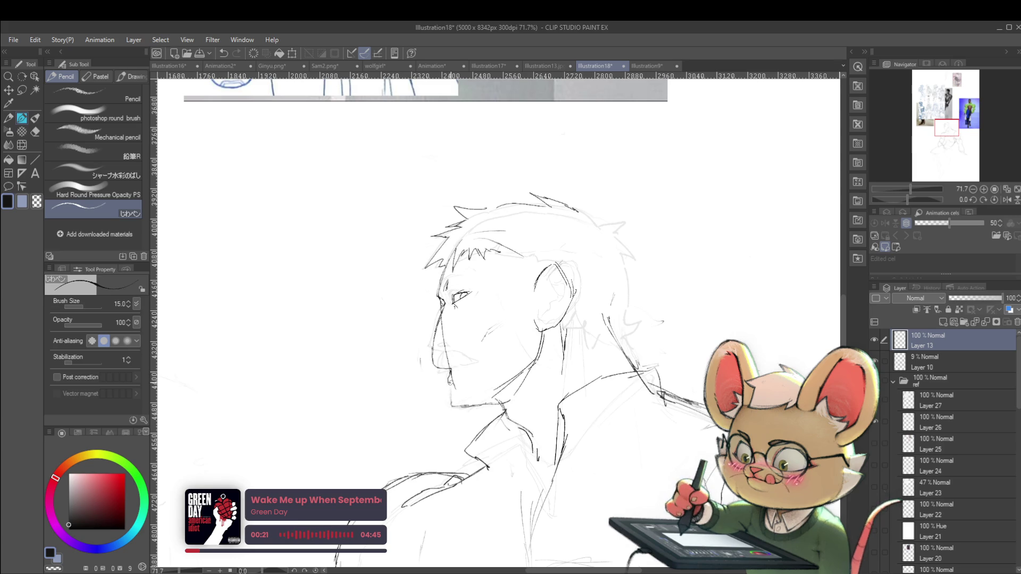
scroll(452, 383, down, 3)
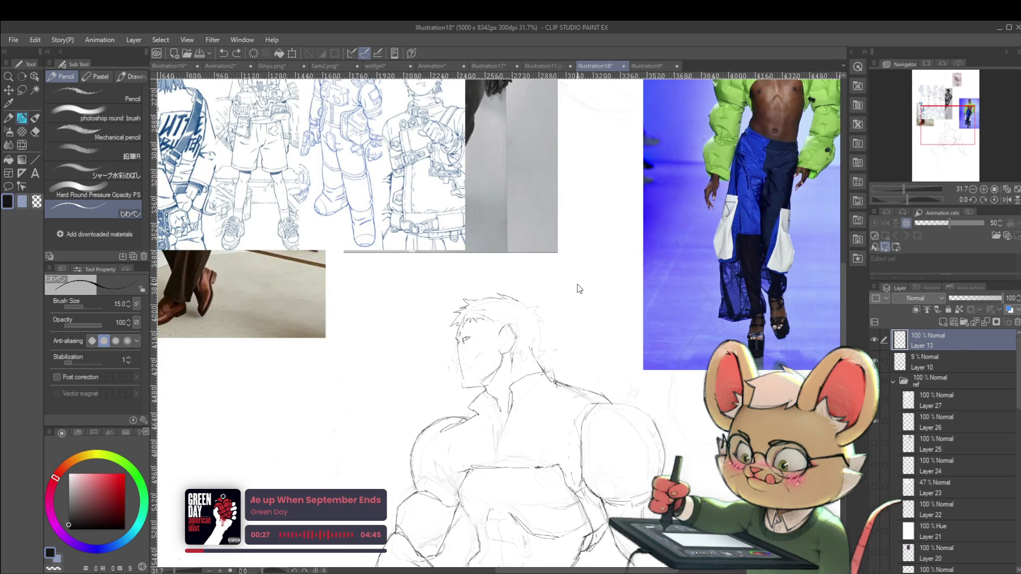
click(1006, 200)
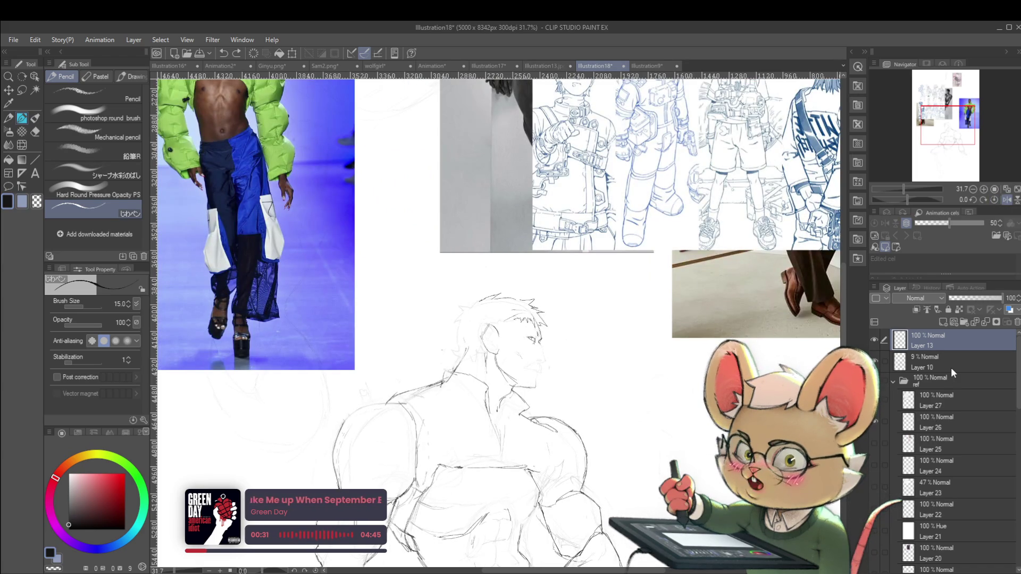
scroll(620, 365, up, 1)
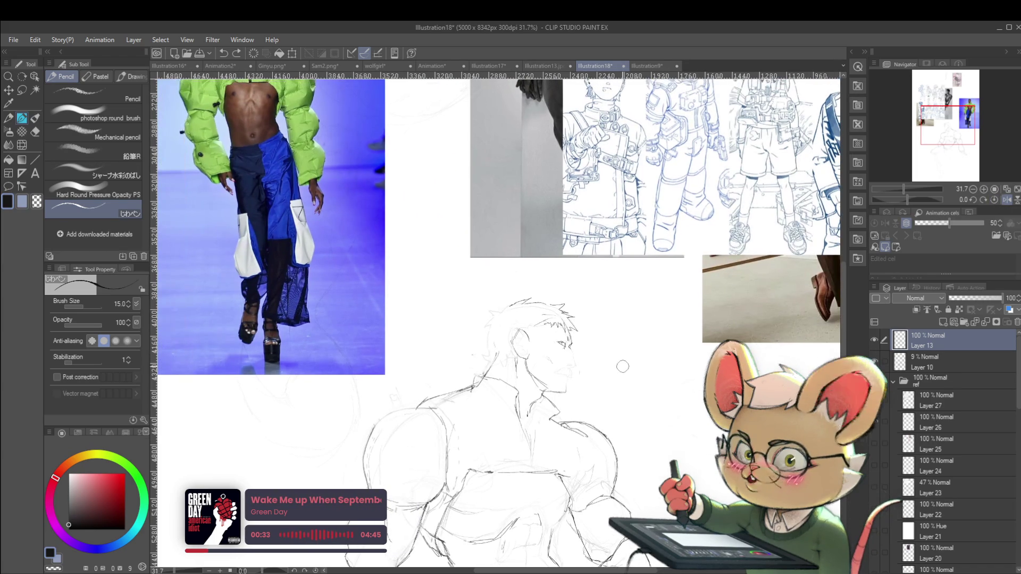
scroll(592, 307, up, 1)
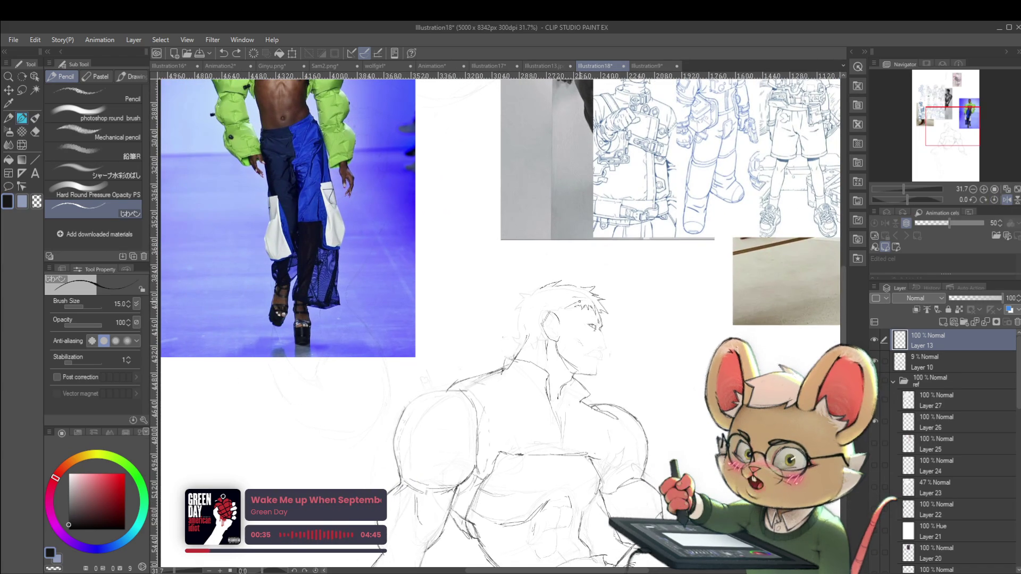
scroll(580, 303, up, 2)
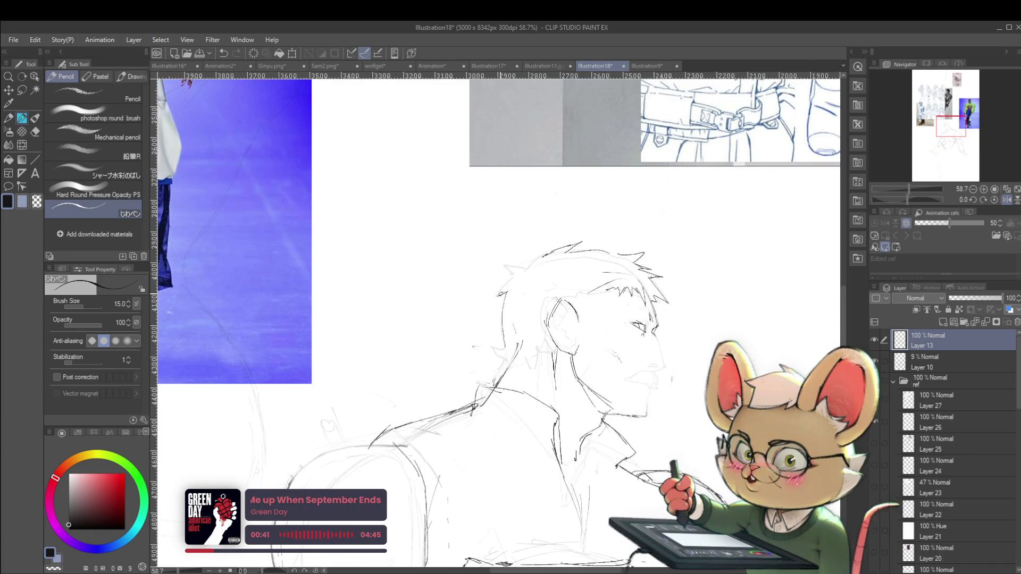
- Pencil an extra stroke along the edge of the hair
drag(509, 277, 498, 296)
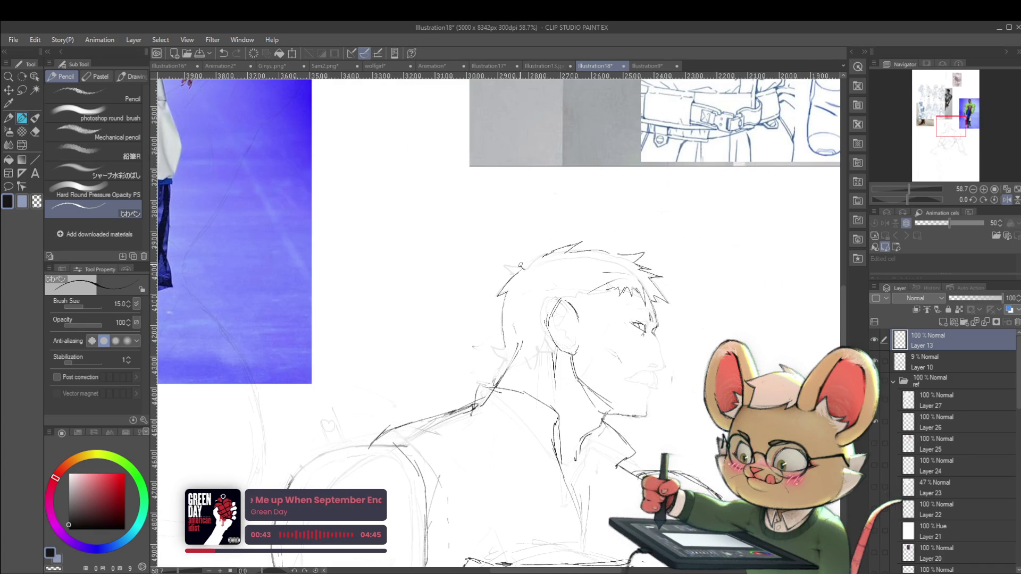
scroll(523, 268, down, 5)
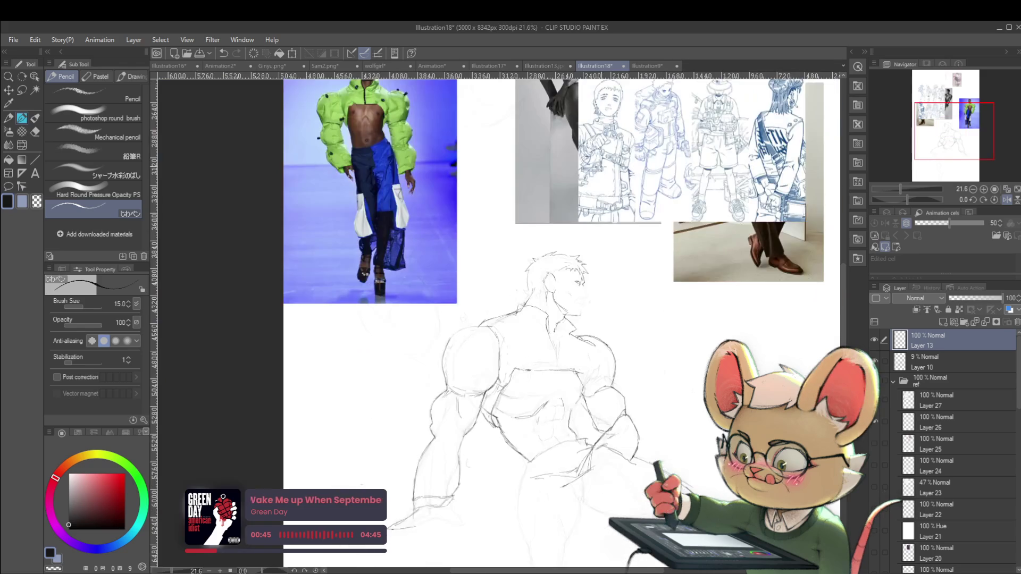
scroll(558, 276, up, 3)
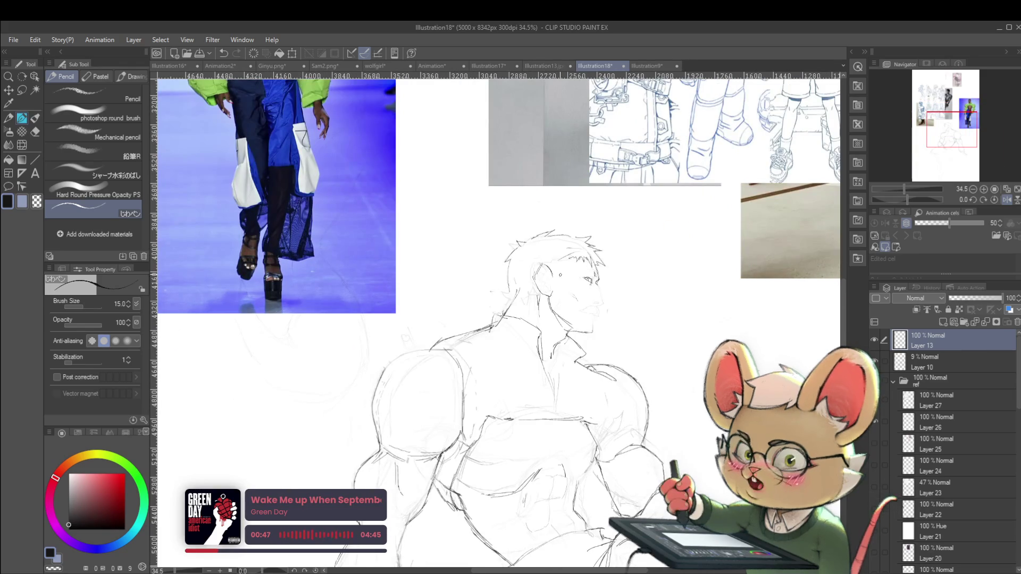
scroll(535, 232, down, 4)
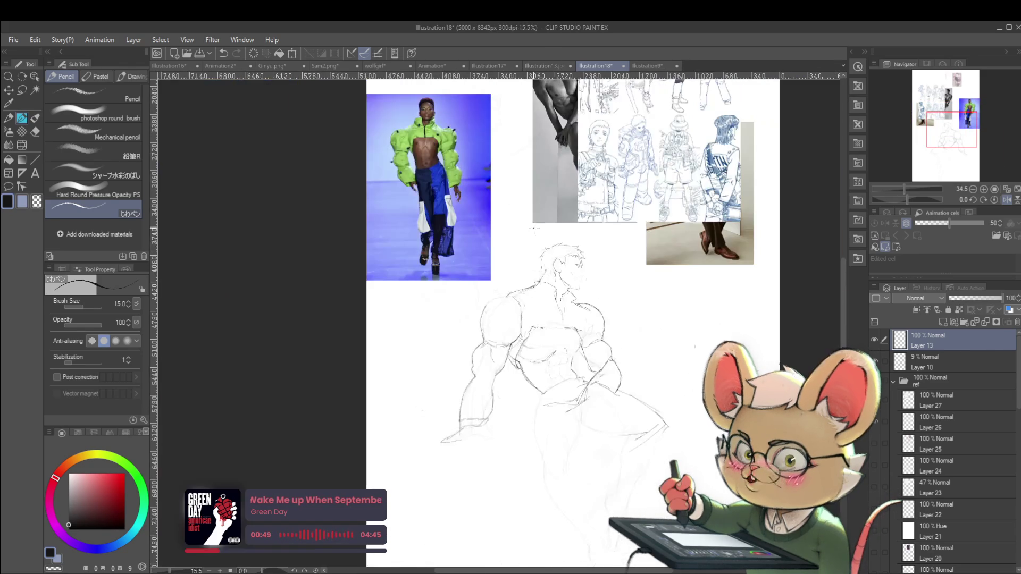
scroll(575, 258, up, 4)
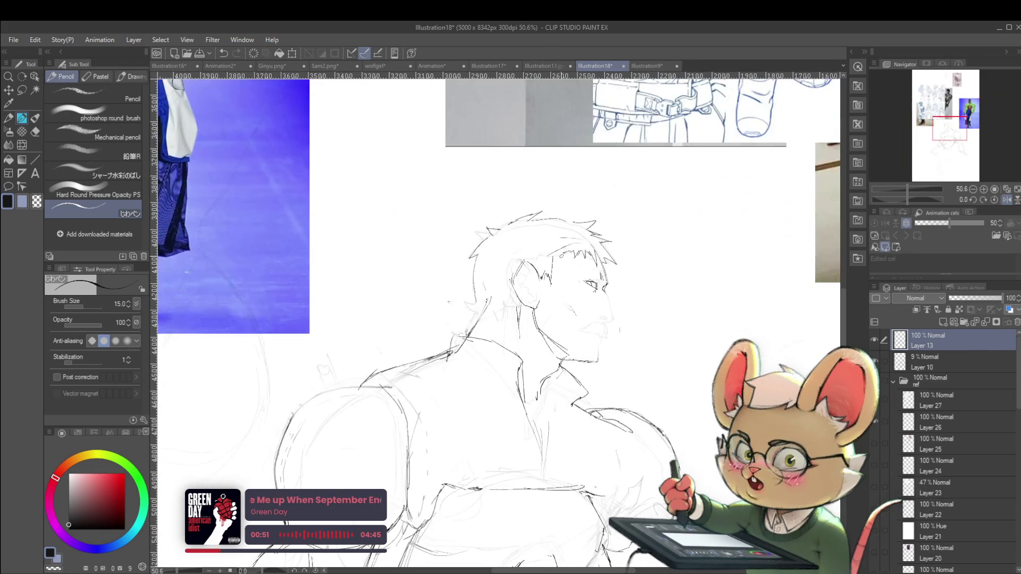
scroll(568, 244, down, 4)
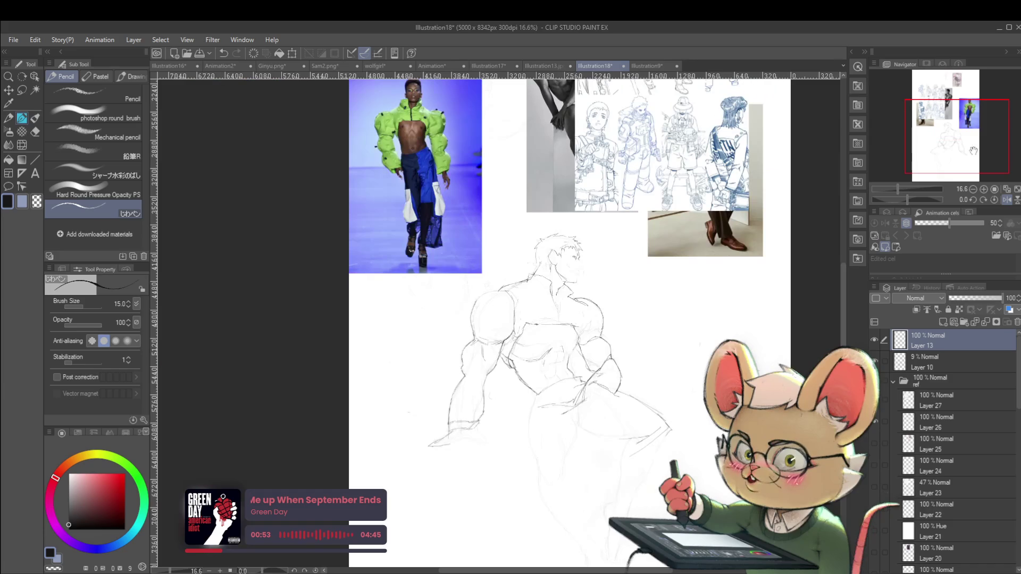
- Refine the nose tip and mouth lines on the unmirrored canvas
click(1007, 199)
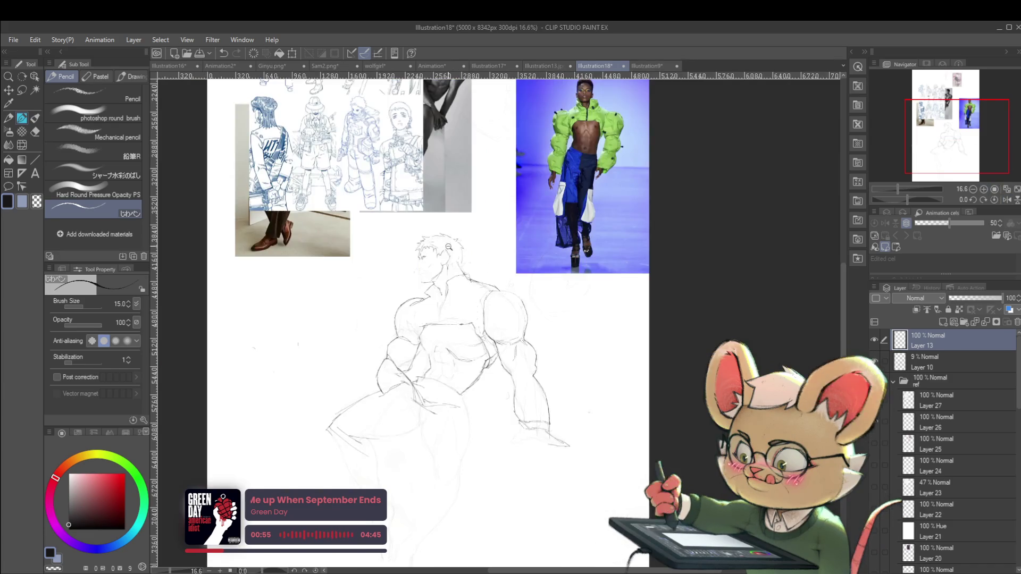
scroll(423, 330, up, 4)
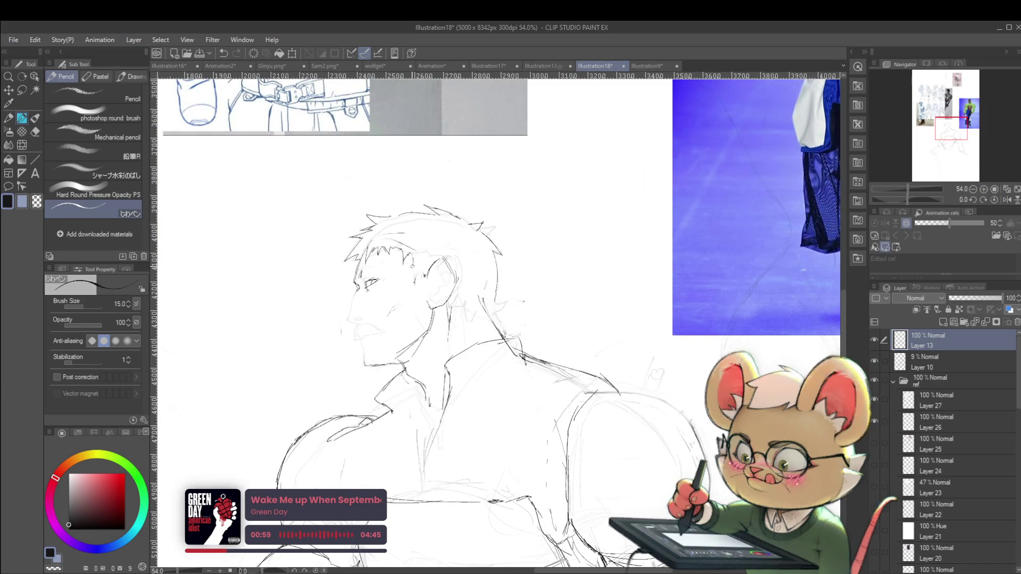
scroll(384, 240, down, 3)
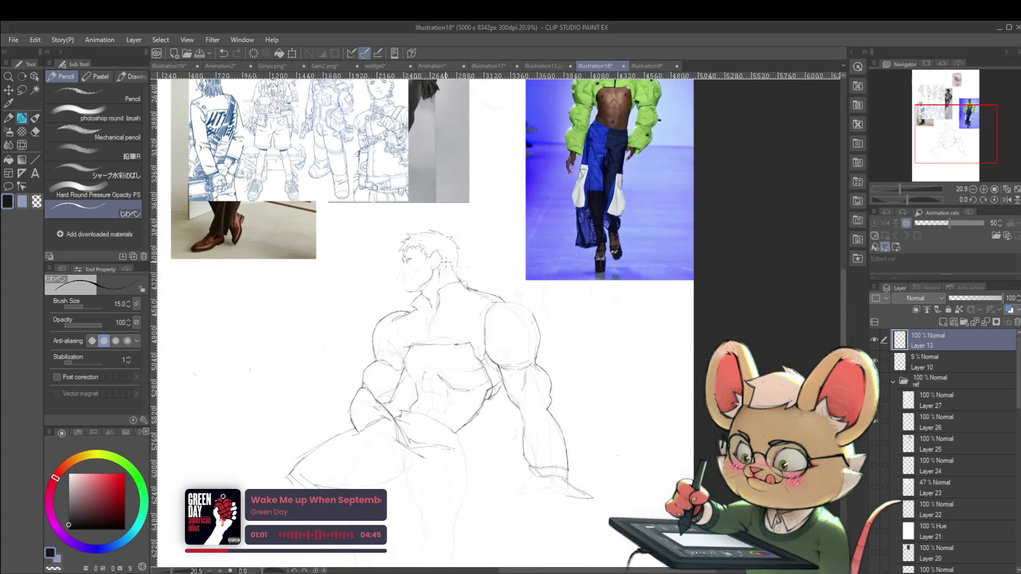
scroll(449, 250, up, 3)
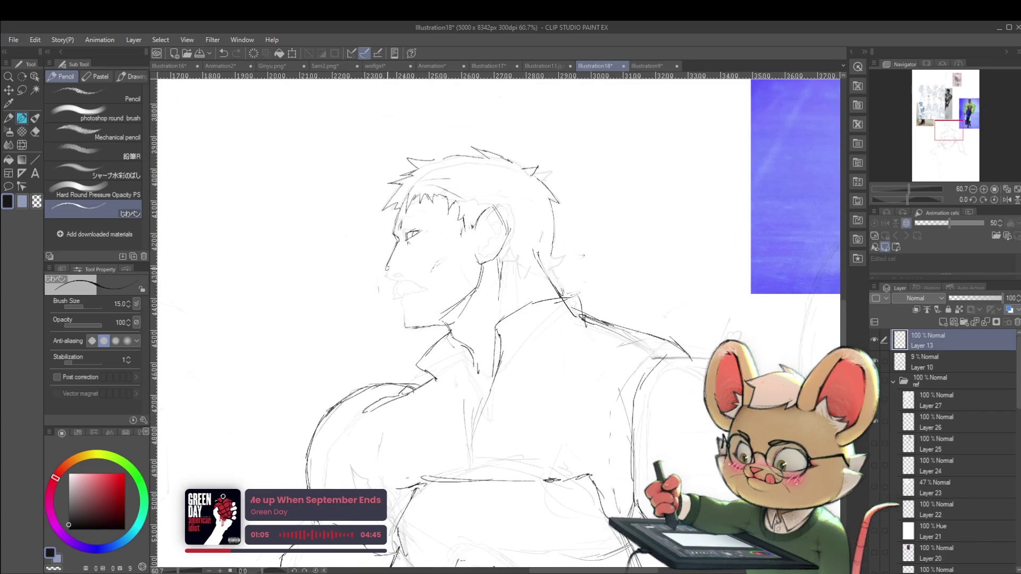
drag(387, 266, 408, 270)
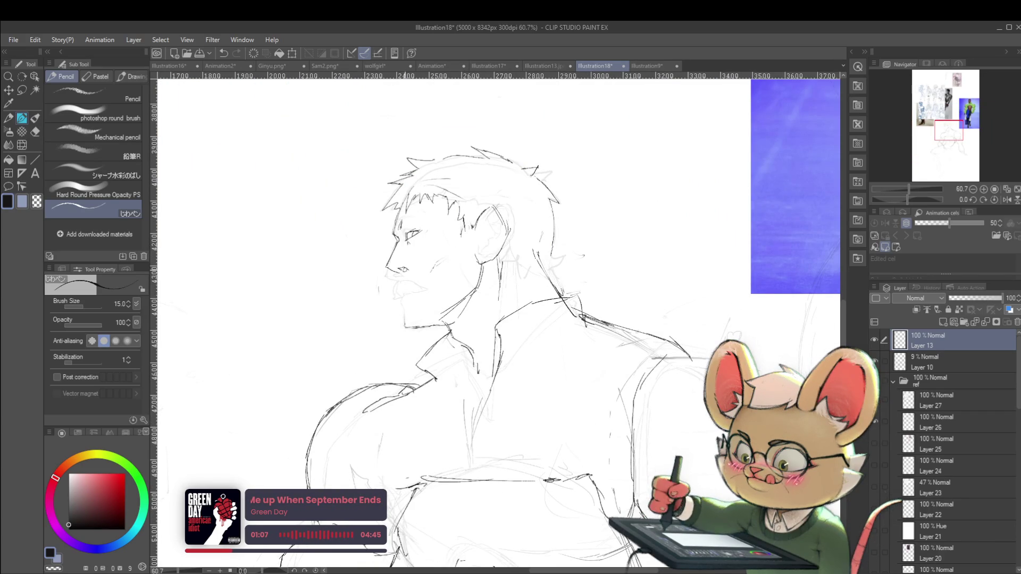
scroll(421, 265, down, 3)
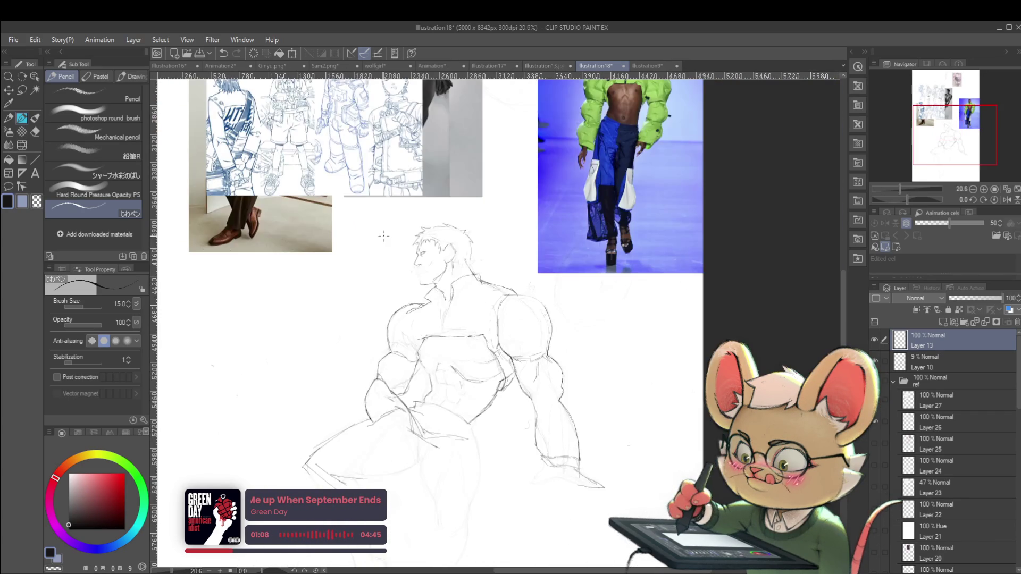
- Flip the canvas horizontally to check the head and whole figure, then unflip it
click(1006, 200)
scroll(553, 245, up, 4)
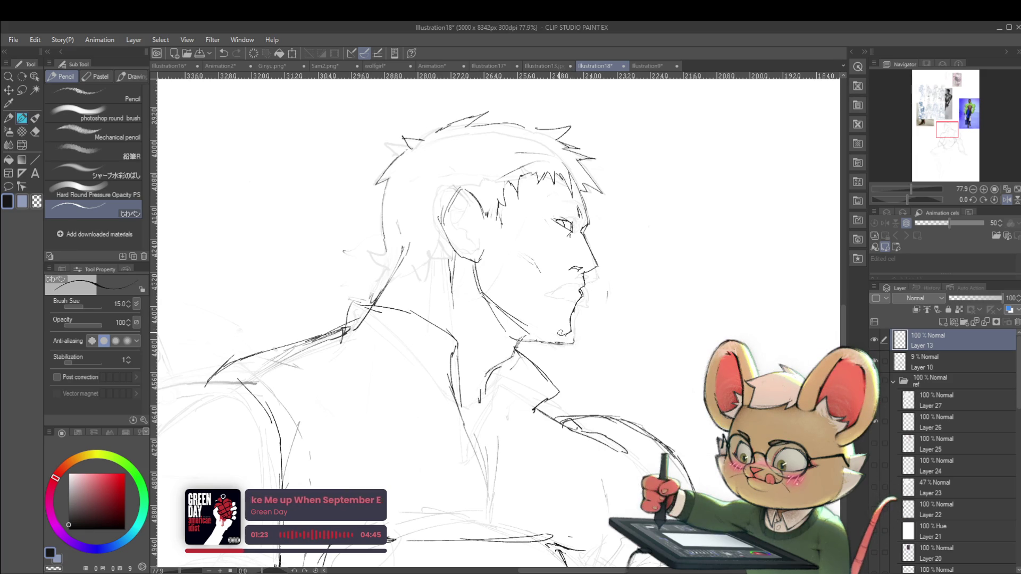
scroll(559, 335, down, 5)
drag(686, 300, 784, 305)
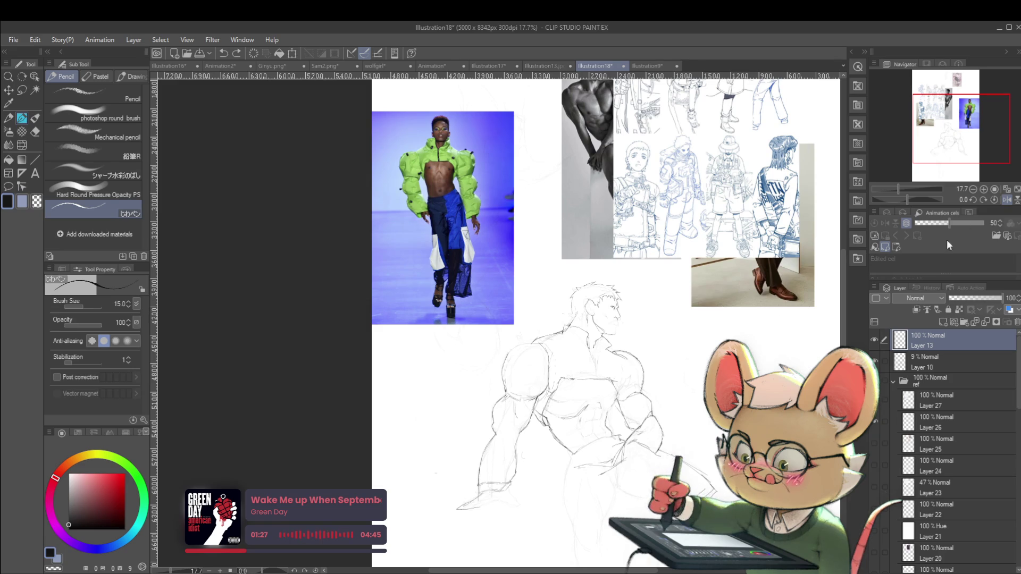
click(1007, 200)
scroll(384, 326, up, 3)
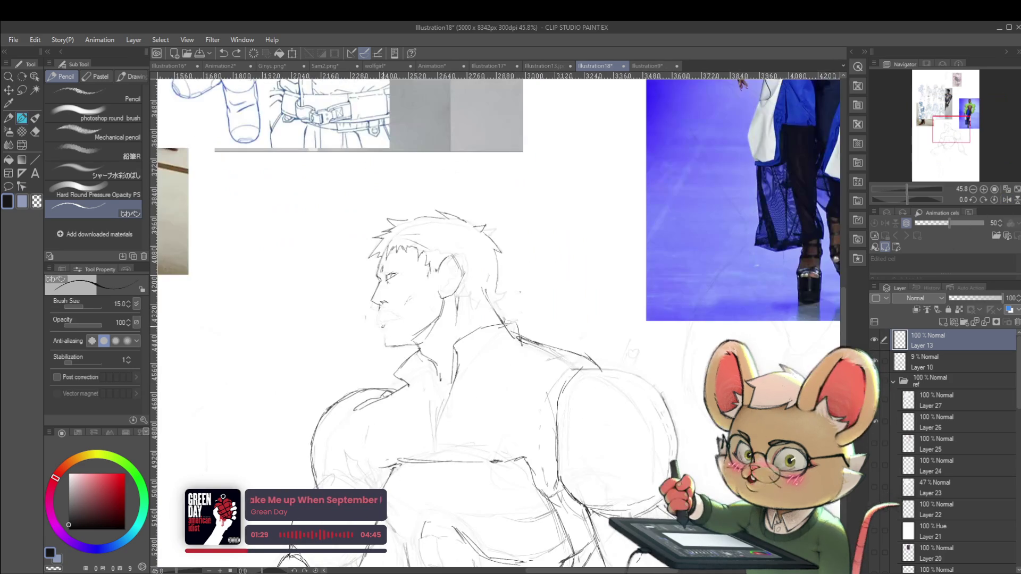
scroll(416, 213, down, 4)
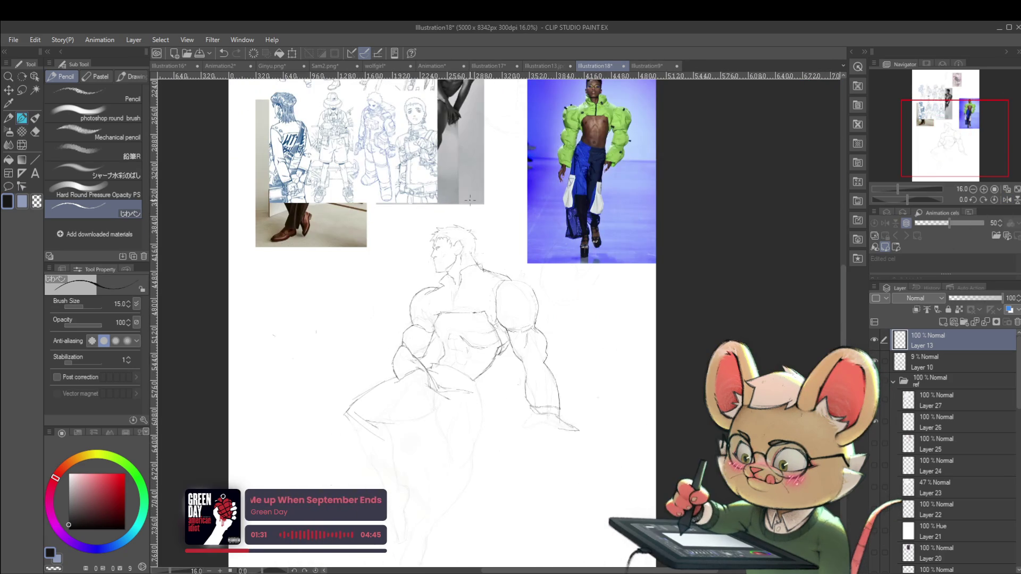
- Undo the last pencil stroke and recentre the figure in view
key(ctrl+z)
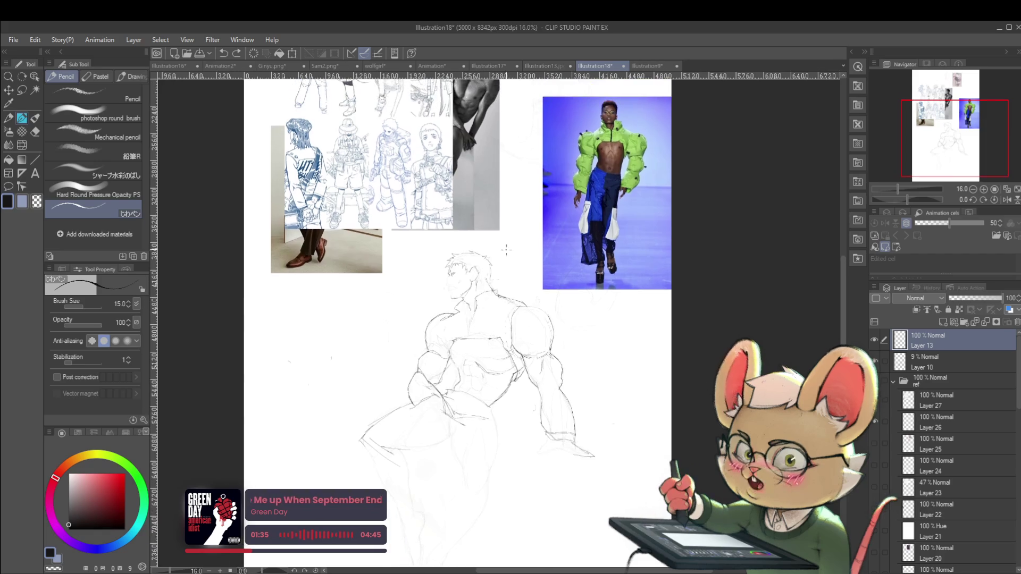
scroll(430, 215, up, 3)
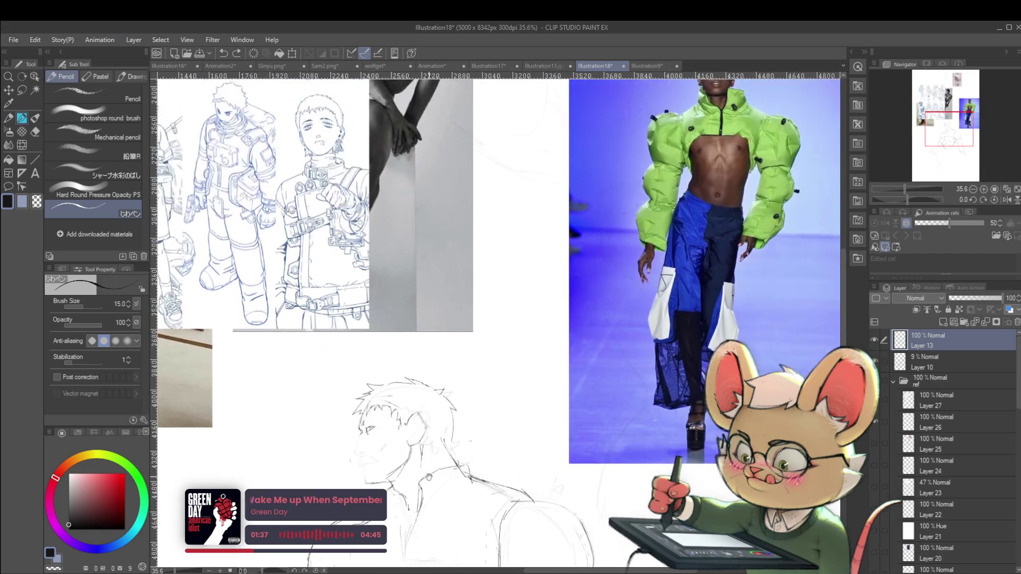
scroll(600, 281, down, 1)
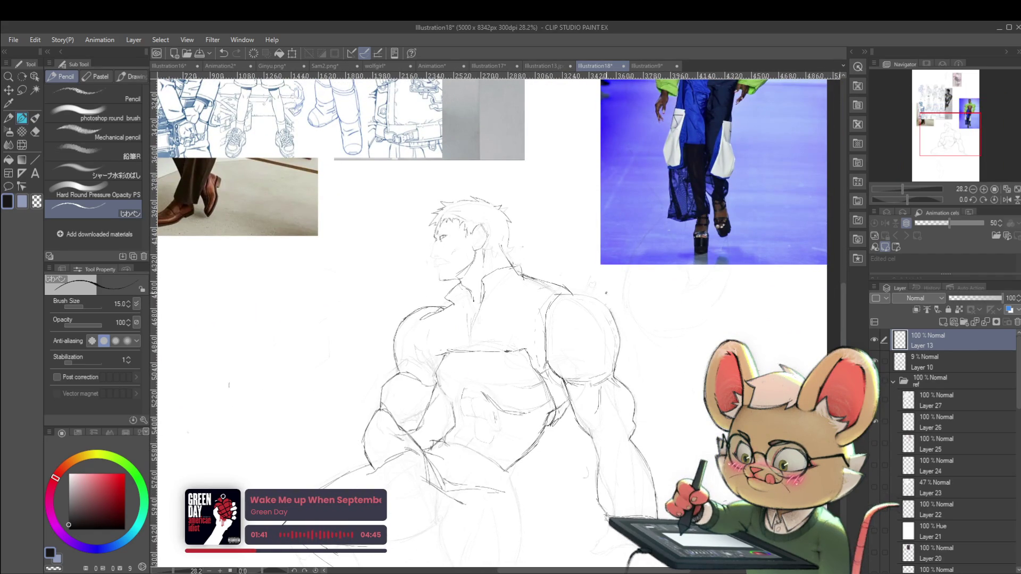
drag(605, 304, 619, 330)
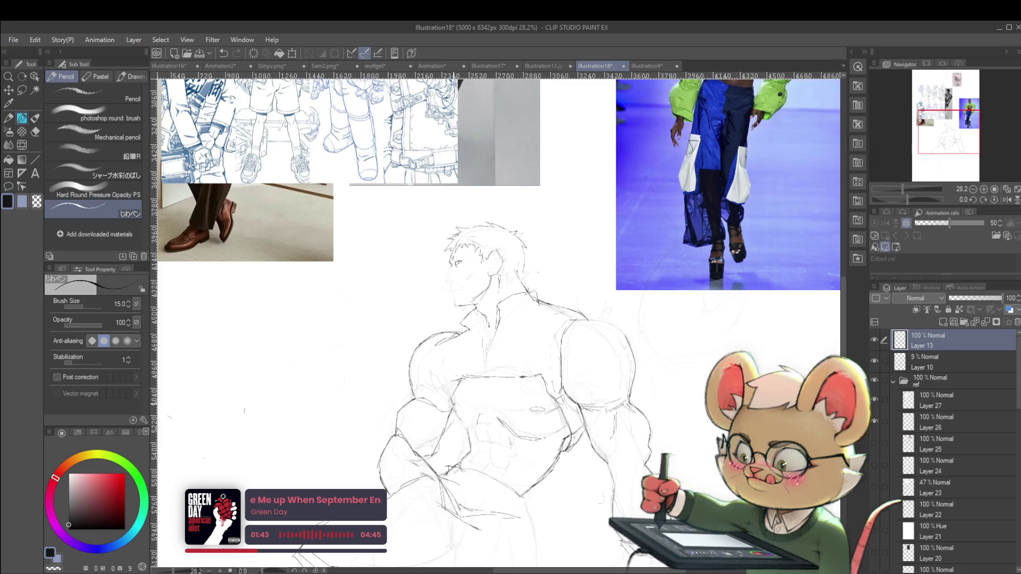
scroll(451, 377, down, 2)
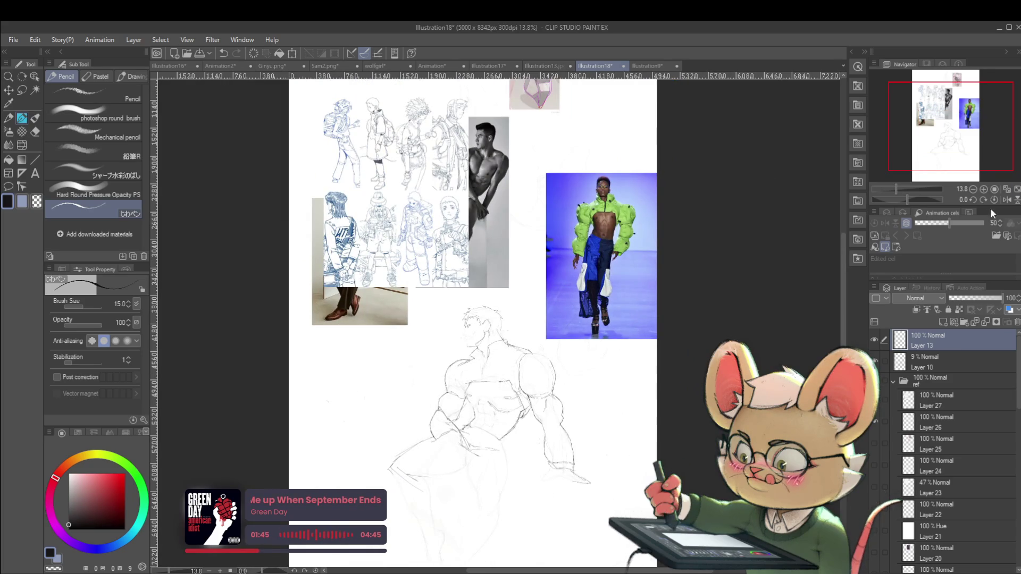
- Flip the canvas horizontally and centre the figure to check proportions
click(1008, 200)
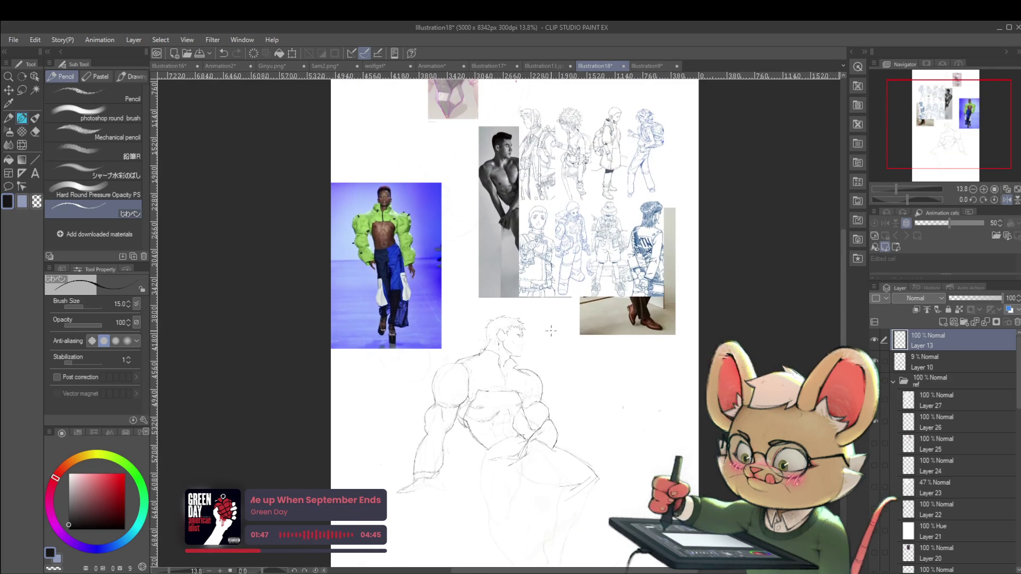
drag(540, 317, 579, 326)
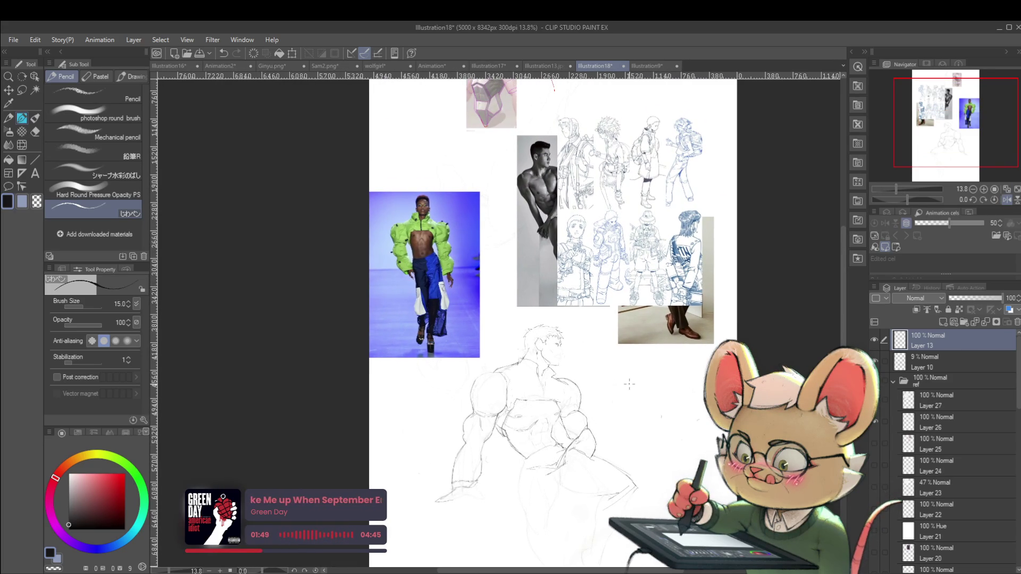
drag(629, 384, 639, 352)
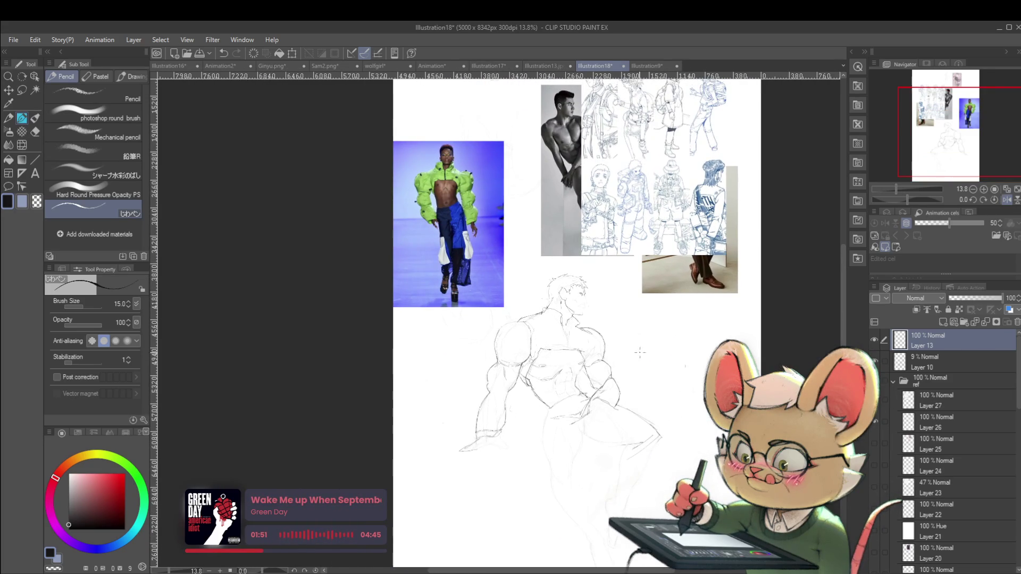
scroll(576, 417, up, 2)
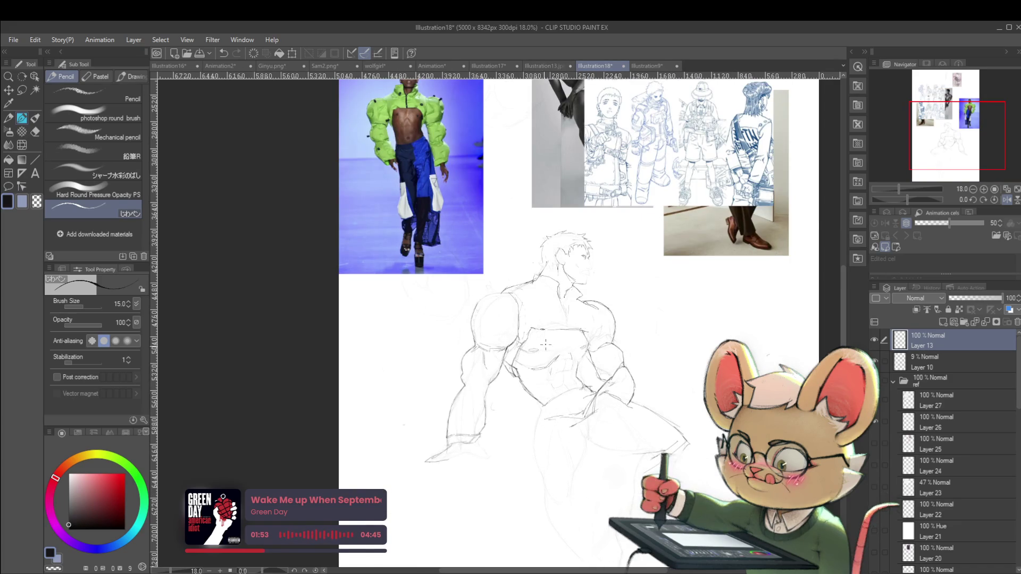
scroll(547, 342, up, 2)
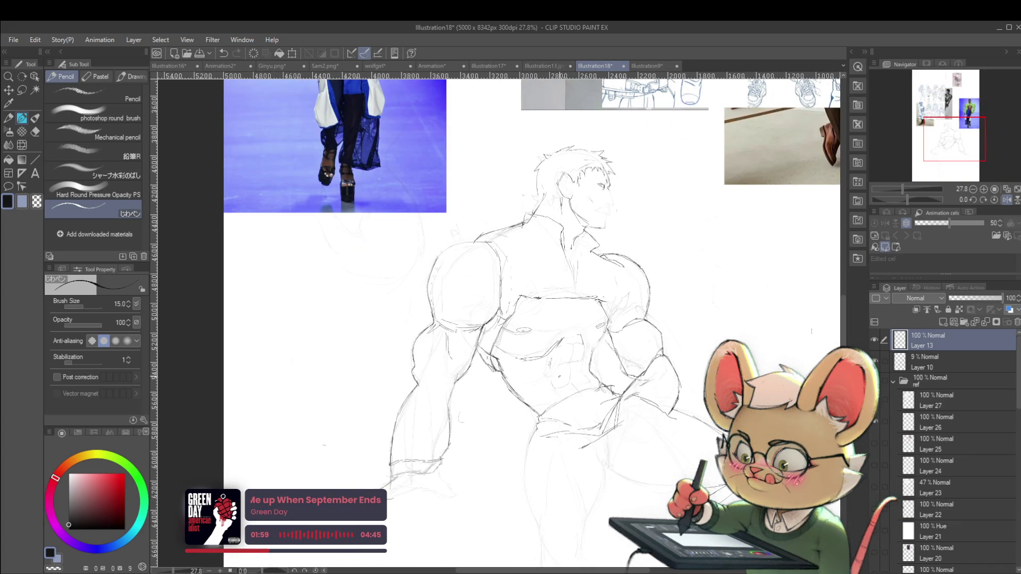
- Raise the pencil to size 20, draw down the left leg, and unflip the view
key(bracketright)
drag(526, 426, 540, 546)
scroll(553, 525, down, 2)
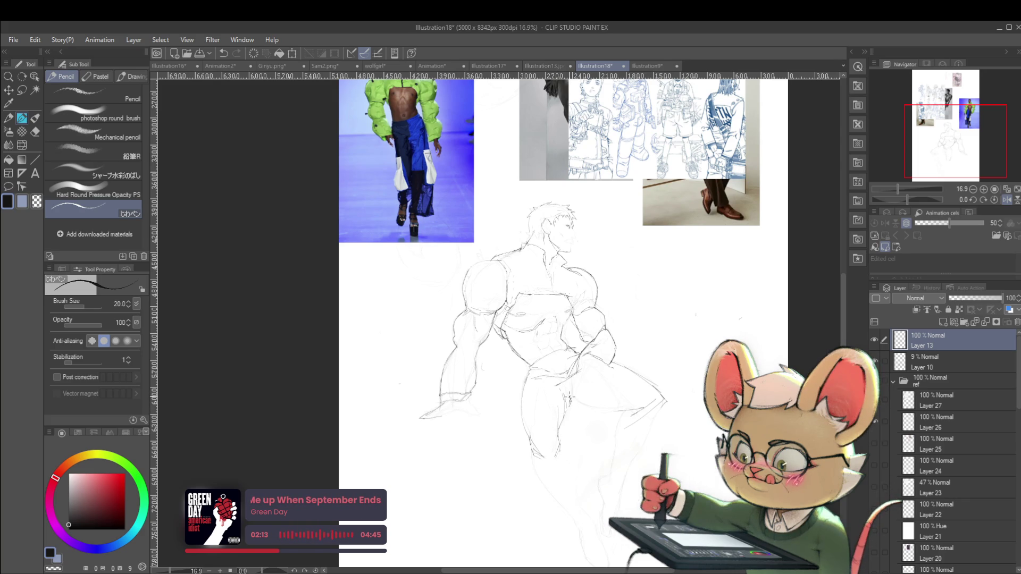
scroll(563, 364, down, 2)
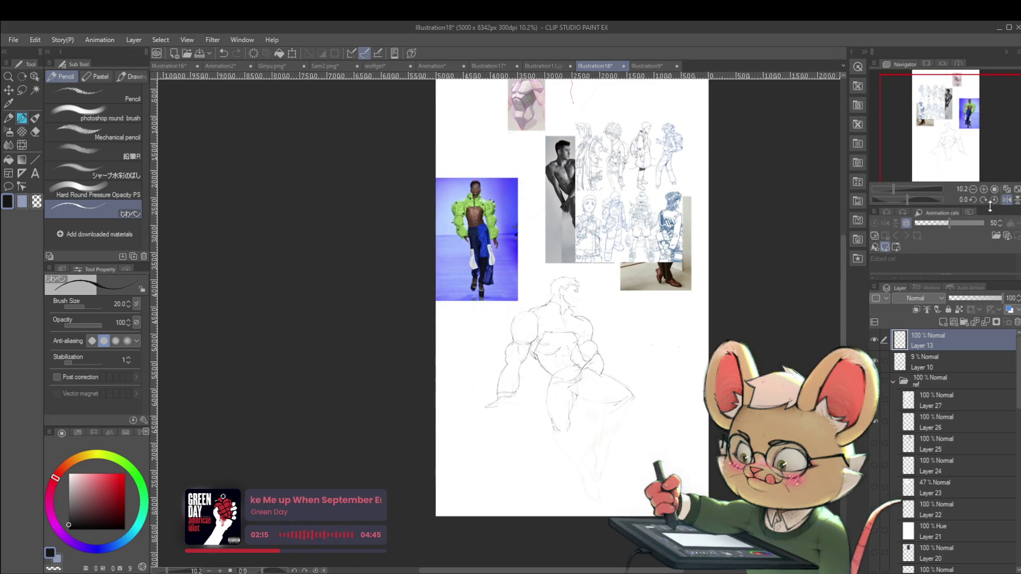
click(1006, 199)
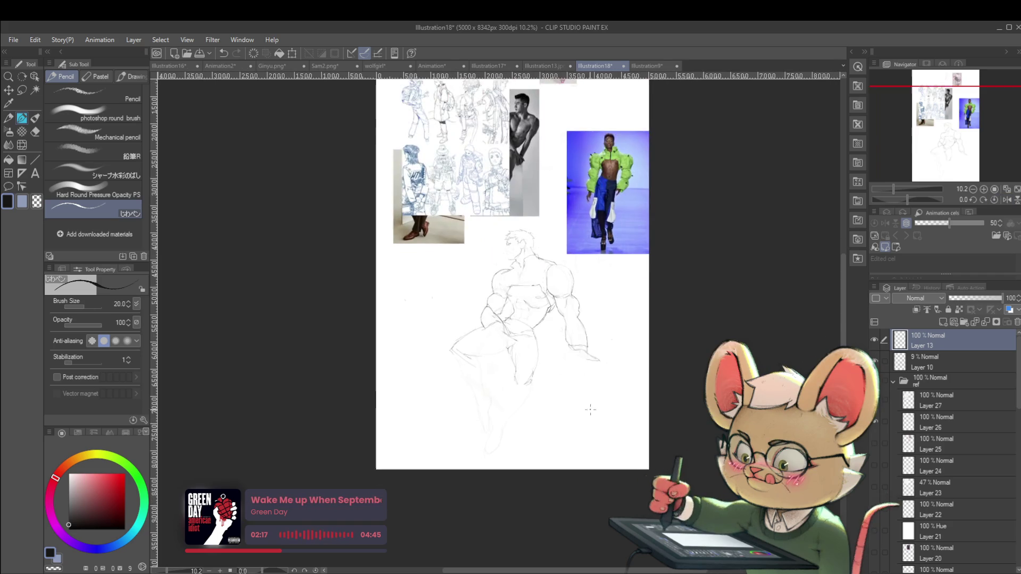
- Frame the torso and legs, then flip the canvas horizontally and back to check
scroll(647, 384, up, 4)
drag(560, 389, 702, 432)
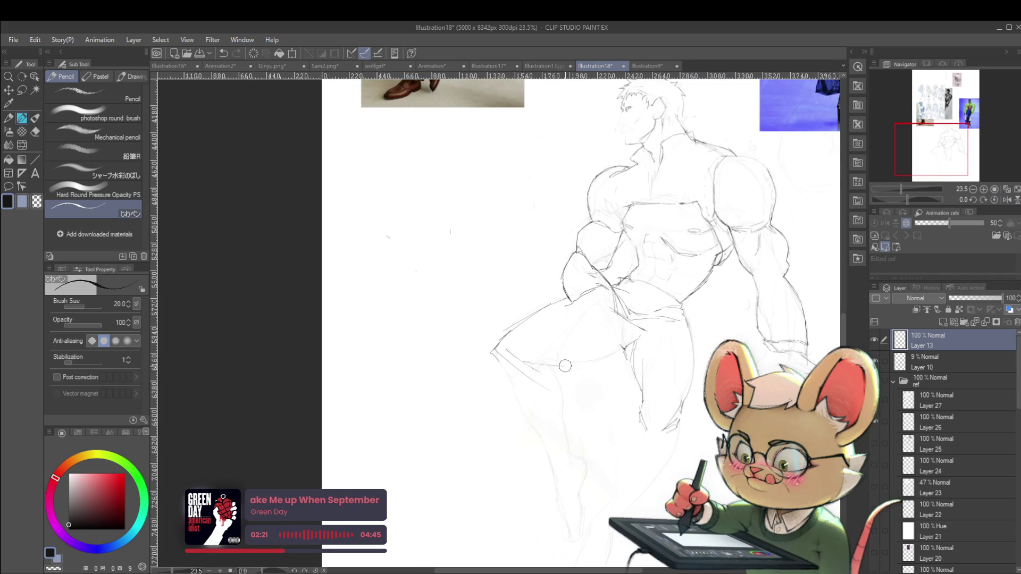
scroll(500, 372, down, 2)
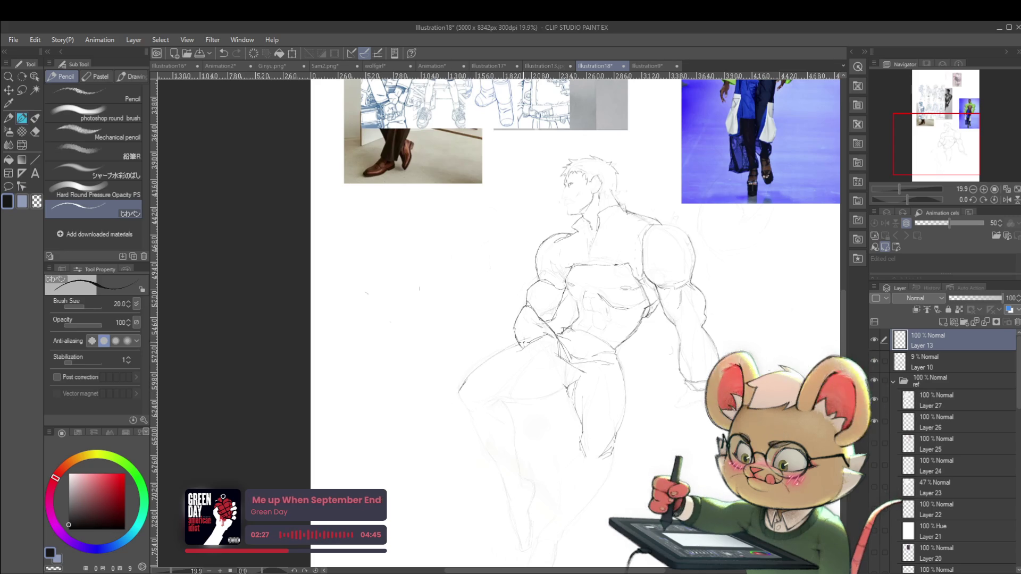
scroll(541, 338, down, 2)
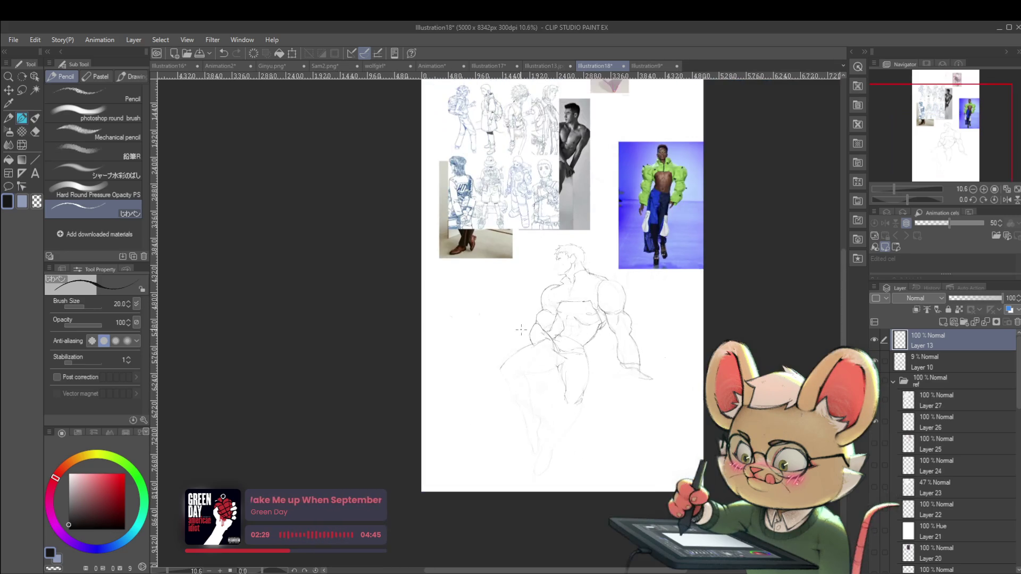
click(1007, 199)
scroll(509, 348, up, 2)
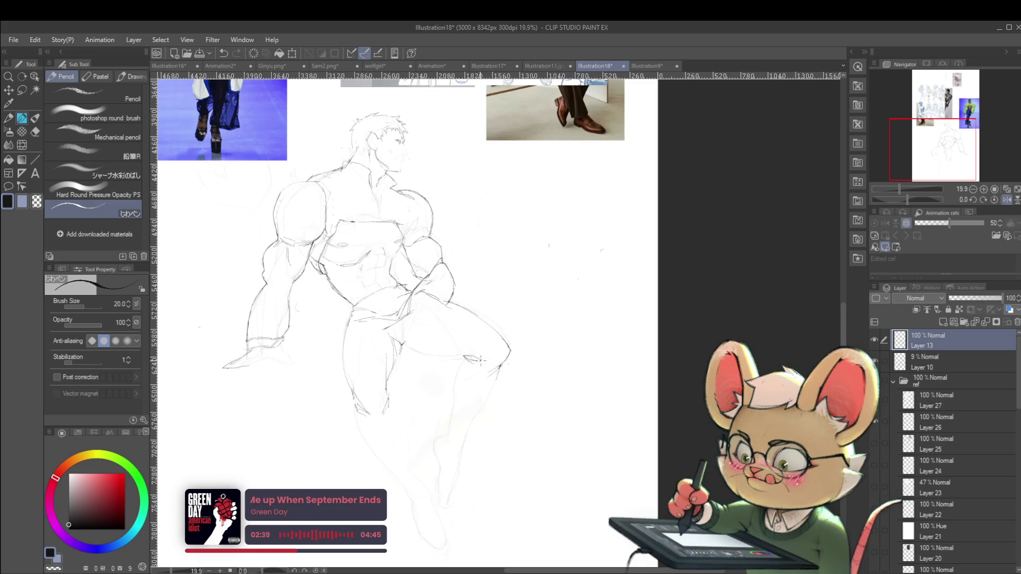
scroll(483, 361, down, 2)
click(1007, 200)
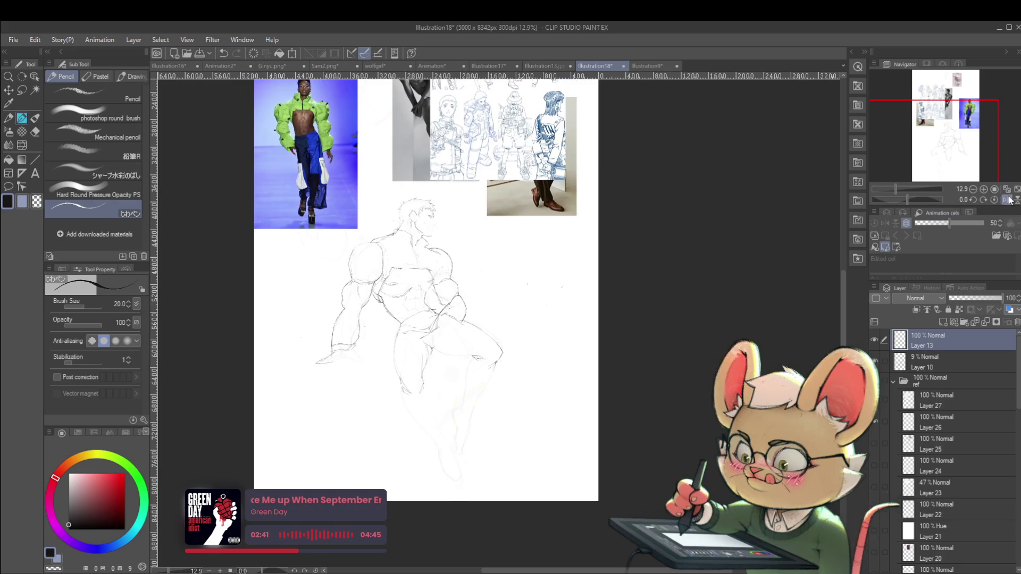
- On the mirrored canvas, sketch lines refining the lower leg contour
scroll(516, 376, up, 3)
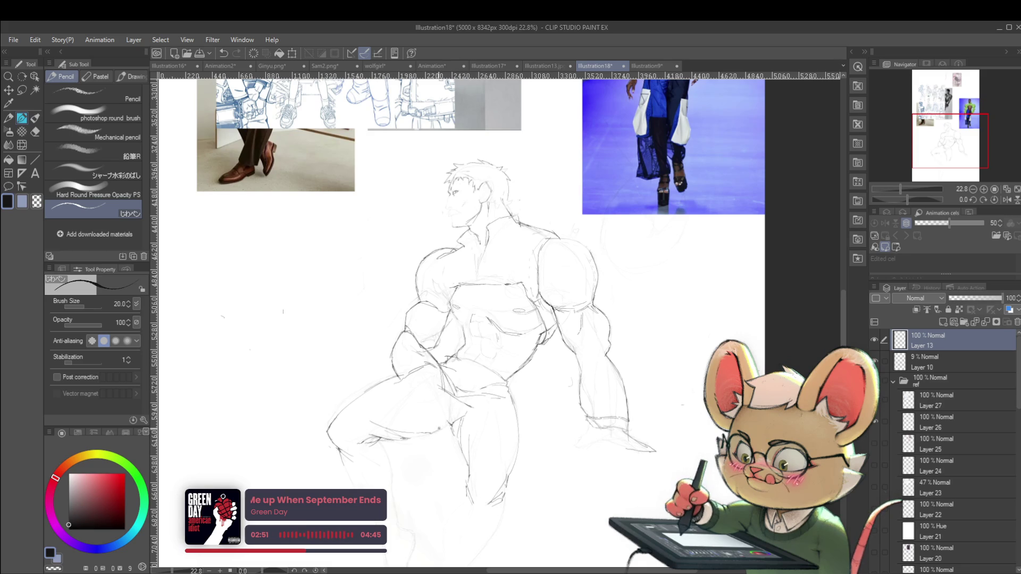
scroll(421, 425, down, 3)
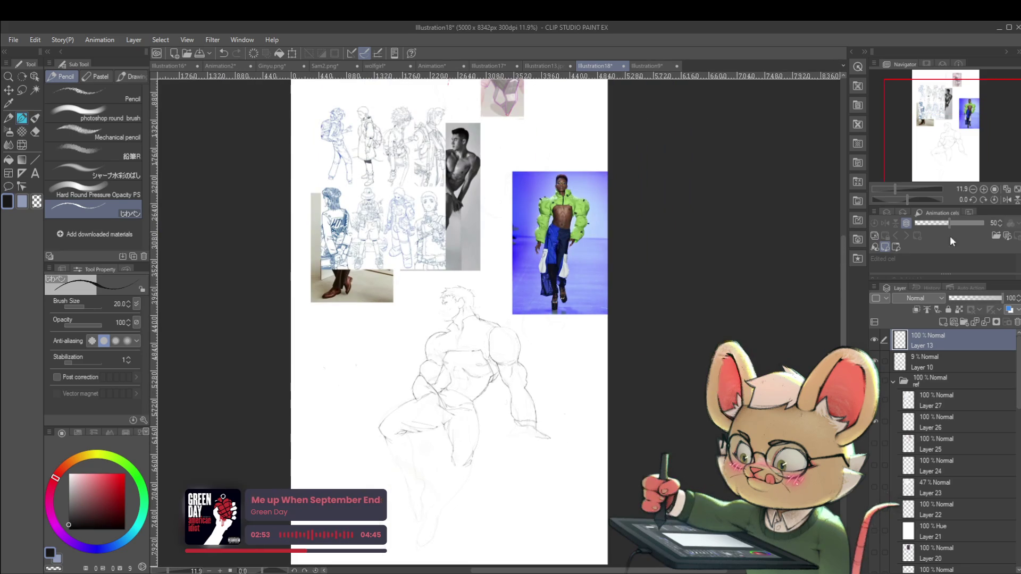
click(1007, 199)
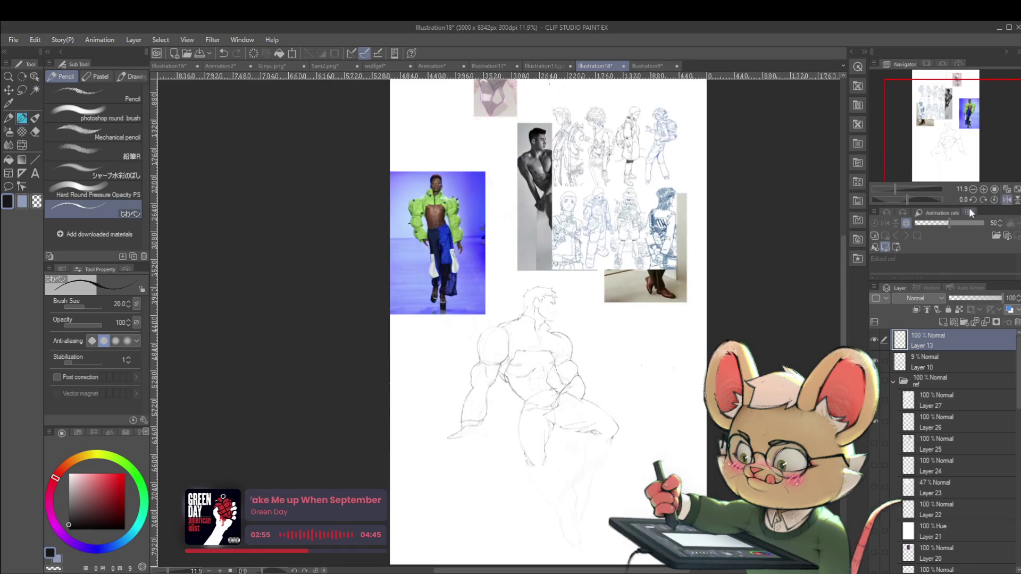
scroll(505, 372, up, 3)
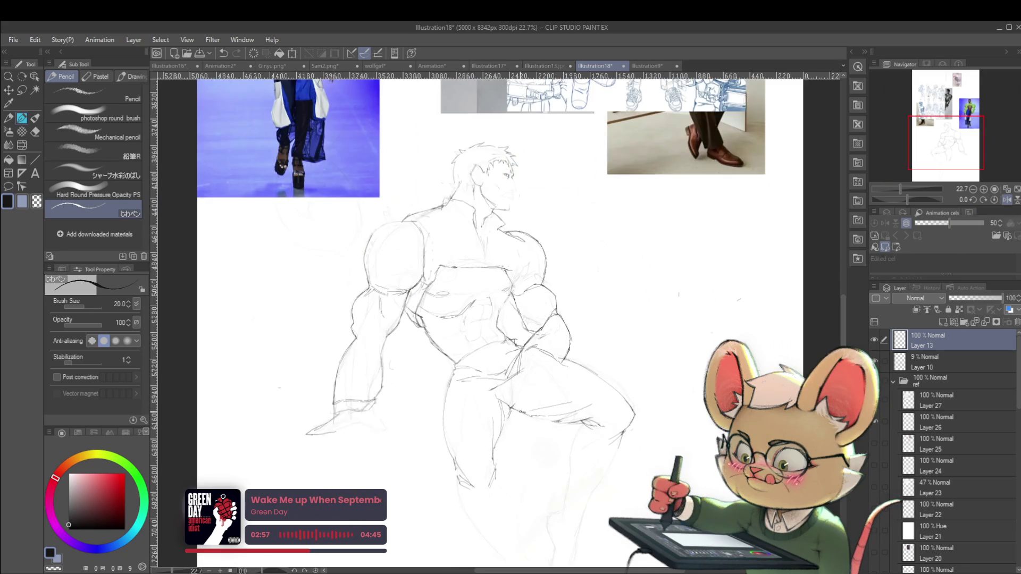
scroll(521, 323, down, 3)
scroll(548, 436, up, 1)
scroll(548, 436, up, 2)
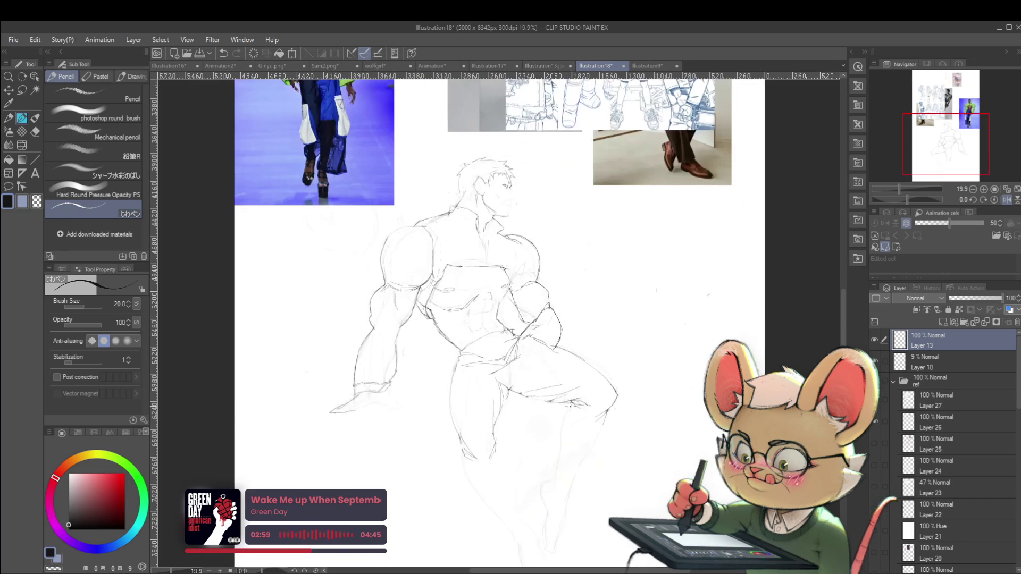
drag(562, 428, 542, 464)
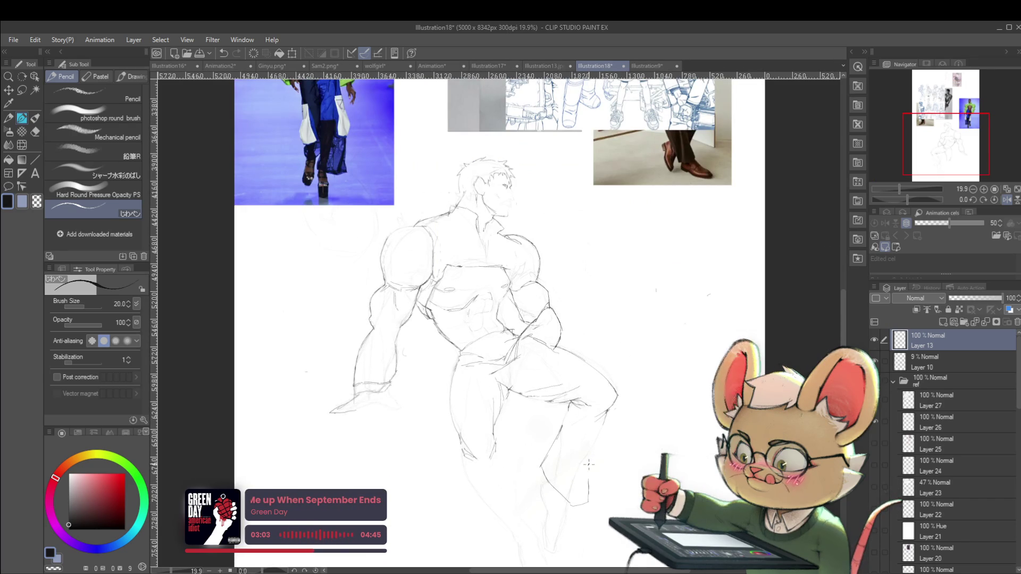
drag(588, 503, 587, 467)
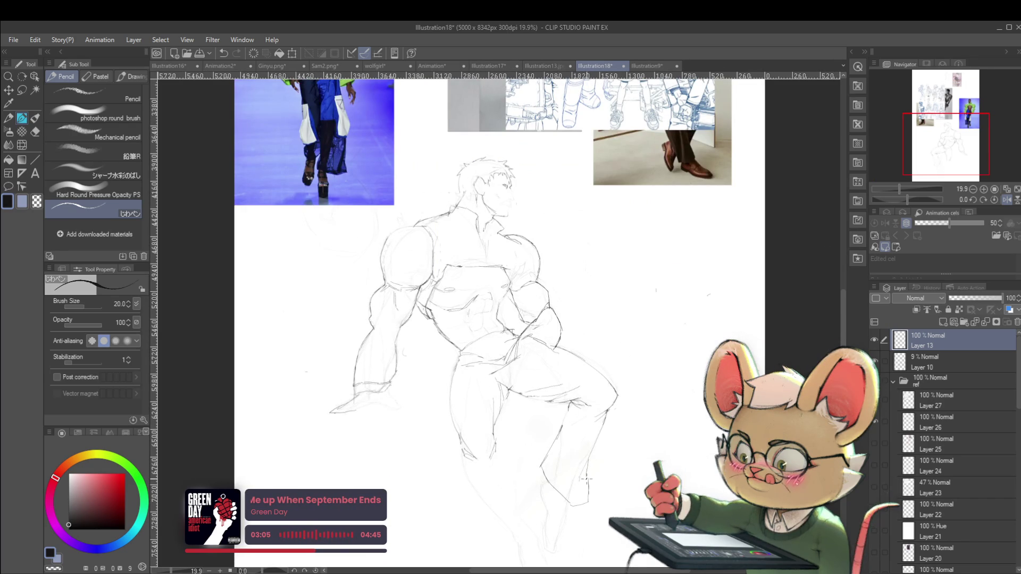
scroll(588, 478, down, 2)
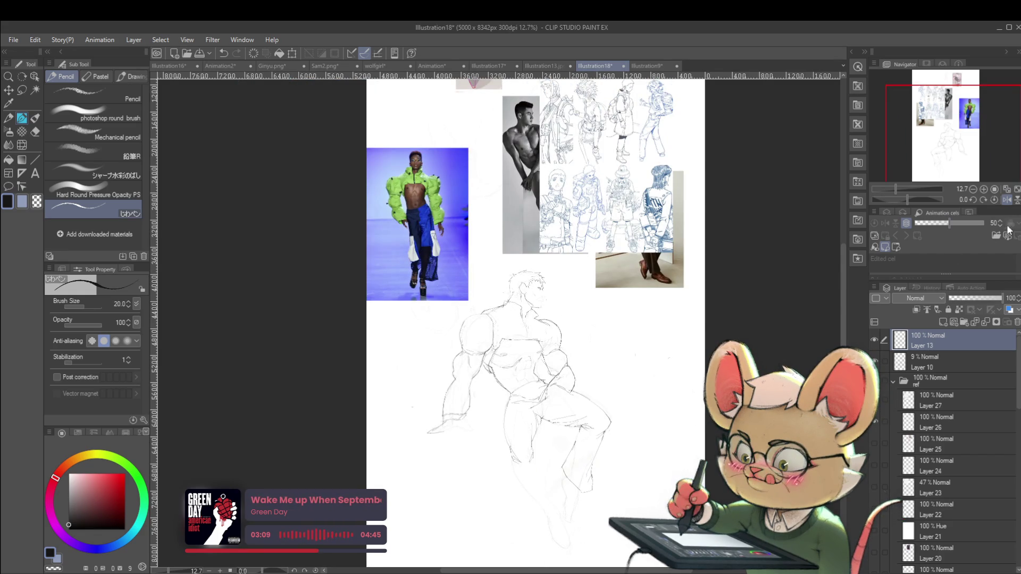
- Unflip the canvas and reframe the figure together with its reference images
click(1007, 201)
drag(592, 382, 658, 313)
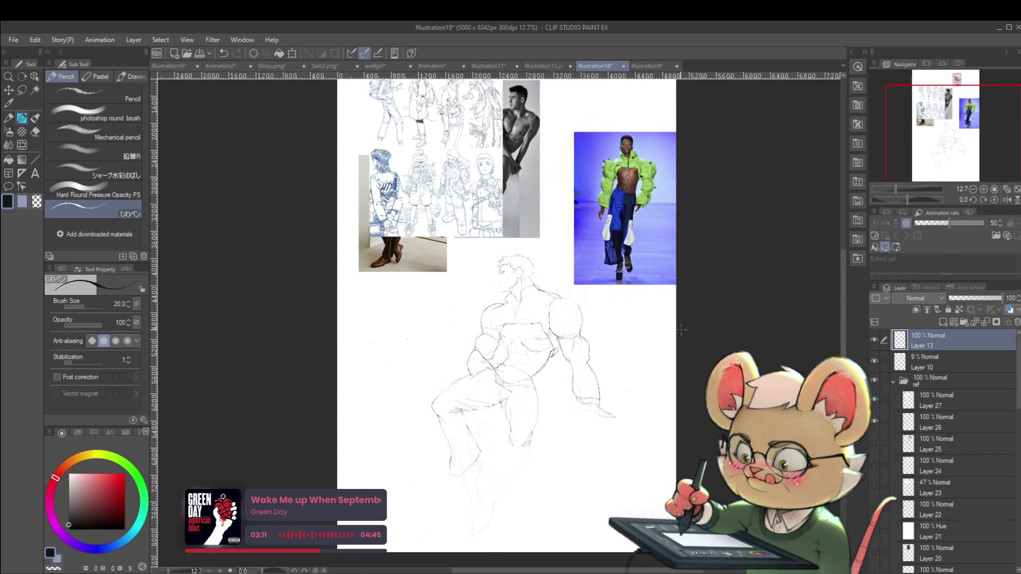
scroll(555, 407, up, 1)
scroll(555, 408, up, 1)
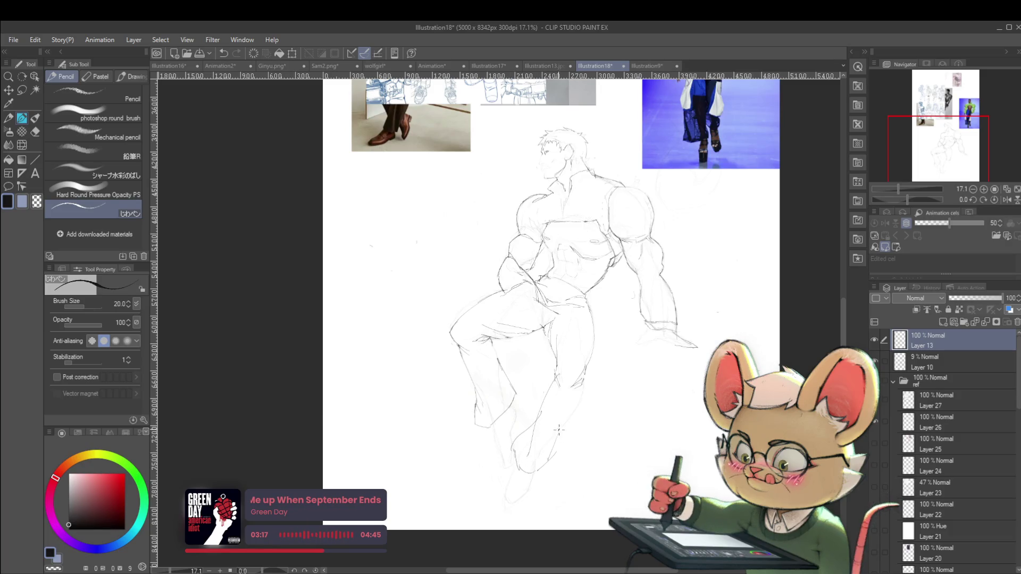
scroll(598, 323, down, 1)
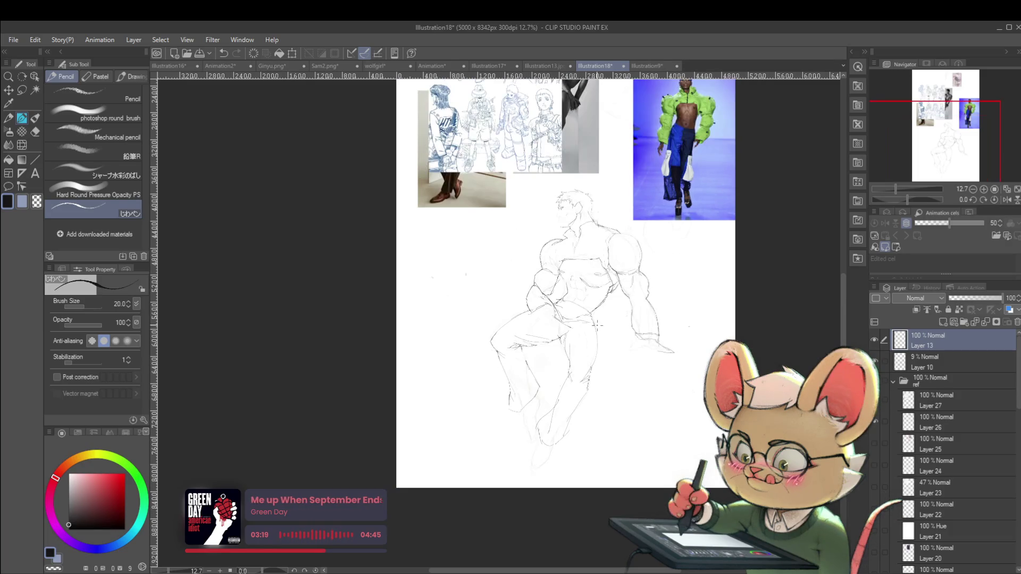
drag(598, 324, 577, 382)
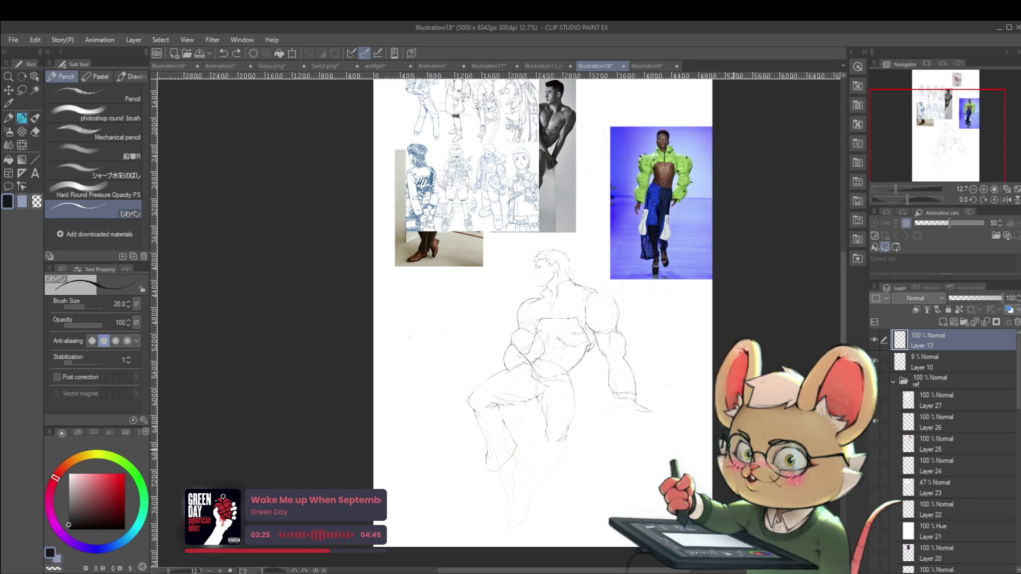
- Hide Layer 10 by setting its opacity to 0% and return to drawing on Layer 13
scroll(570, 278, up, 2)
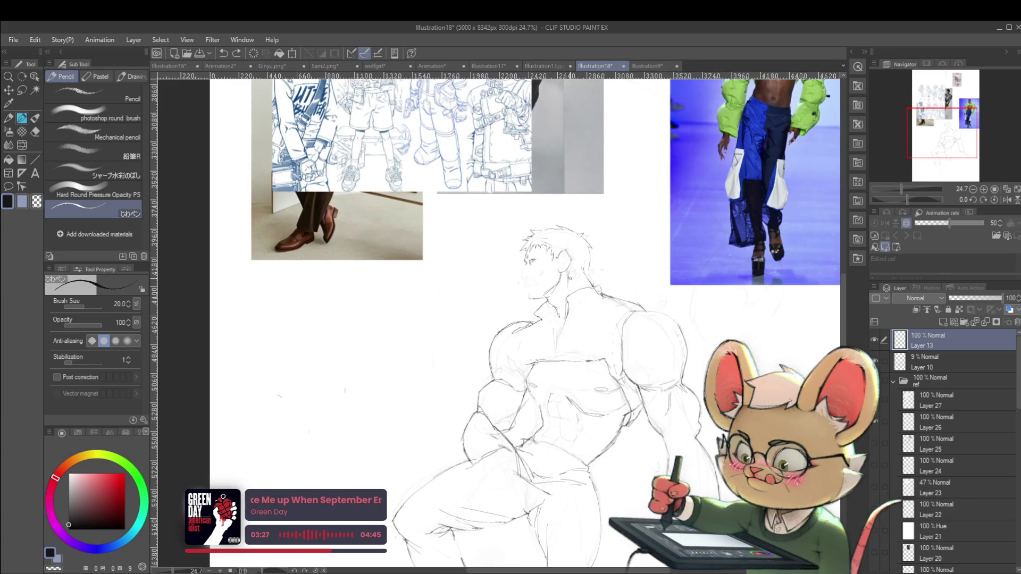
scroll(570, 278, up, 2)
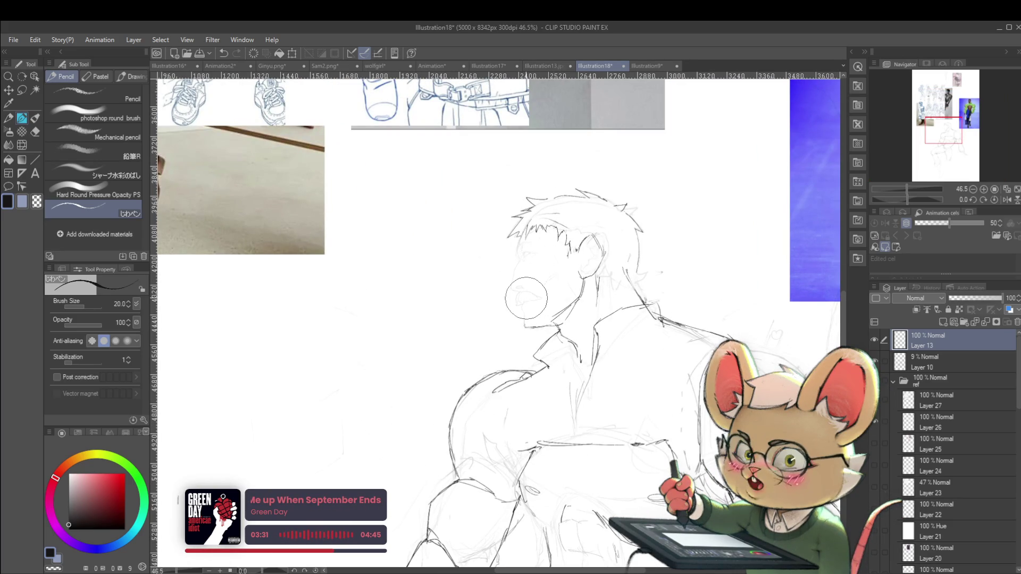
scroll(545, 263, up, 1)
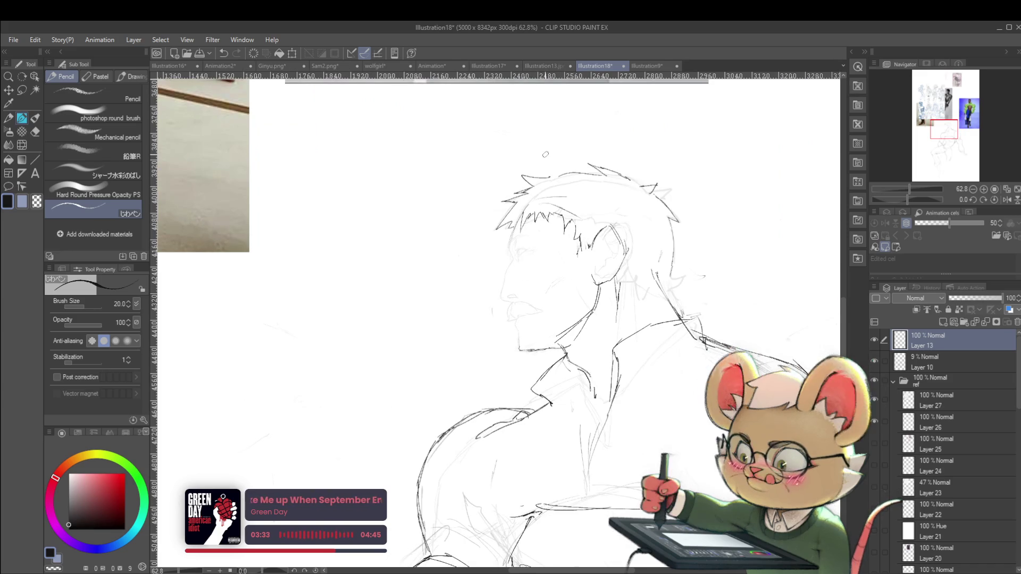
click(944, 359)
drag(972, 298, 924, 292)
scroll(720, 291, down, 2)
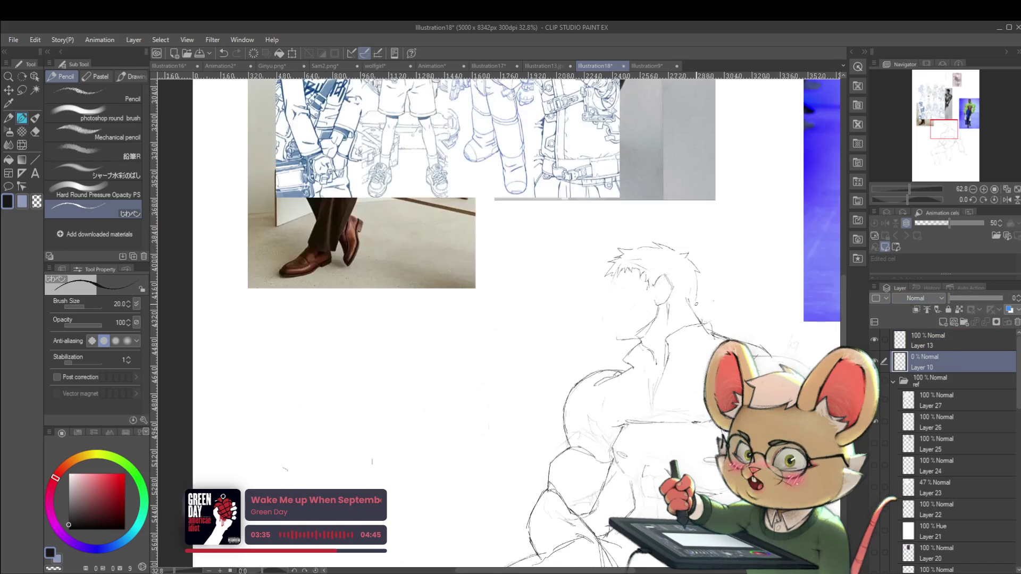
click(1006, 198)
scroll(376, 299, up, 1)
scroll(370, 289, up, 1)
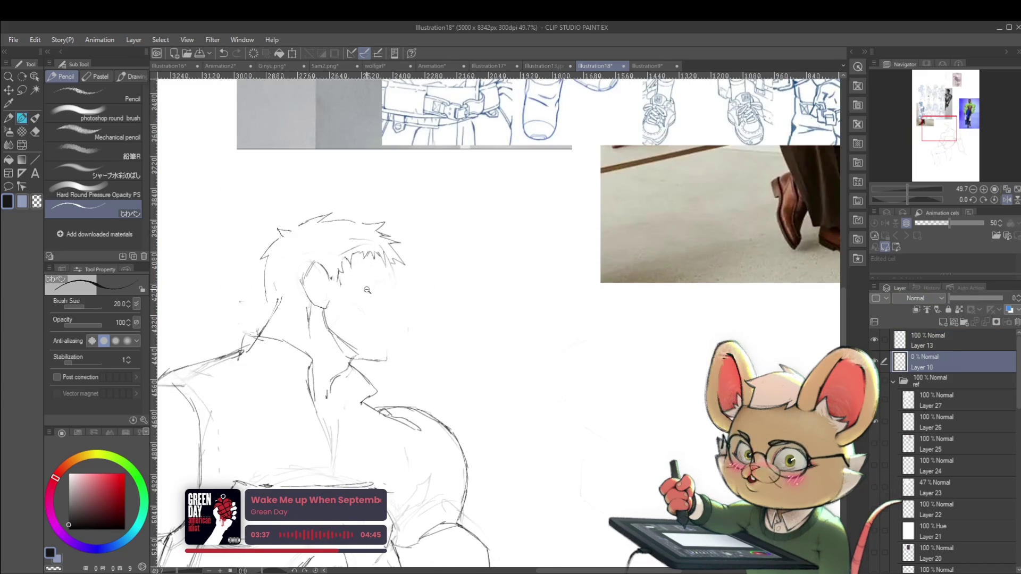
scroll(386, 293, up, 1)
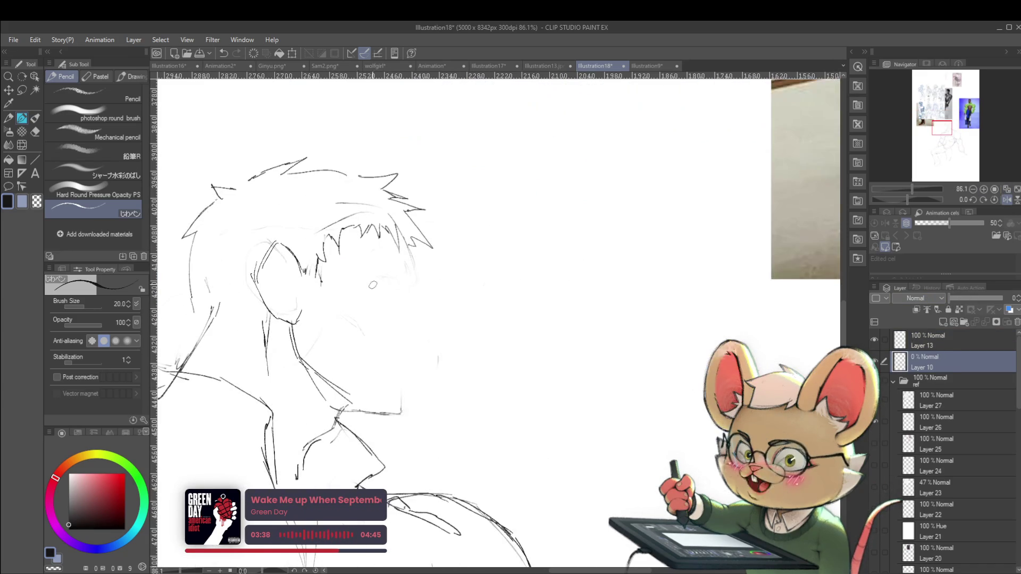
click(930, 347)
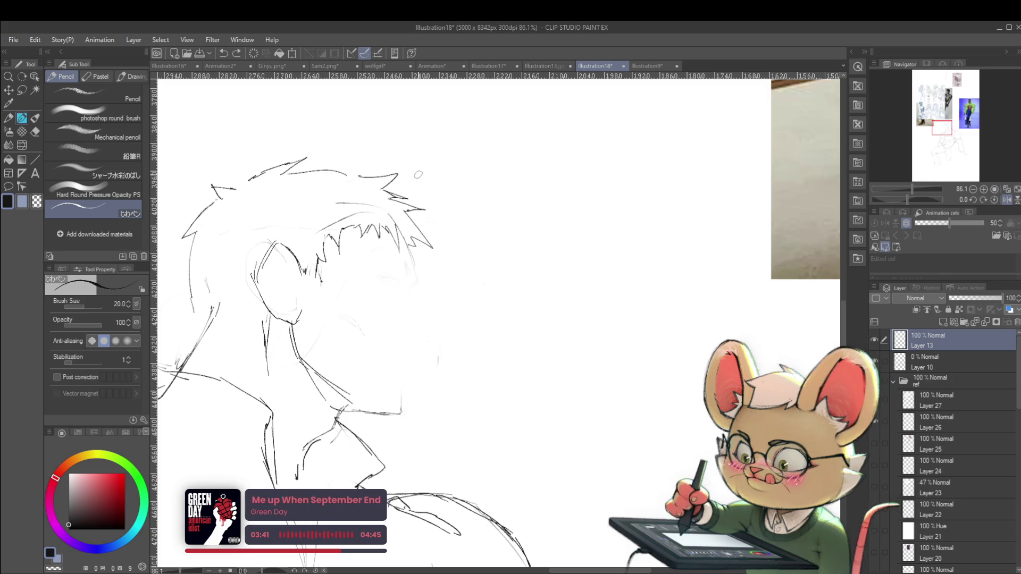
click(993, 201)
- Draw the face contour from hairline to chin and sketch the eye
drag(588, 243, 600, 408)
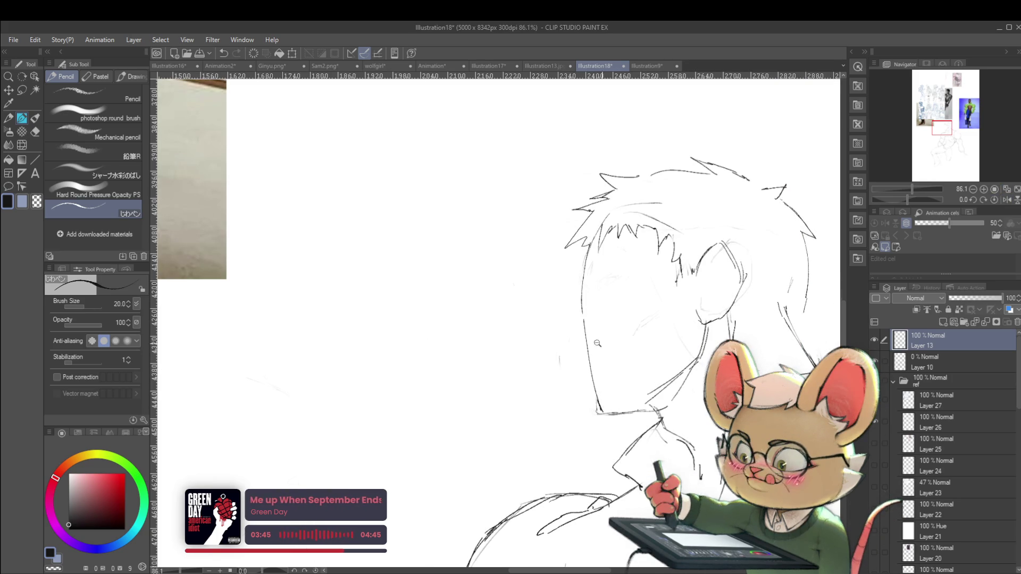
scroll(612, 345, down, 5)
scroll(619, 345, up, 4)
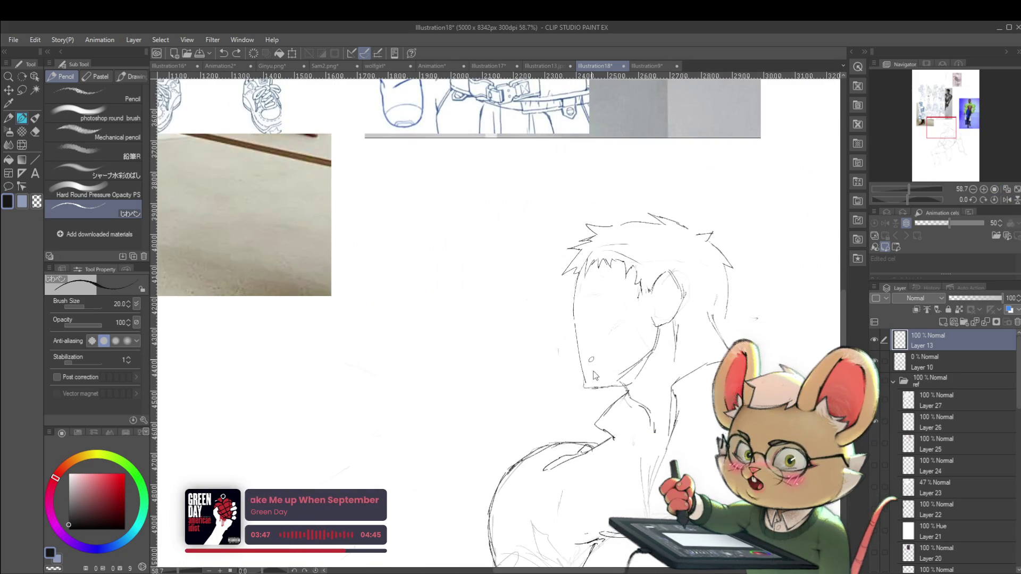
scroll(594, 385, down, 4)
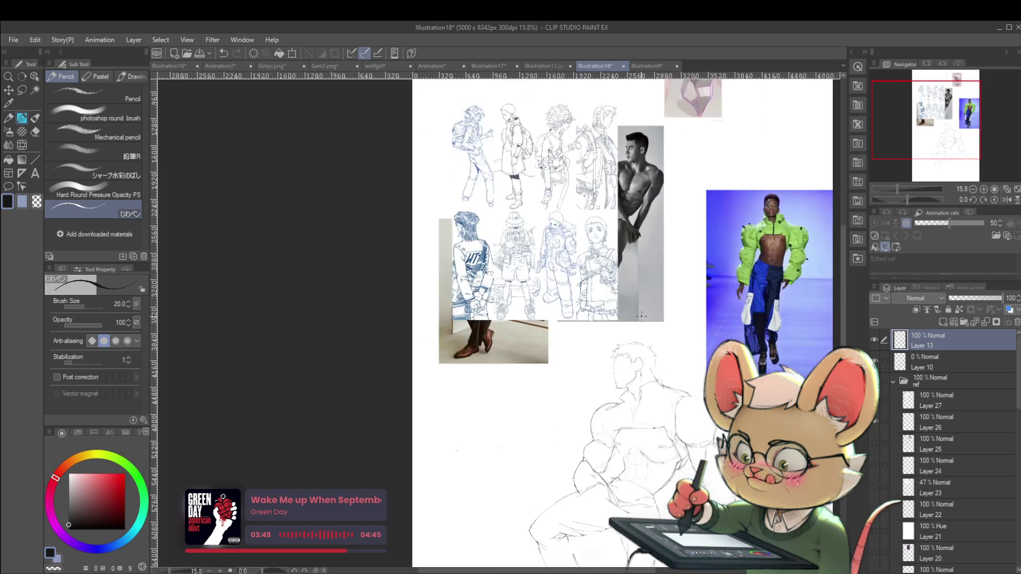
scroll(604, 368, up, 4)
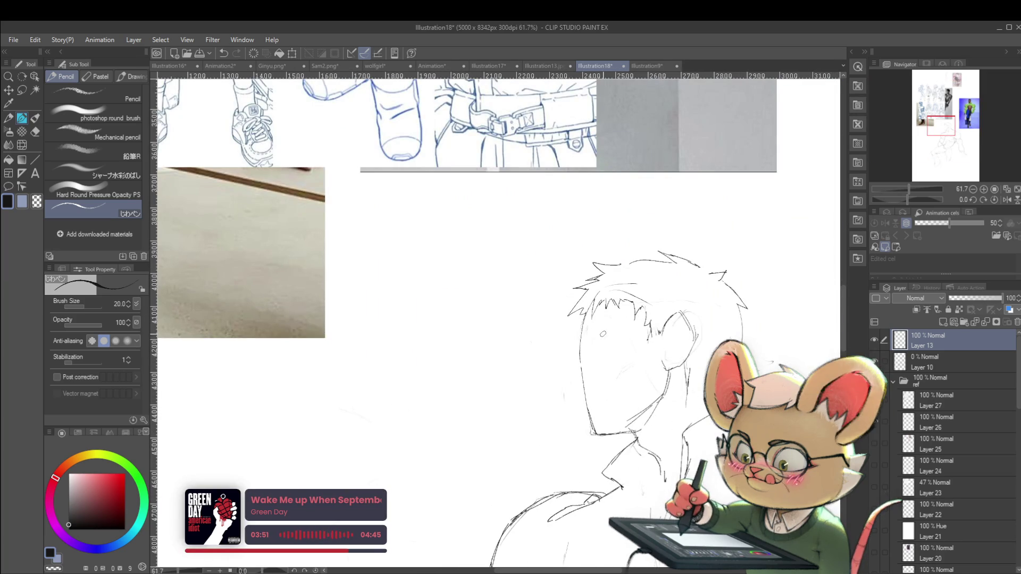
drag(599, 338, 598, 345)
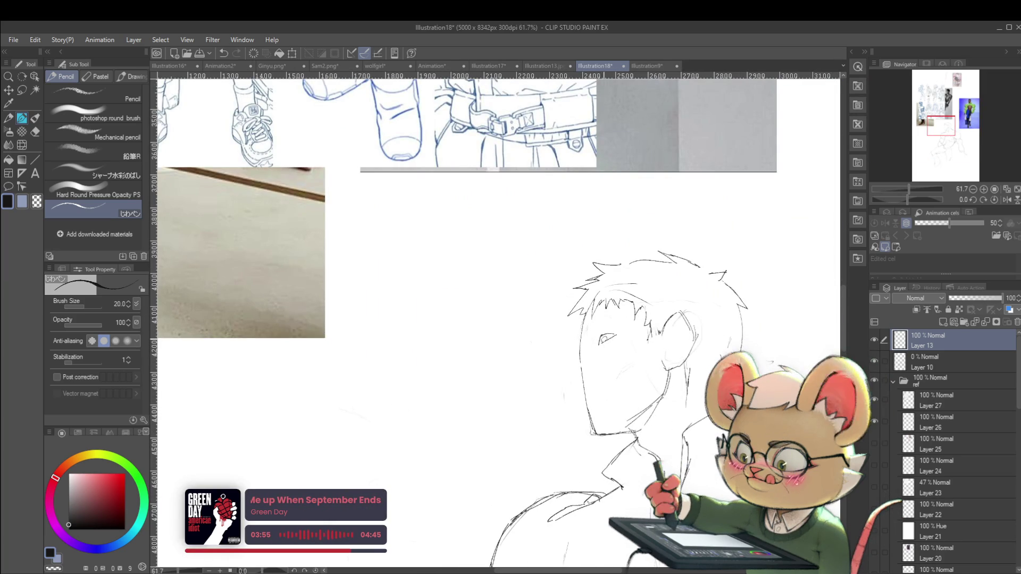
- Add a small nostril mark while checking the face on the mirrored canvas
scroll(600, 323, down, 1)
scroll(601, 323, down, 3)
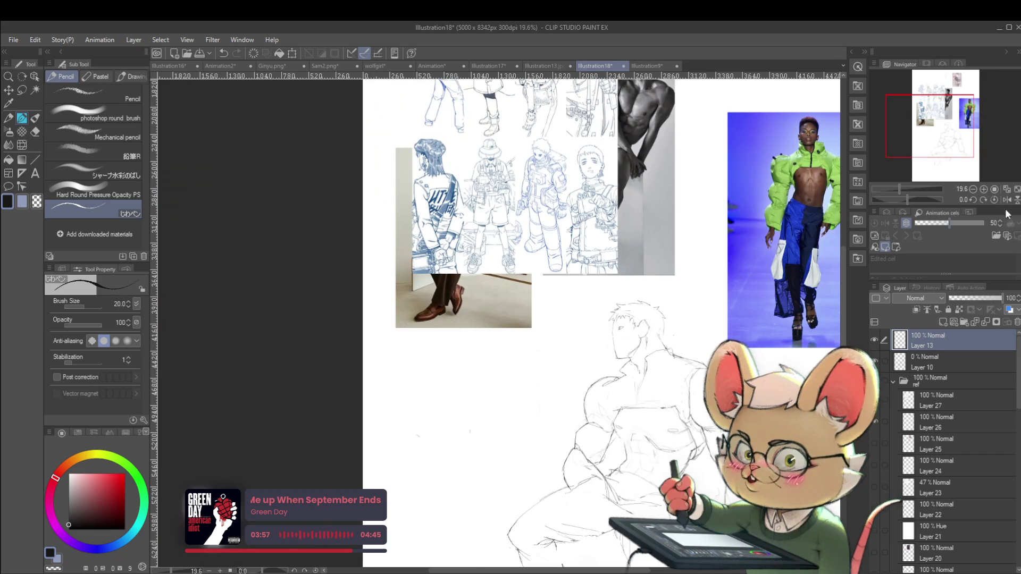
click(999, 201)
scroll(398, 352, up, 3)
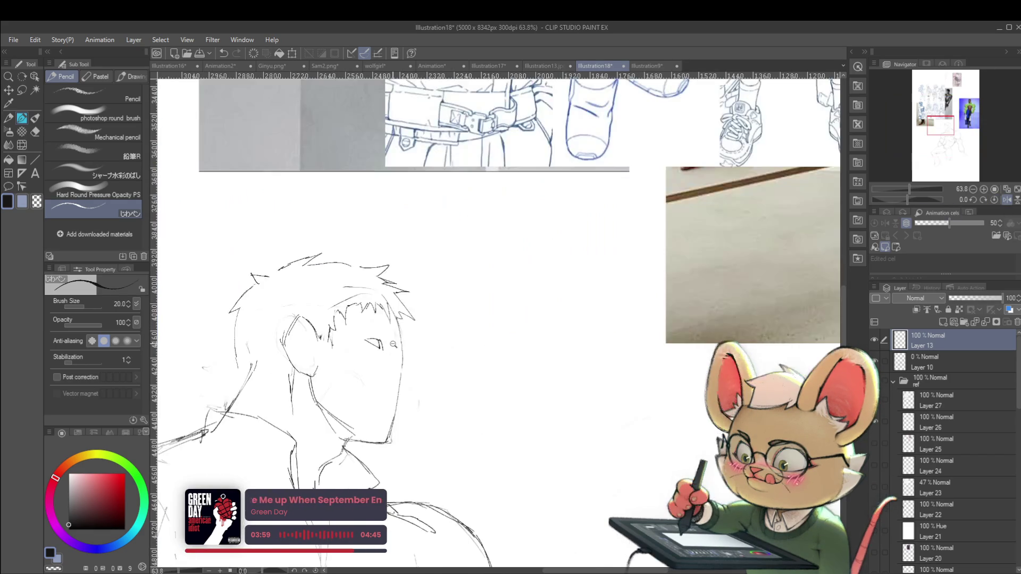
scroll(397, 352, up, 2)
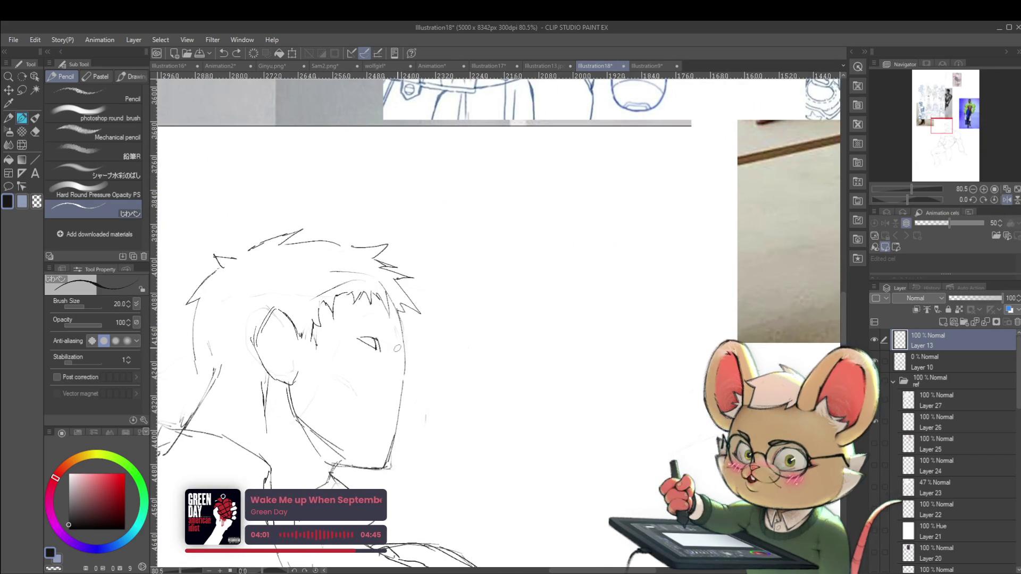
drag(398, 350, 395, 357)
scroll(505, 276, down, 1)
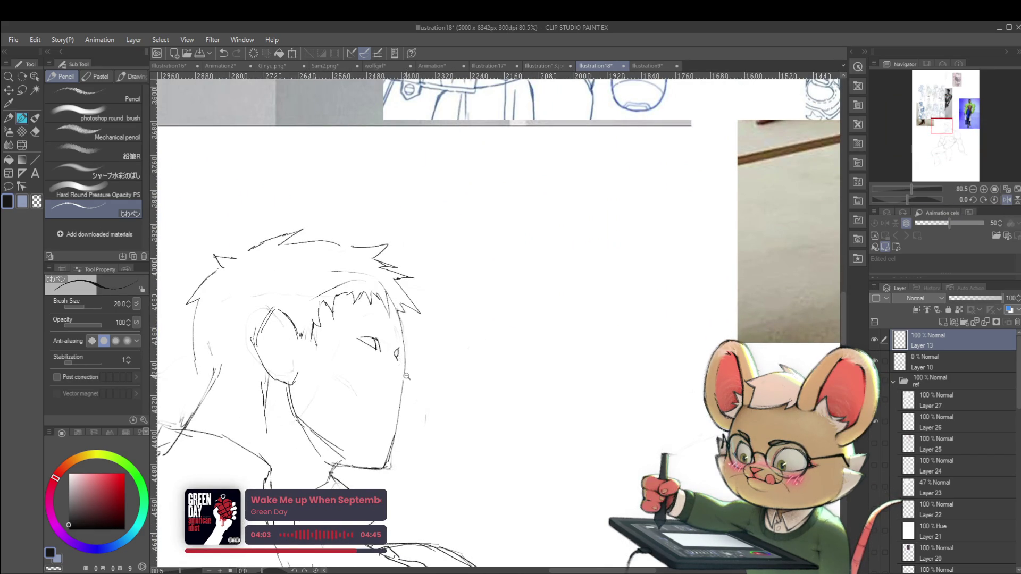
scroll(505, 276, down, 2)
scroll(505, 276, down, 2)
scroll(504, 276, down, 2)
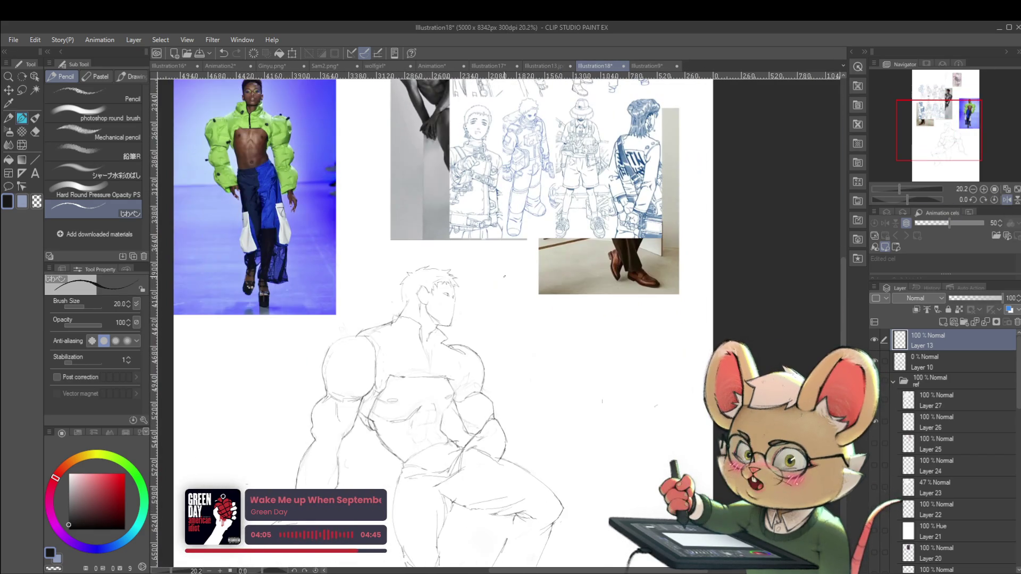
click(1007, 199)
- Strengthen the upper line of the eye
scroll(518, 296, up, 5)
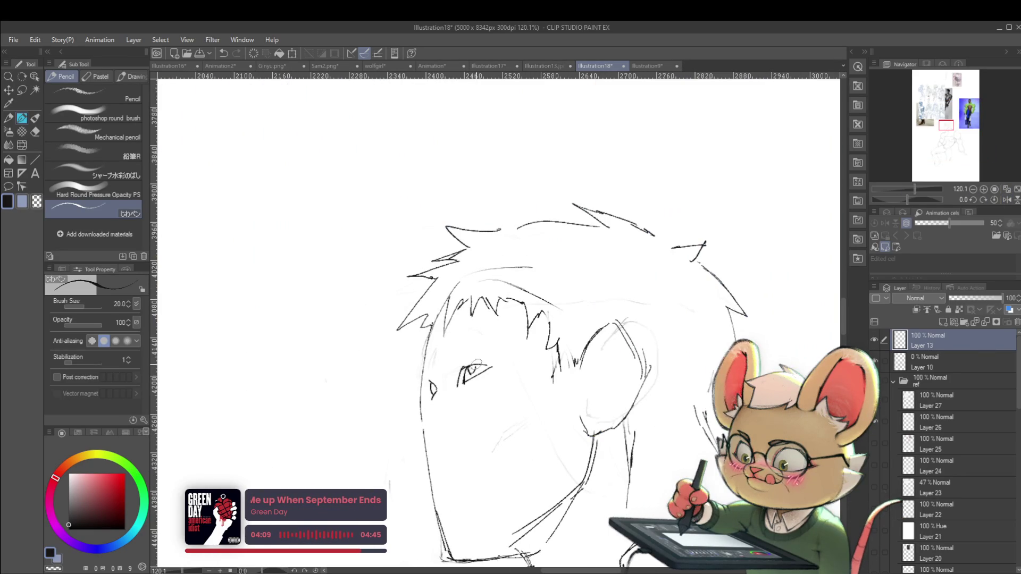
scroll(470, 372, down, 5)
scroll(474, 361, up, 5)
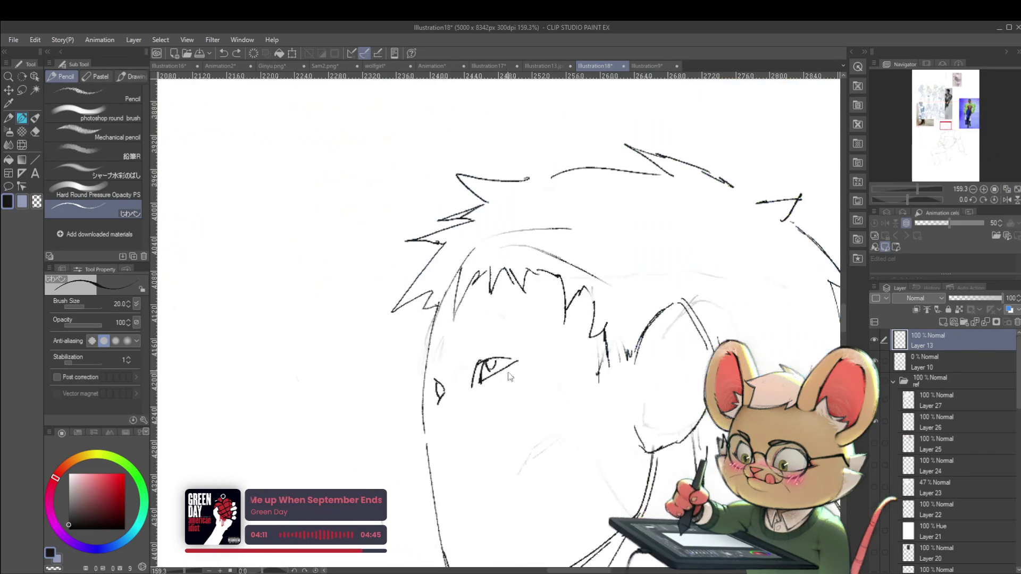
drag(481, 361, 512, 358)
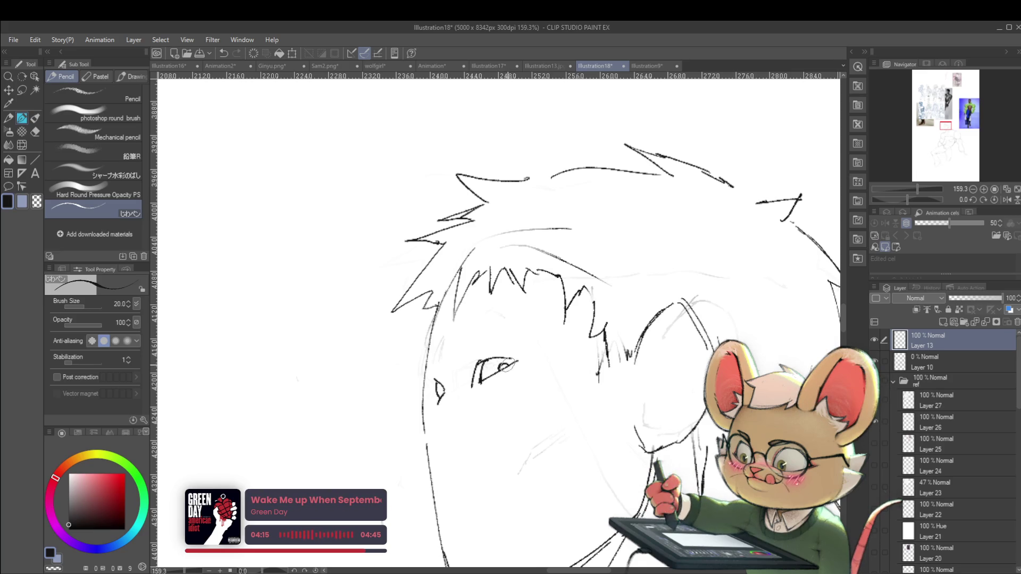
scroll(505, 367, down, 5)
scroll(541, 346, up, 3)
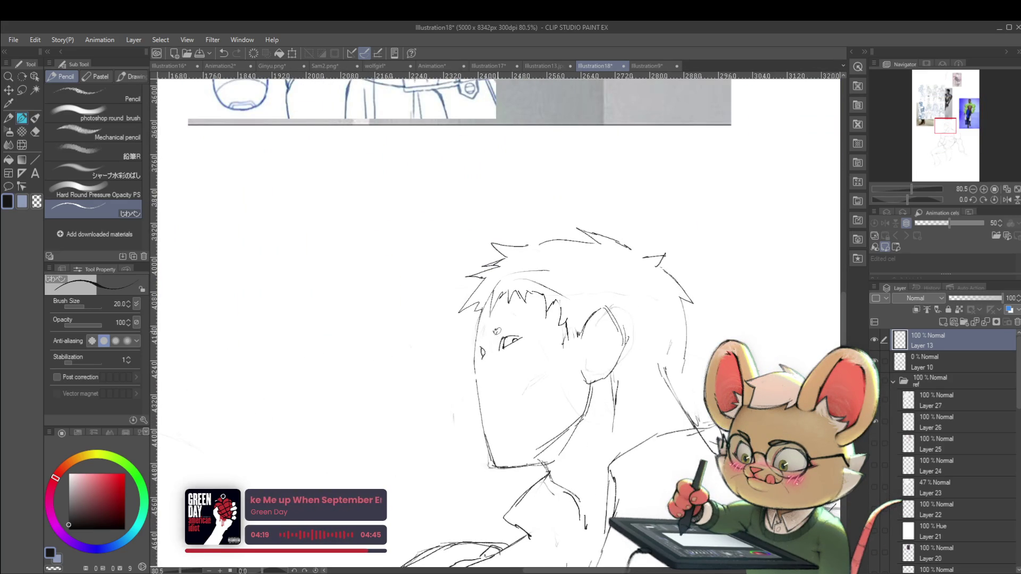
scroll(498, 328, down, 5)
scroll(502, 318, up, 5)
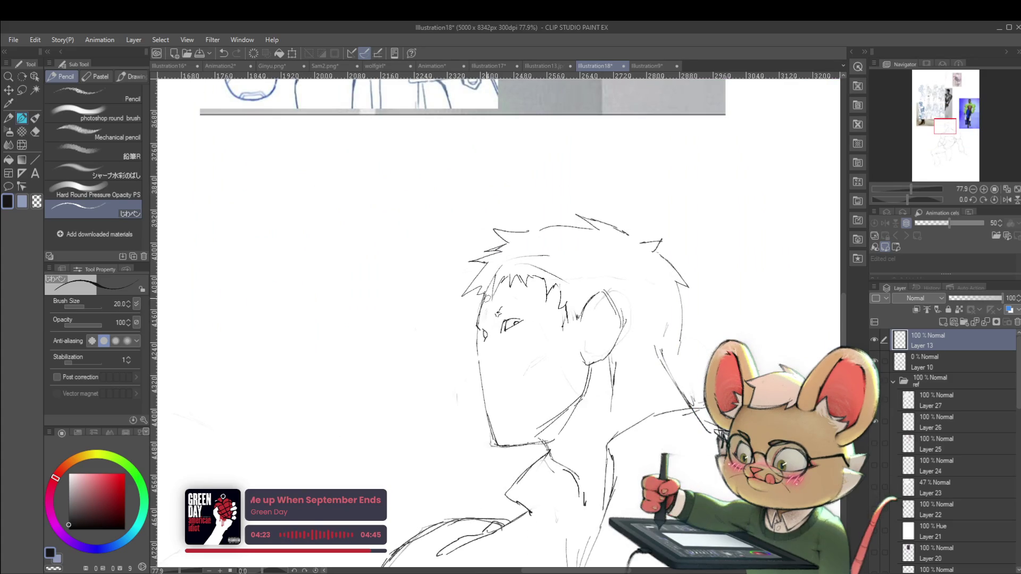
scroll(510, 256, down, 5)
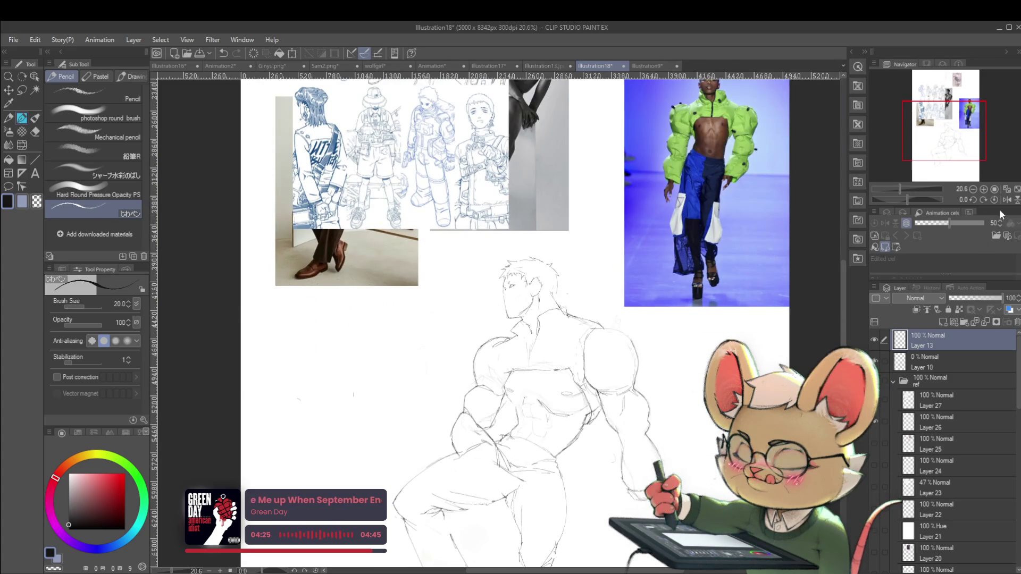
- Sketch the mouth on the mirrored profile, then unflip the canvas
click(1001, 200)
scroll(515, 303, up, 5)
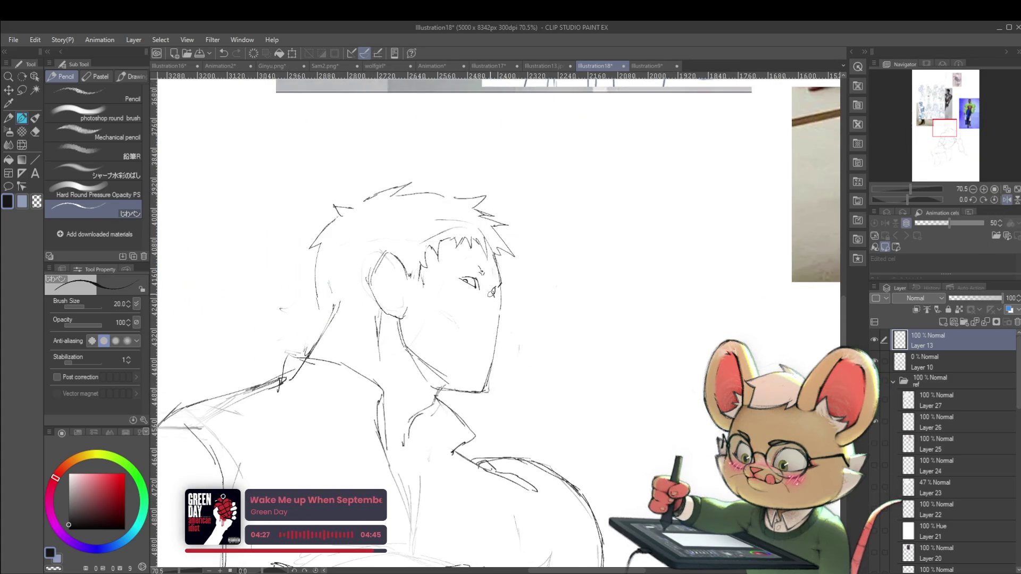
drag(492, 323, 500, 322)
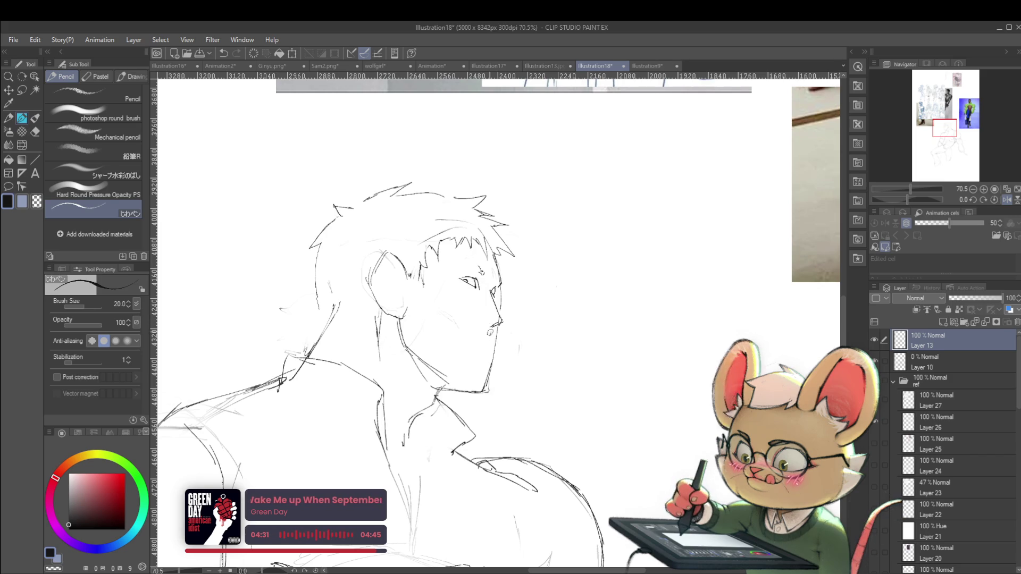
scroll(437, 280, up, 2)
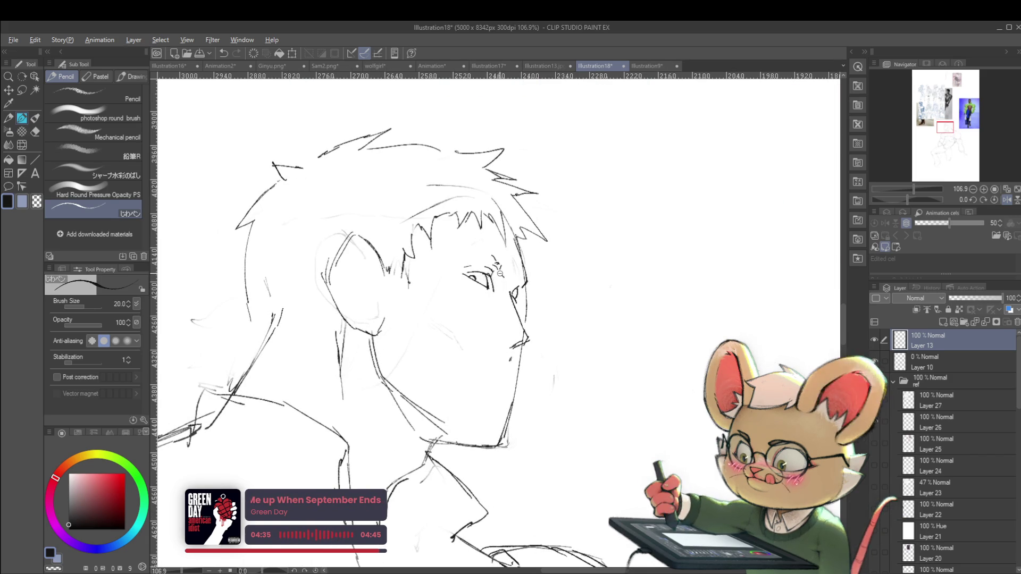
scroll(493, 272, down, 3)
scroll(503, 263, down, 4)
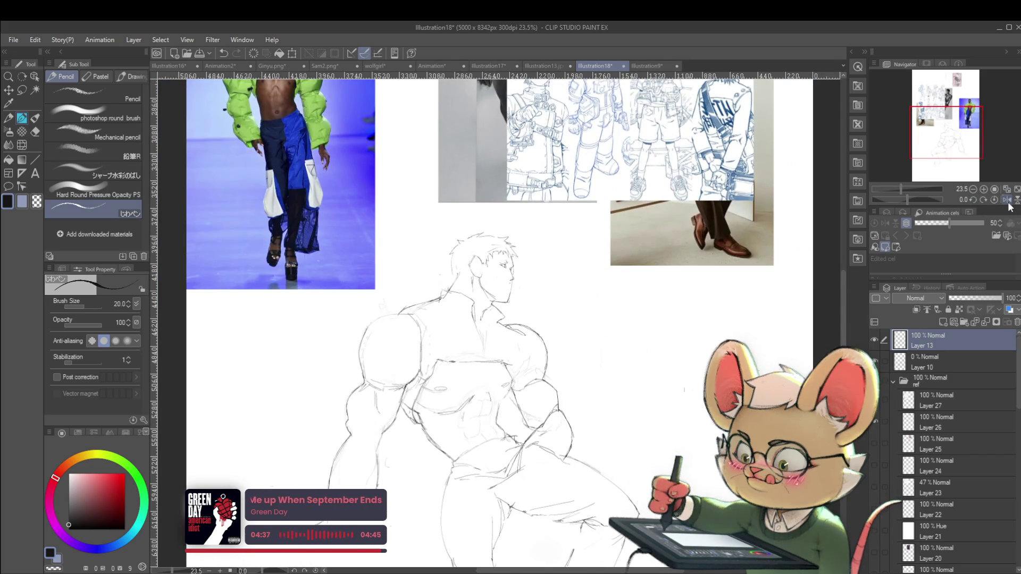
click(1008, 202)
scroll(514, 270, up, 3)
- Undo the last stroke near the mouth
key(ctrl+z)
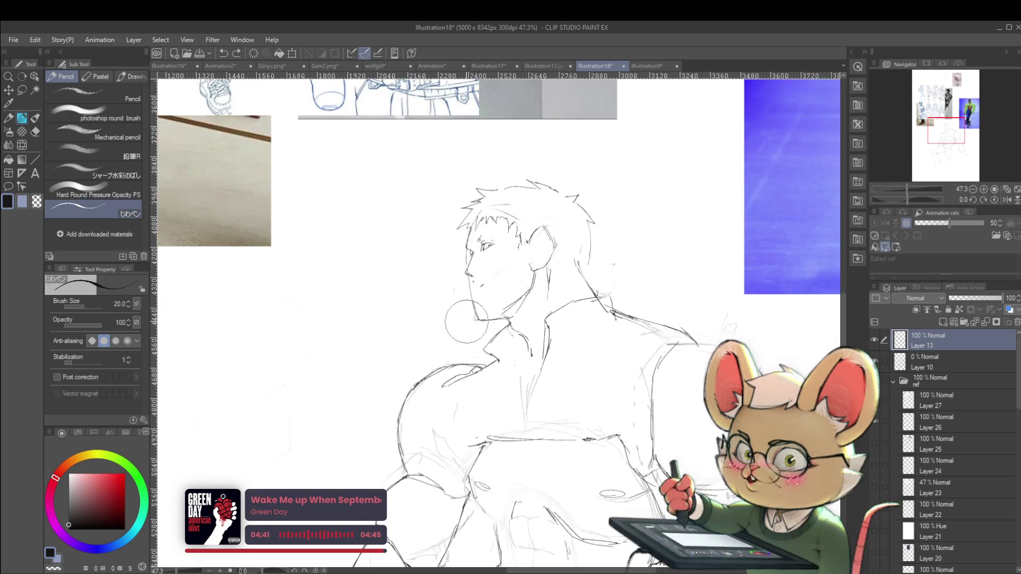
scroll(479, 314, down, 3)
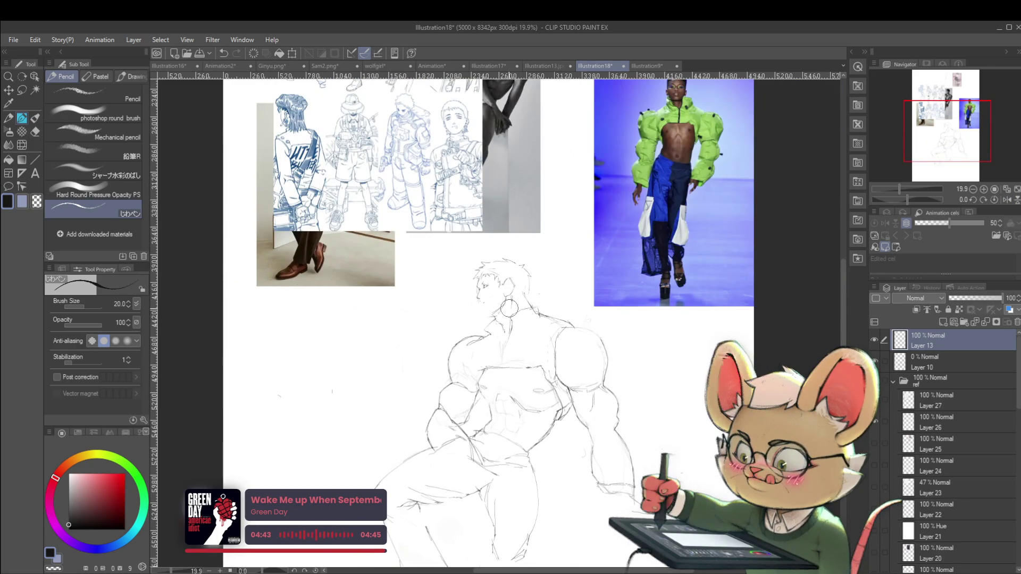
scroll(494, 306, up, 3)
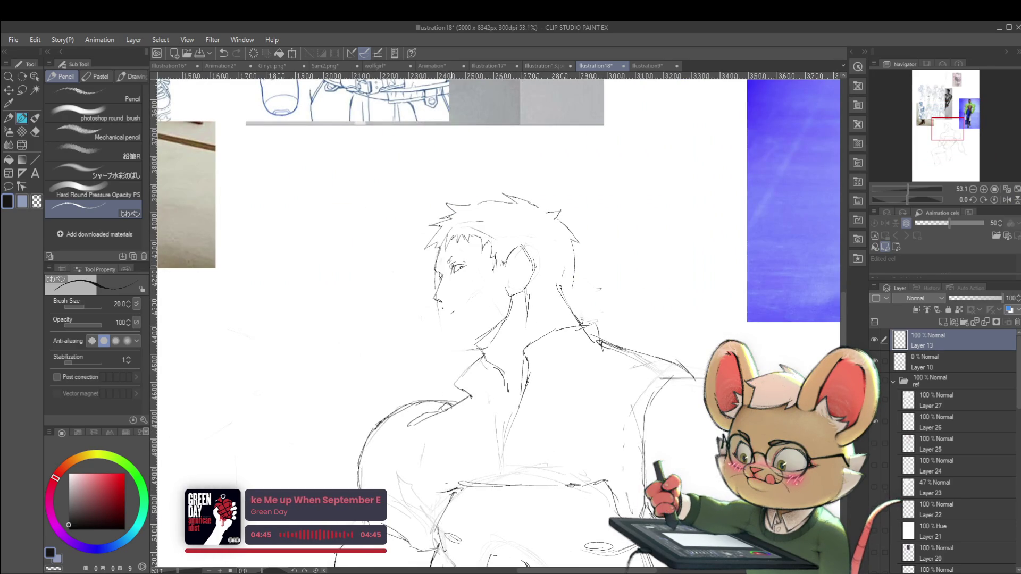
key(m)
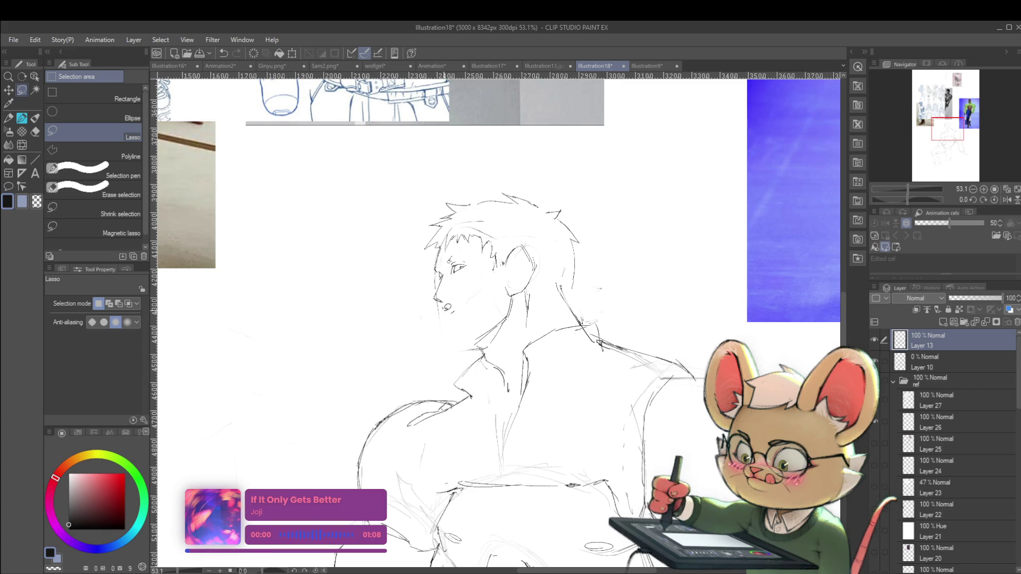
- Move the lasso-selected facial features slightly down with Ctrl+T and check them mirrored
key(ctrl+t)
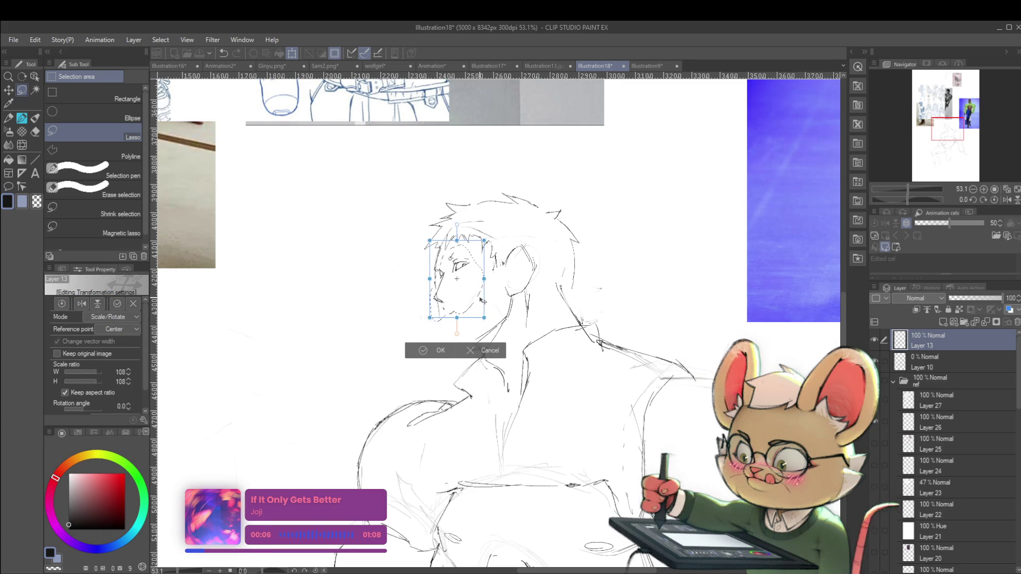
drag(484, 302, 484, 305)
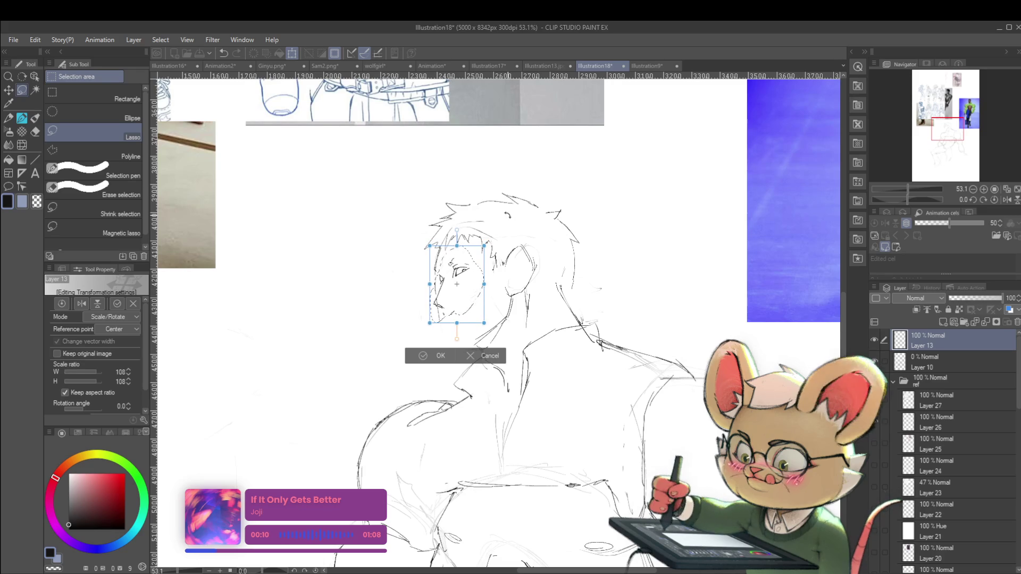
key(Return)
scroll(979, 176, down, 3)
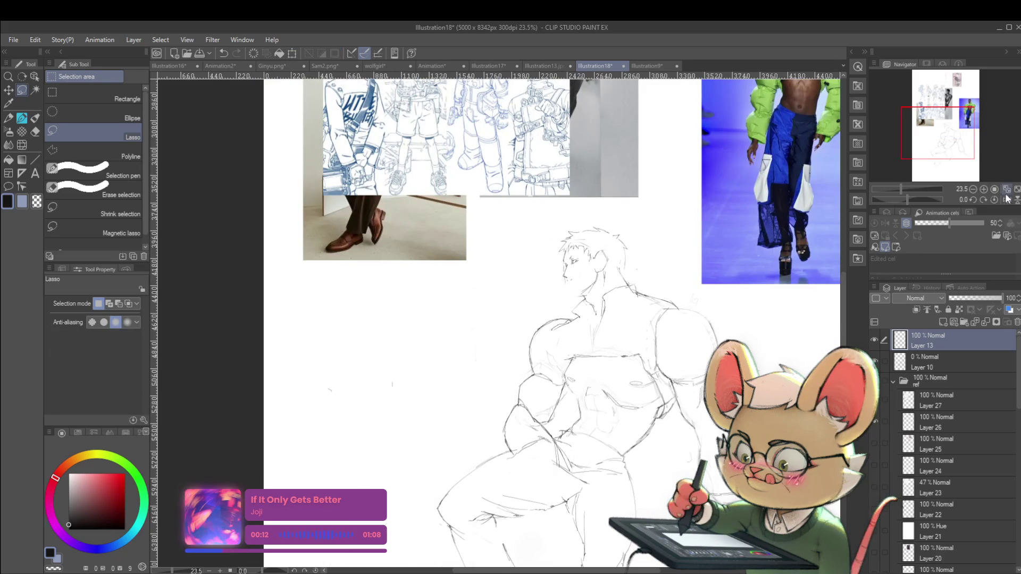
click(1005, 200)
scroll(618, 276, up, 2)
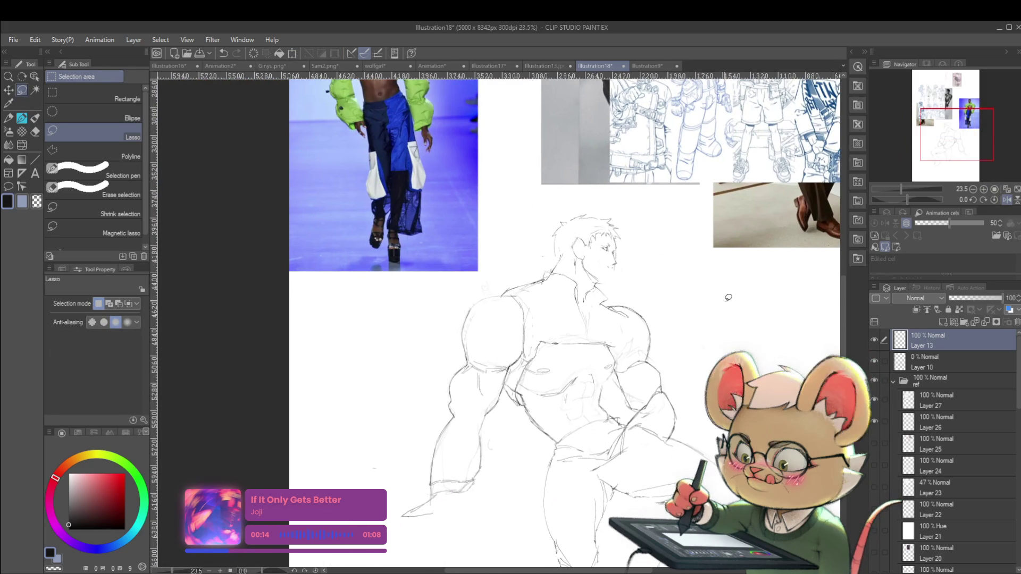
scroll(618, 275, up, 2)
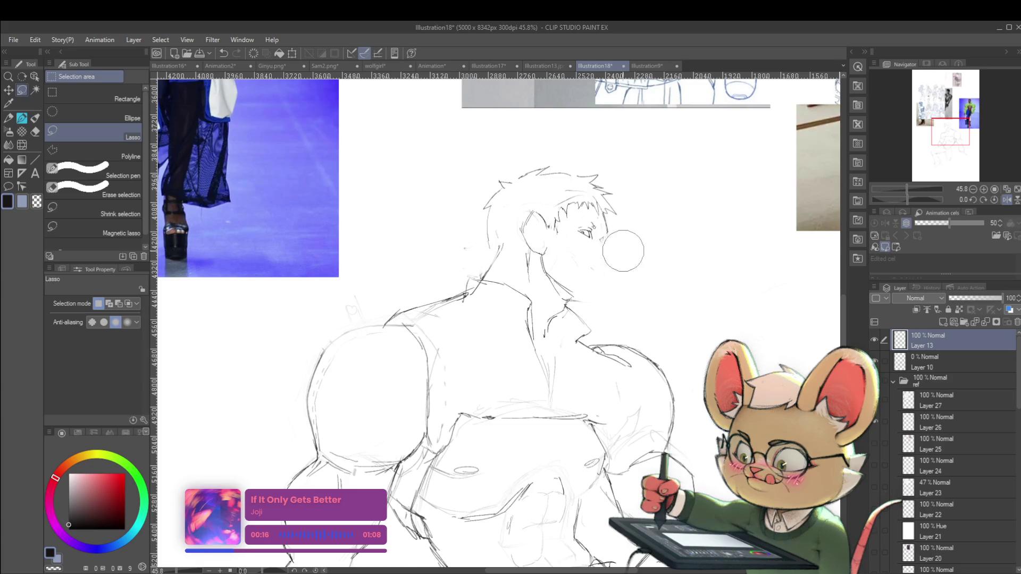
scroll(616, 251, down, 2)
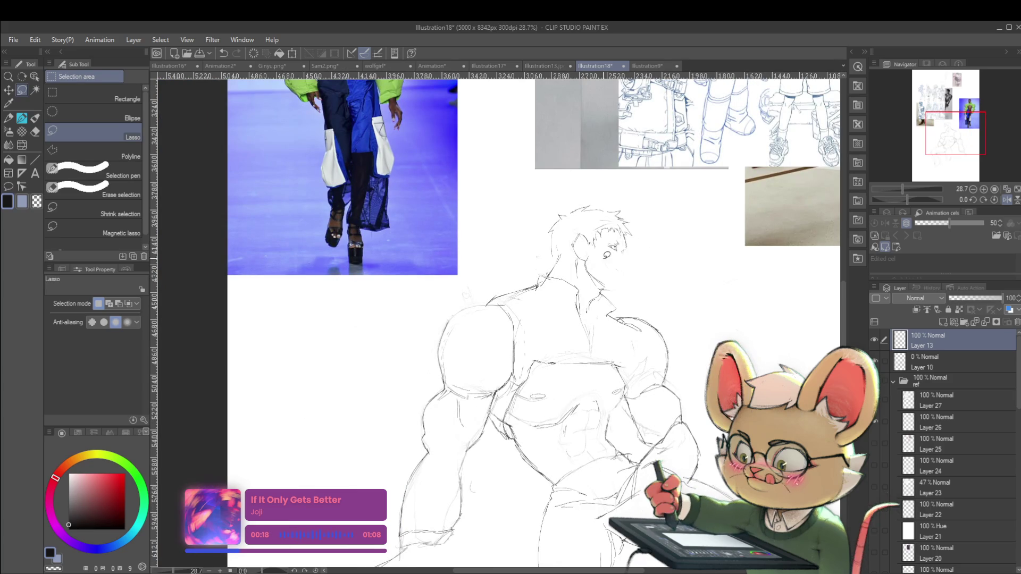
scroll(606, 261, up, 3)
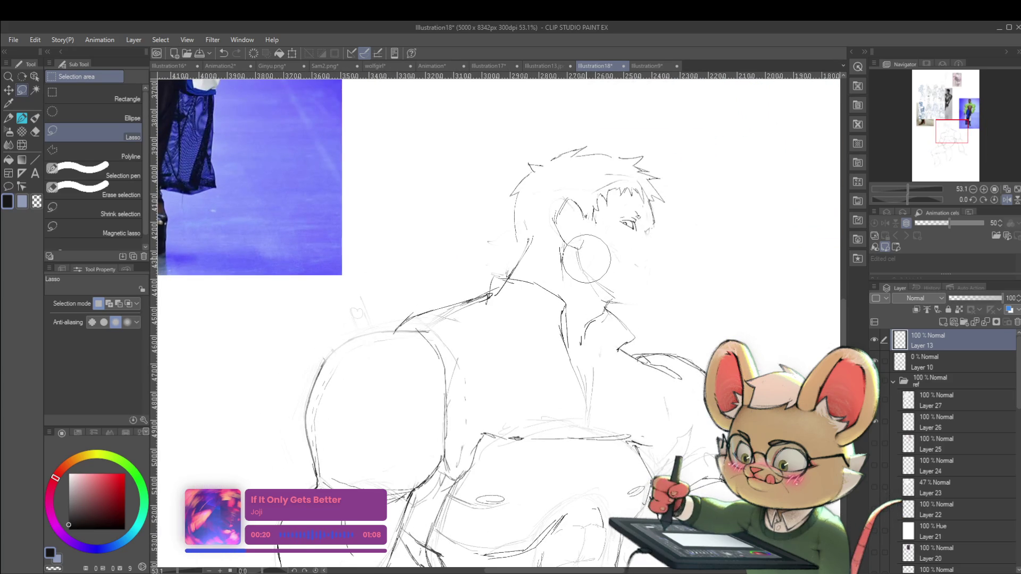
key(p)
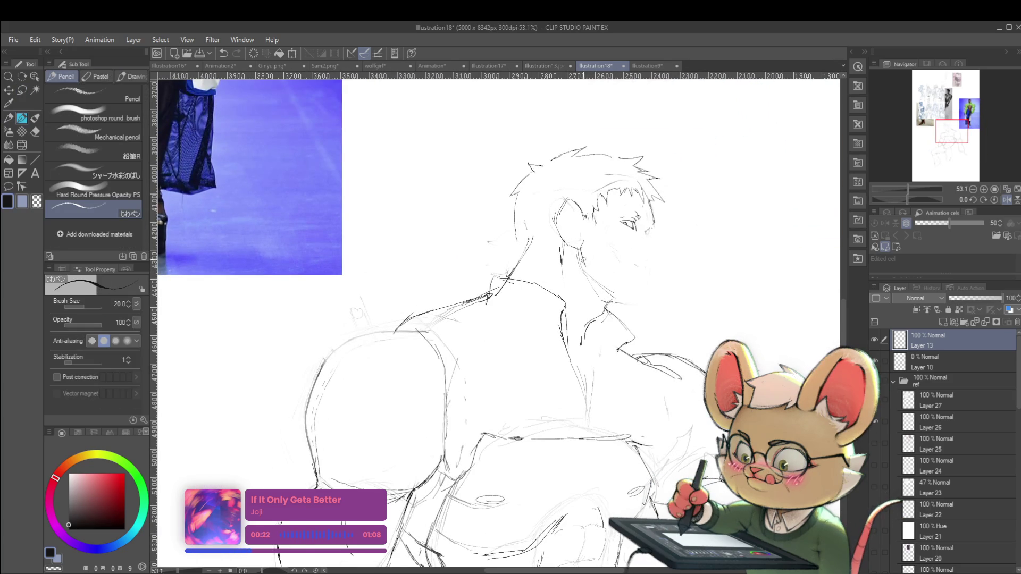
- Redraw the jaw and chin line and add a mouth line to the face
drag(636, 303, 644, 278)
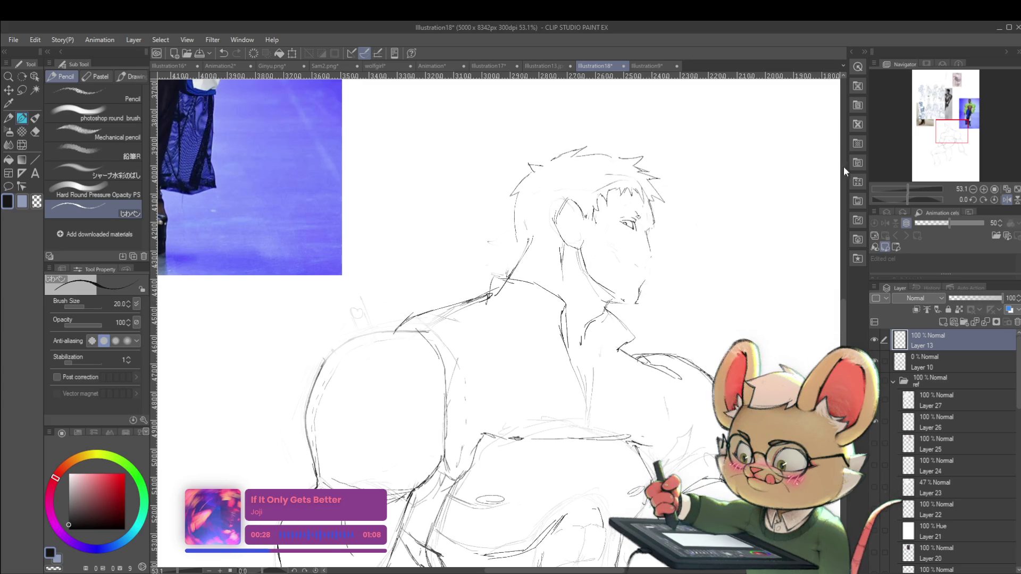
click(1006, 199)
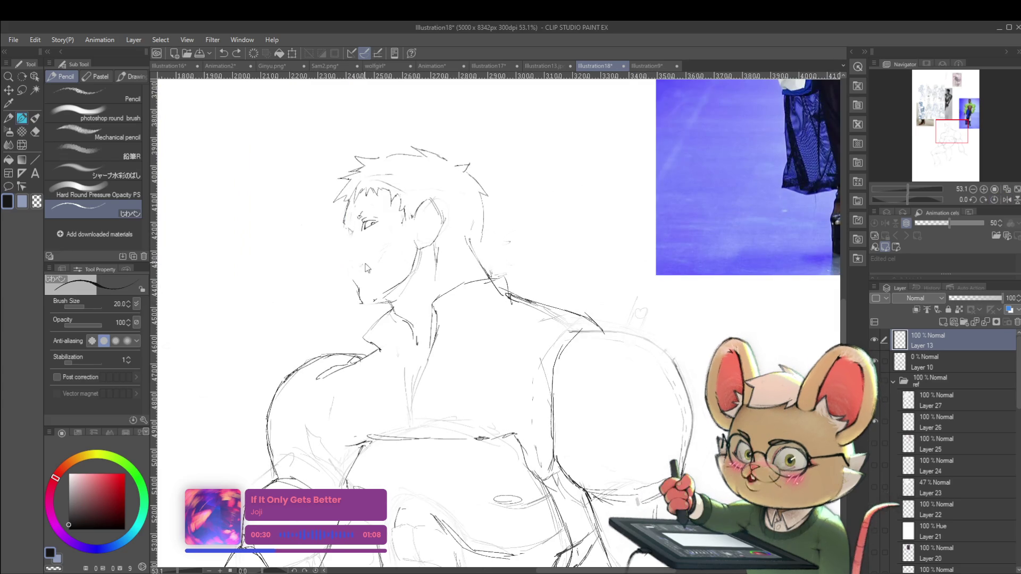
drag(350, 258, 364, 254)
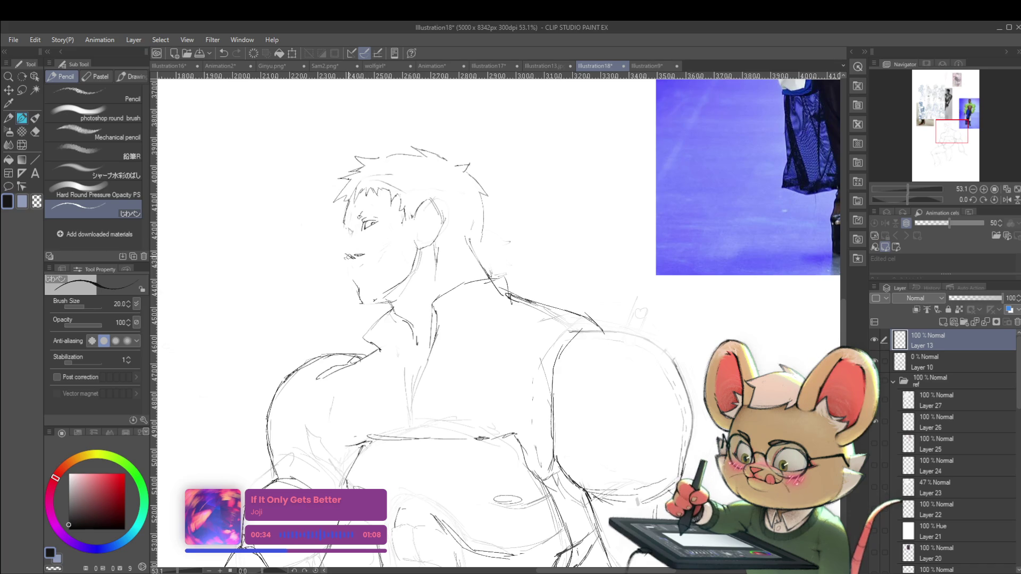
scroll(494, 162, down, 5)
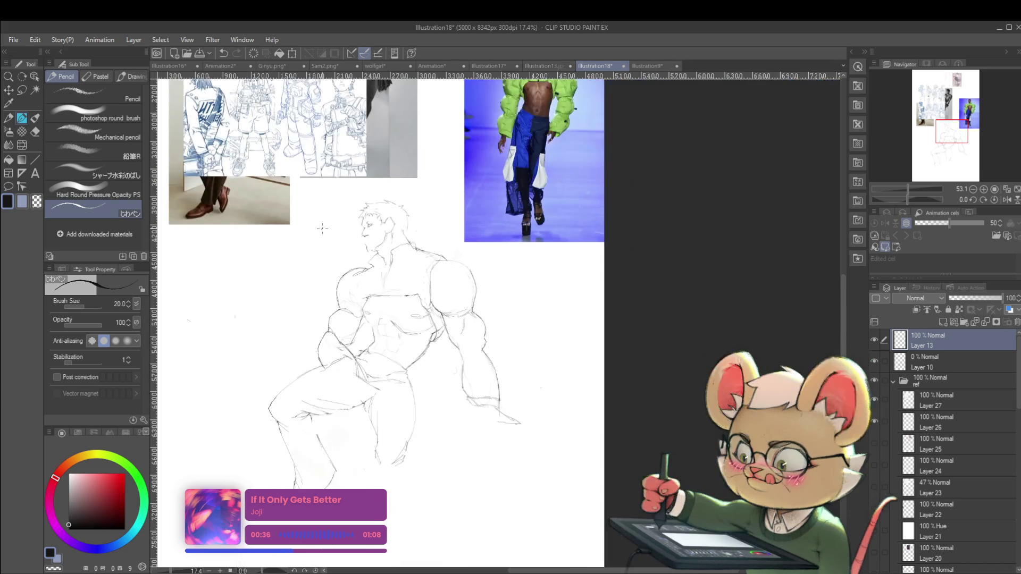
scroll(357, 227, up, 2)
scroll(358, 227, up, 3)
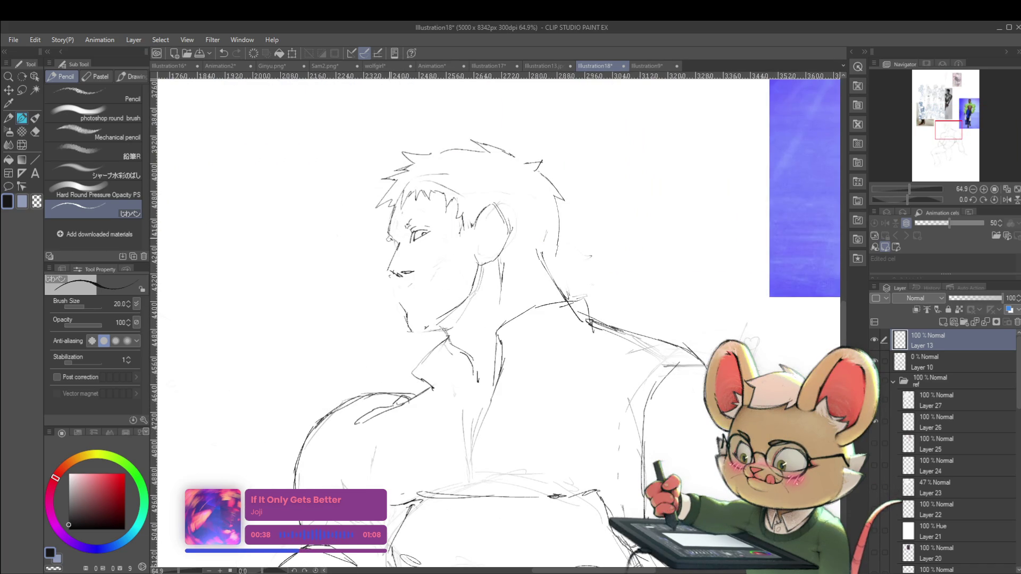
scroll(422, 145, down, 5)
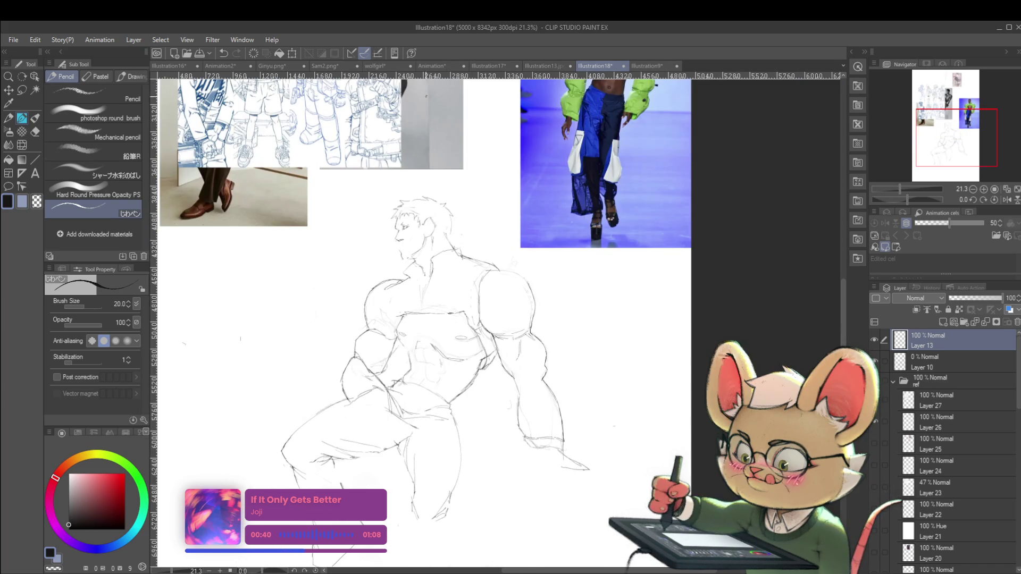
scroll(402, 198, up, 4)
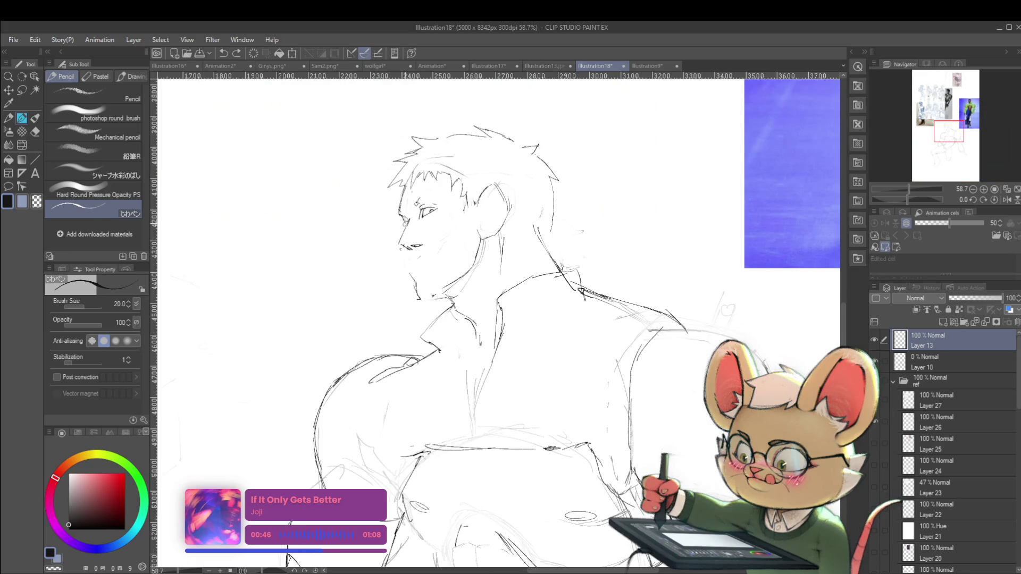
scroll(376, 180, down, 4)
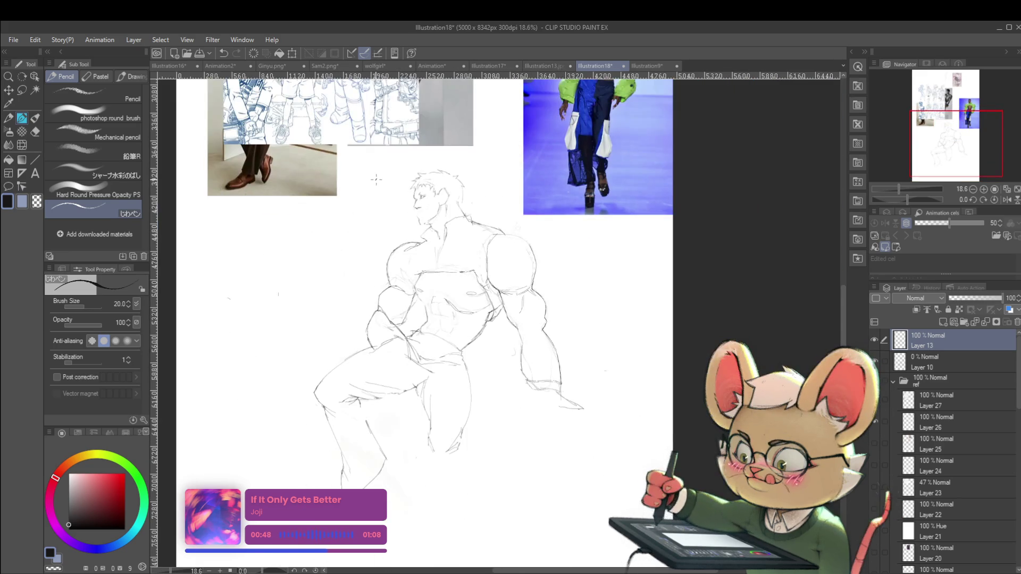
- Add a short mark under the mouth, then lasso-select the mouth and chin area
click(1009, 200)
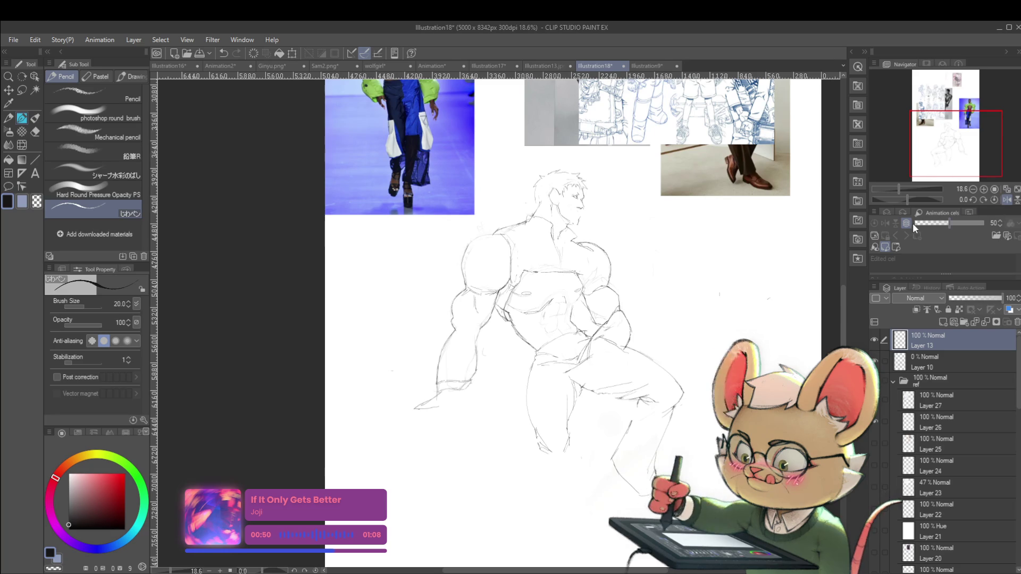
scroll(580, 216, up, 5)
drag(557, 198, 559, 195)
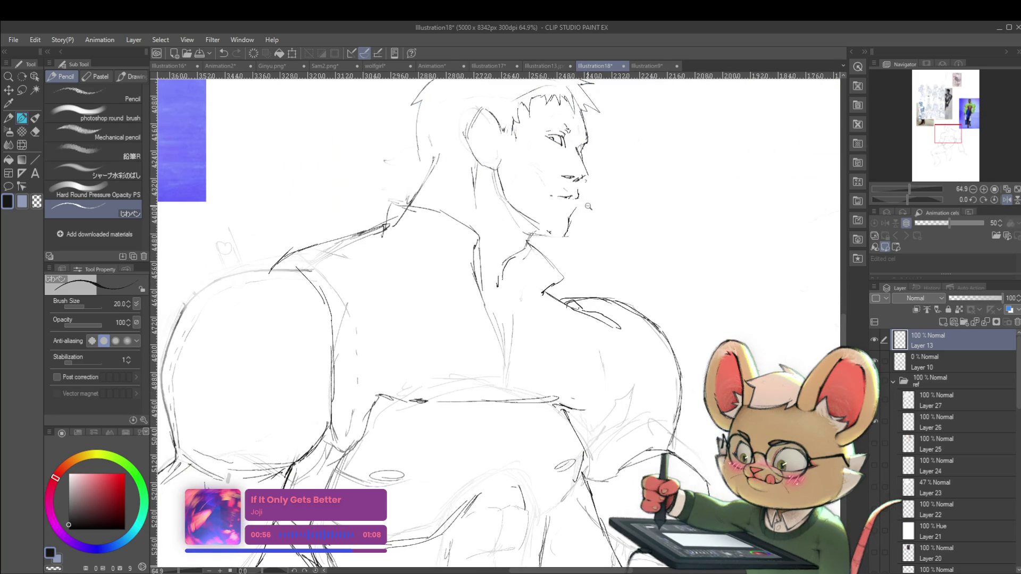
scroll(588, 205, down, 5)
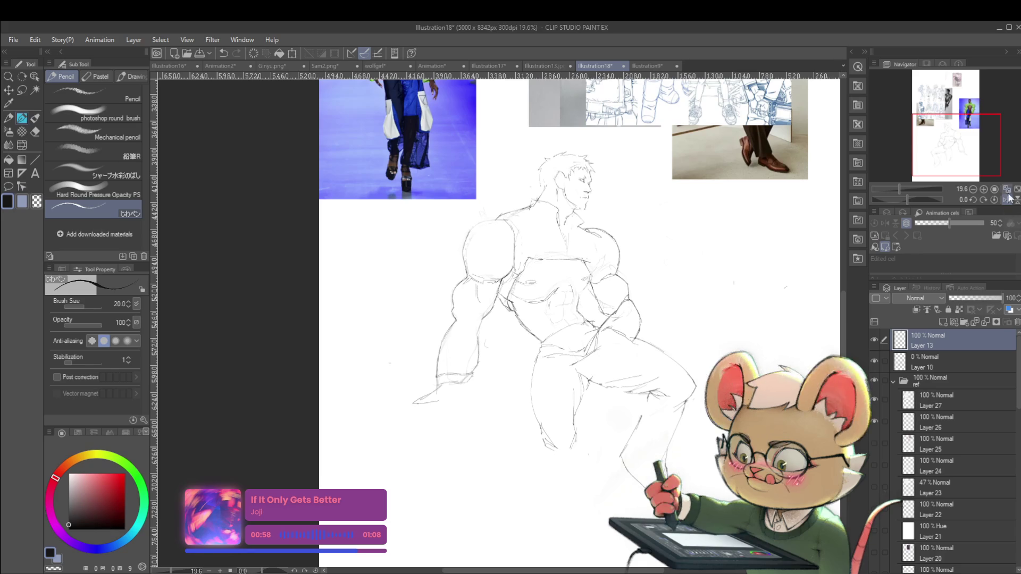
click(1007, 198)
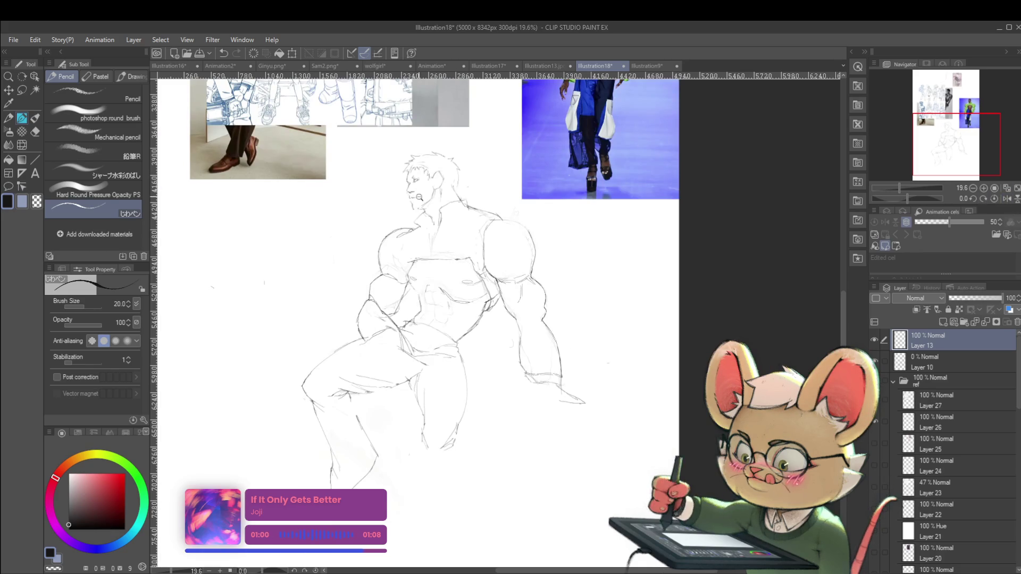
scroll(427, 204, up, 3)
scroll(433, 171, down, 3)
scroll(391, 233, down, 2)
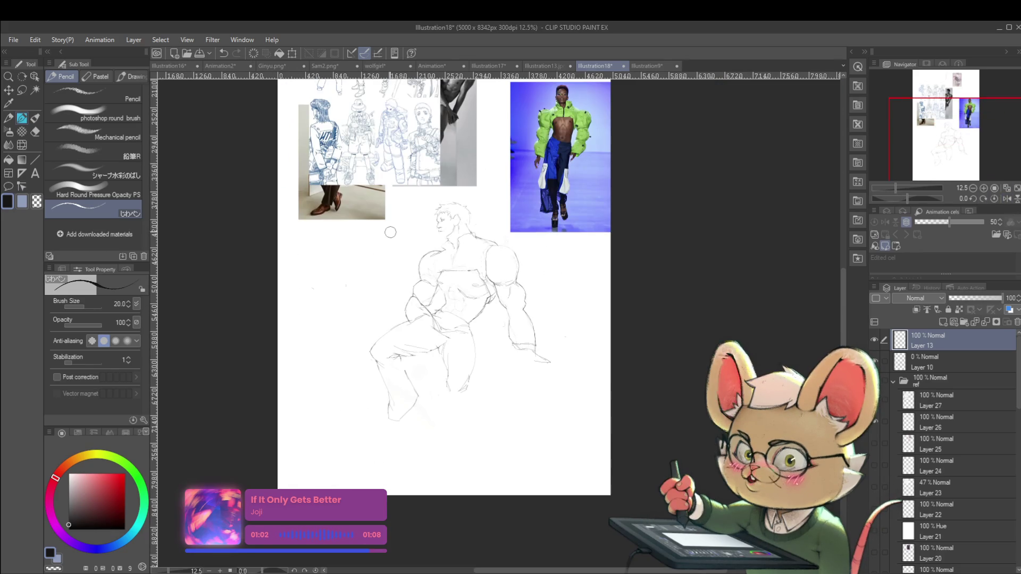
scroll(449, 218, up, 5)
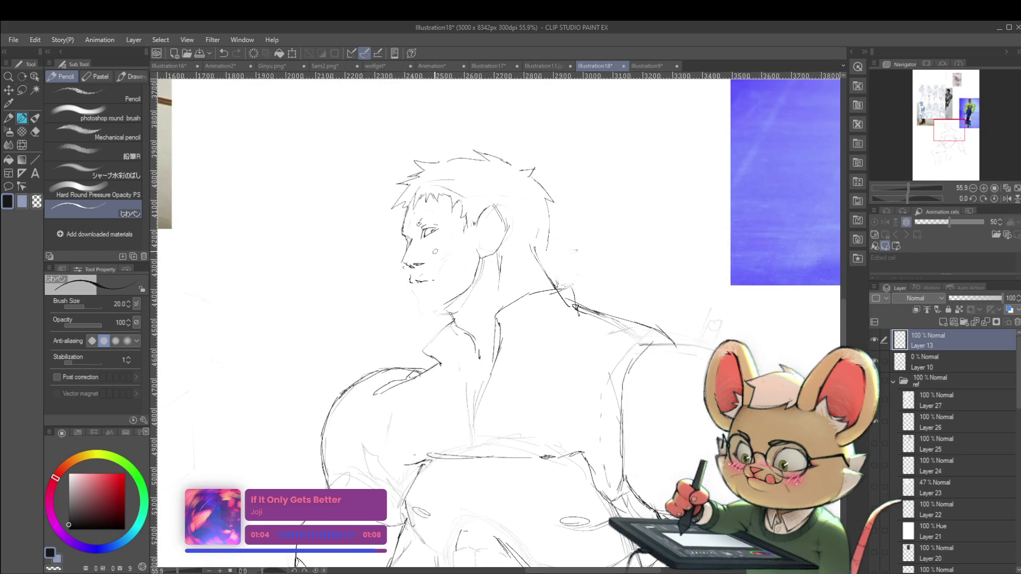
key(m)
drag(420, 268, 441, 280)
- Rotate the lasso-selected mouth and chin about -6.3°, then flip the canvas view to compare
key(ctrl+t)
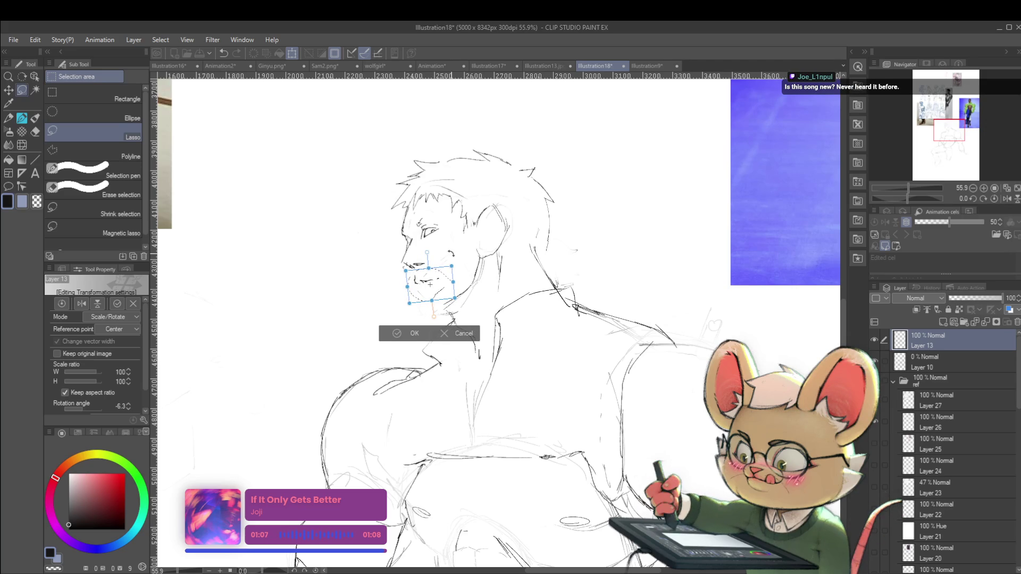
key(Return)
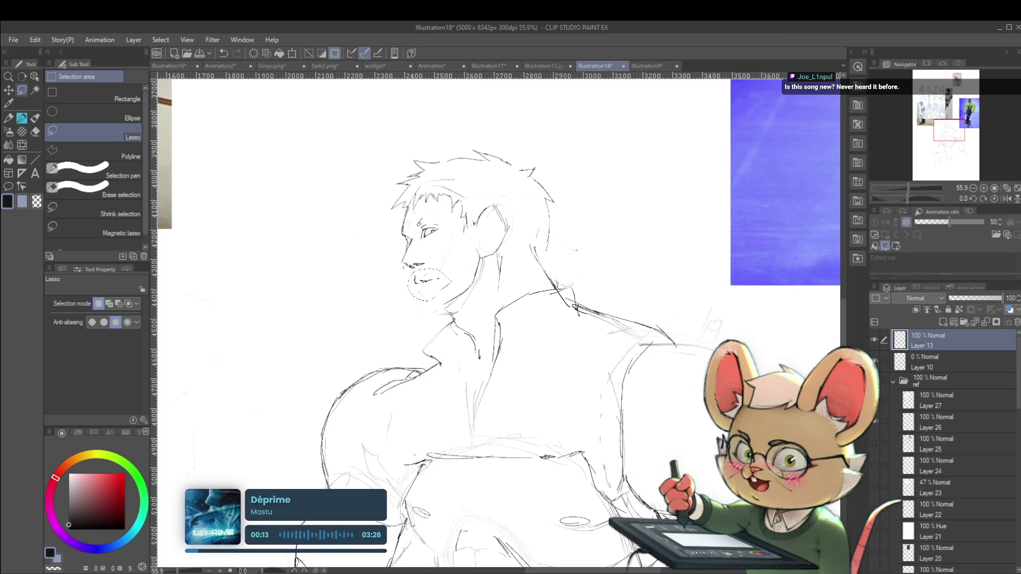
click(1006, 199)
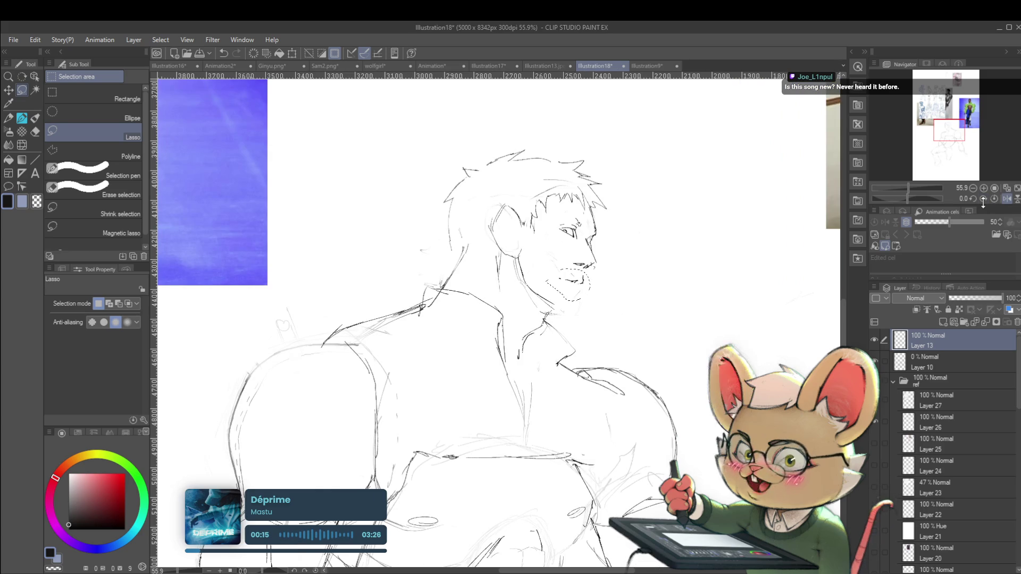
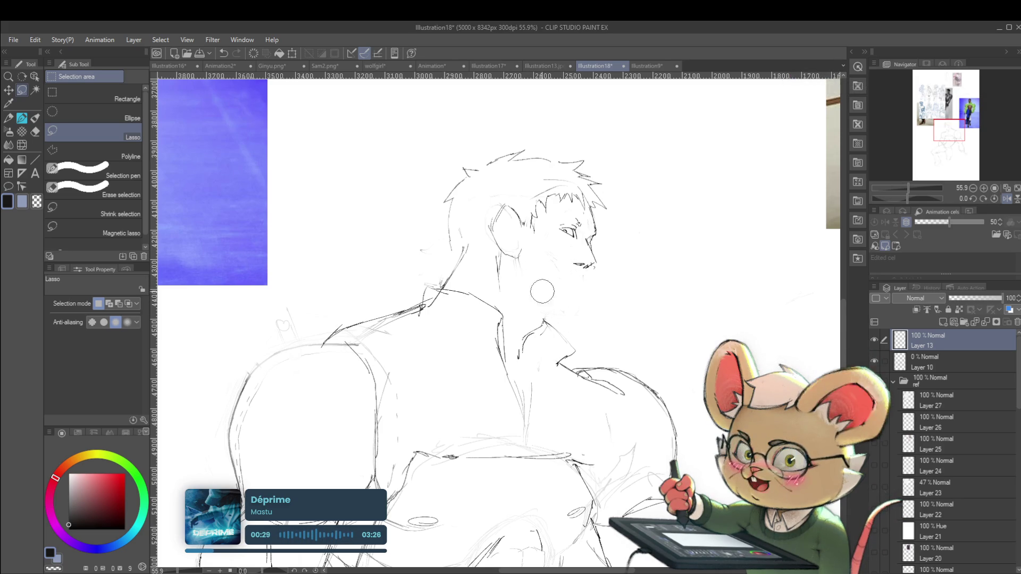
- Mirror the canvas view horizontally to check the face proportions
scroll(551, 306, down, 3)
scroll(529, 220, down, 1)
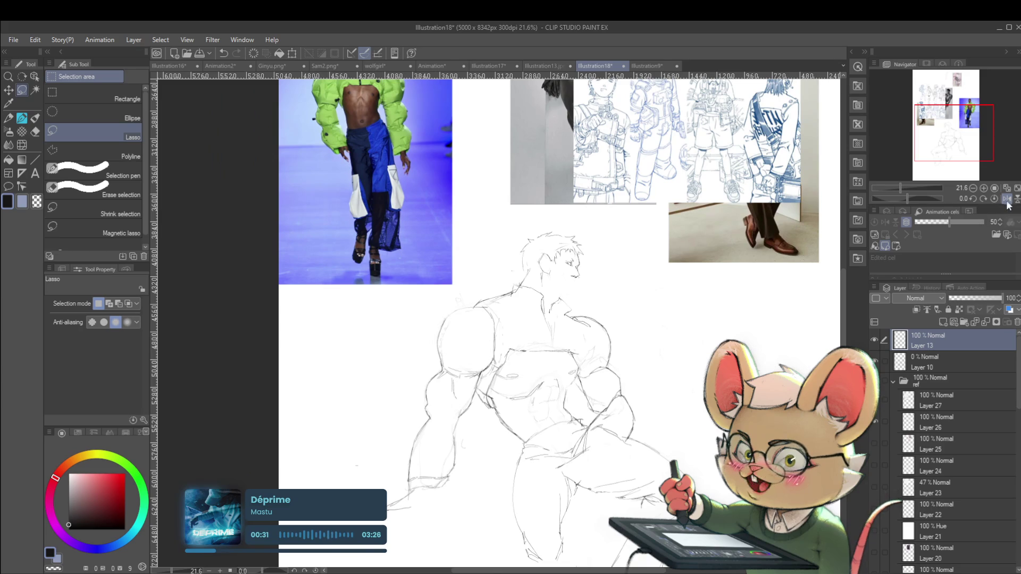
click(1005, 198)
scroll(620, 335, up, 5)
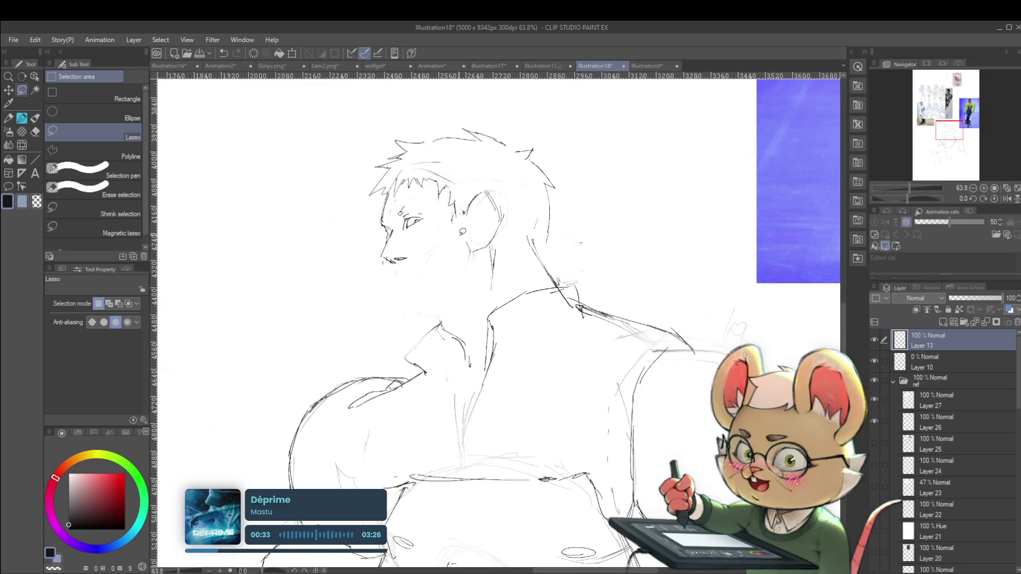
- Undo the small lip stroke under the nose, then mirror the view back
key(p)
key(p)
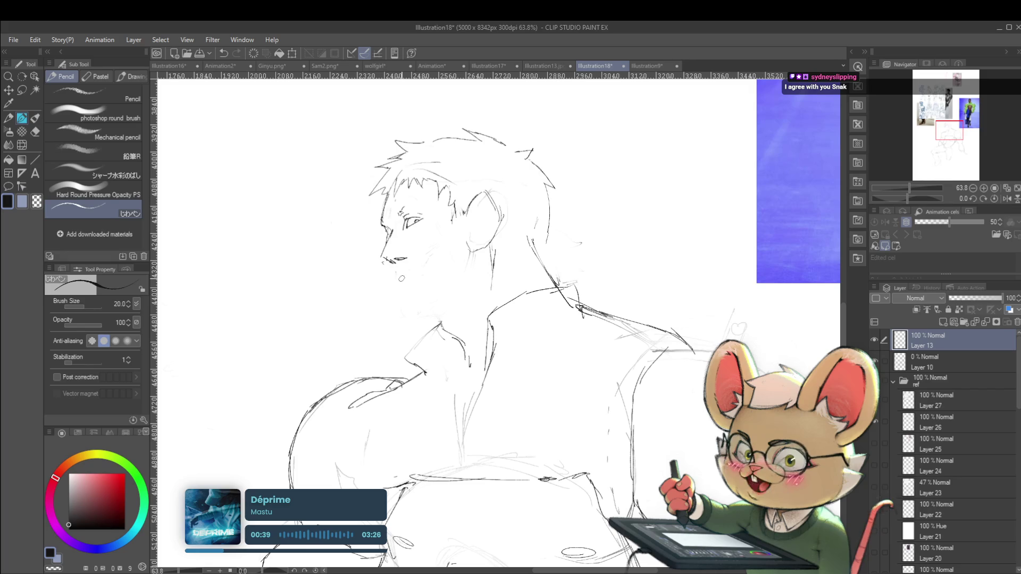
scroll(402, 279, up, 1)
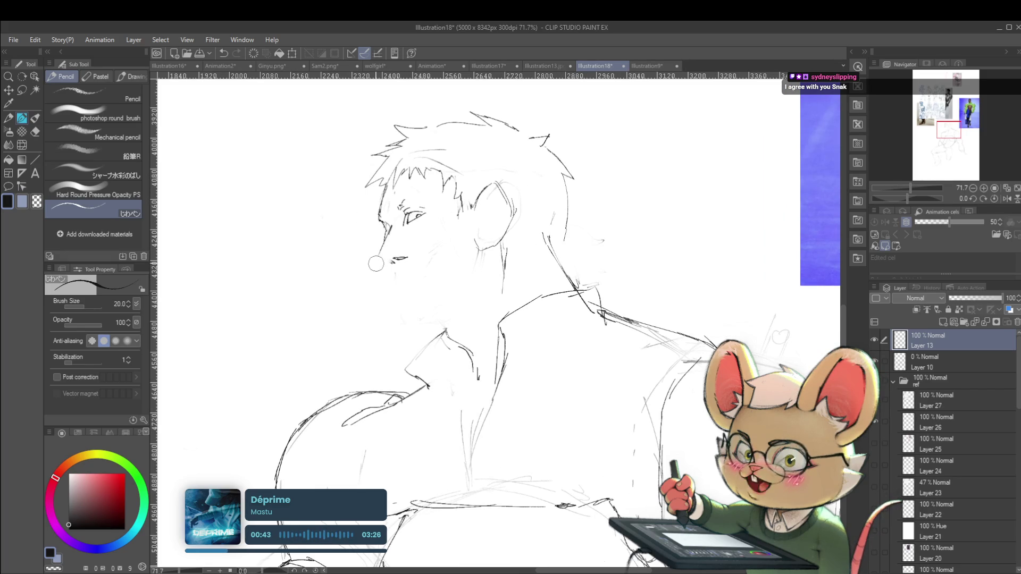
key(ctrl+z)
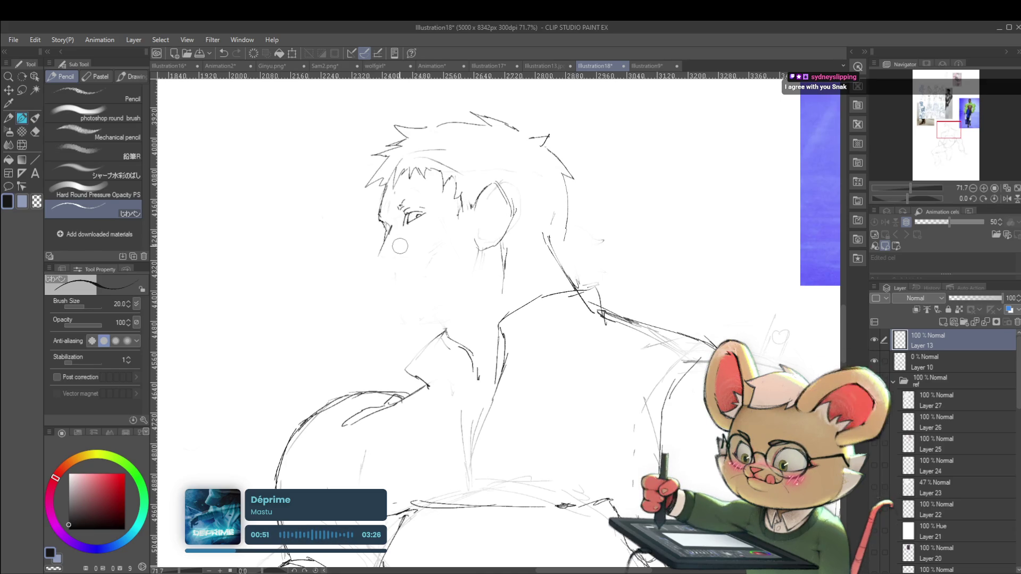
click(1007, 198)
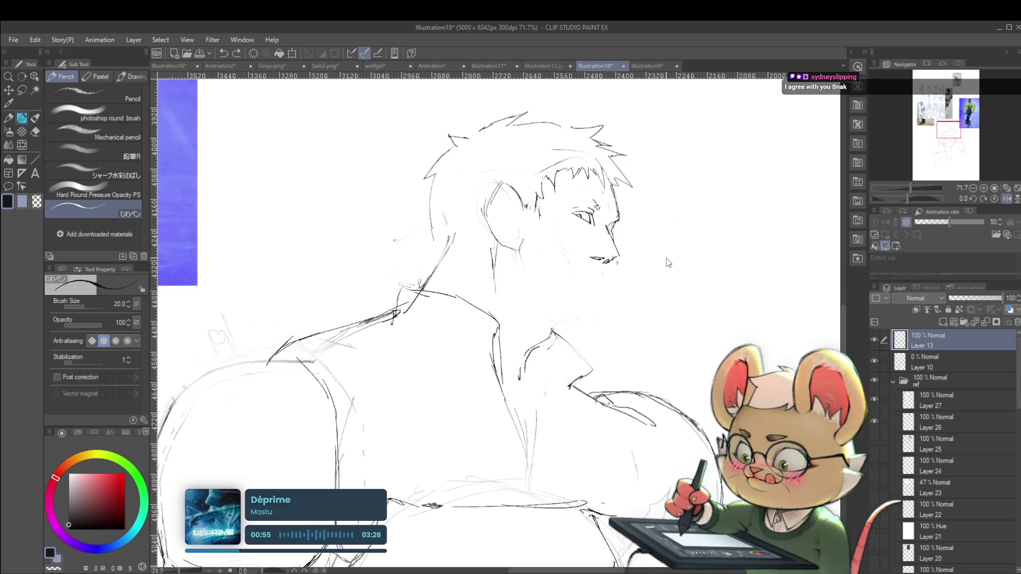
scroll(615, 234, down, 5)
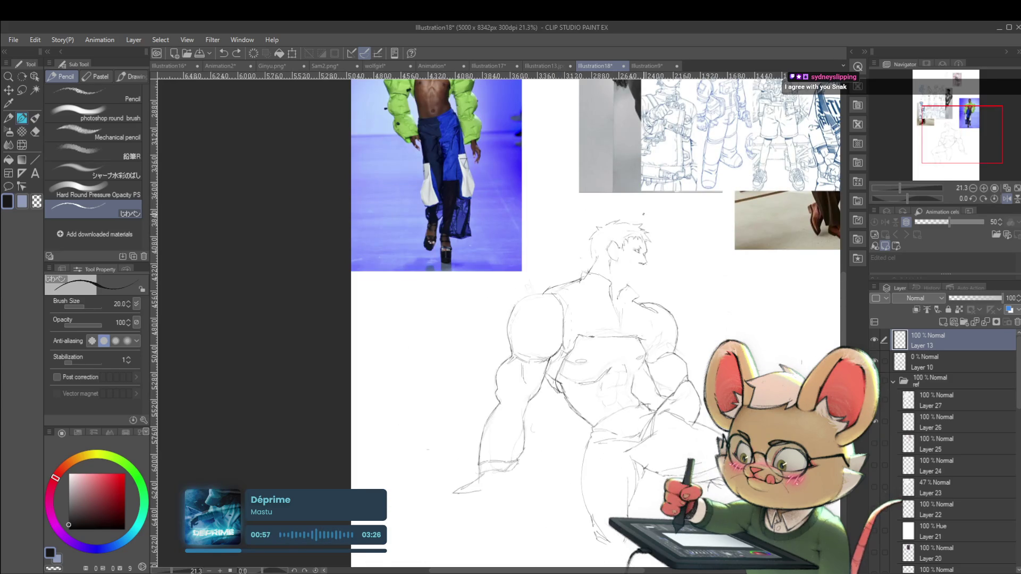
scroll(630, 260, up, 1)
scroll(630, 260, up, 1)
scroll(630, 261, up, 1)
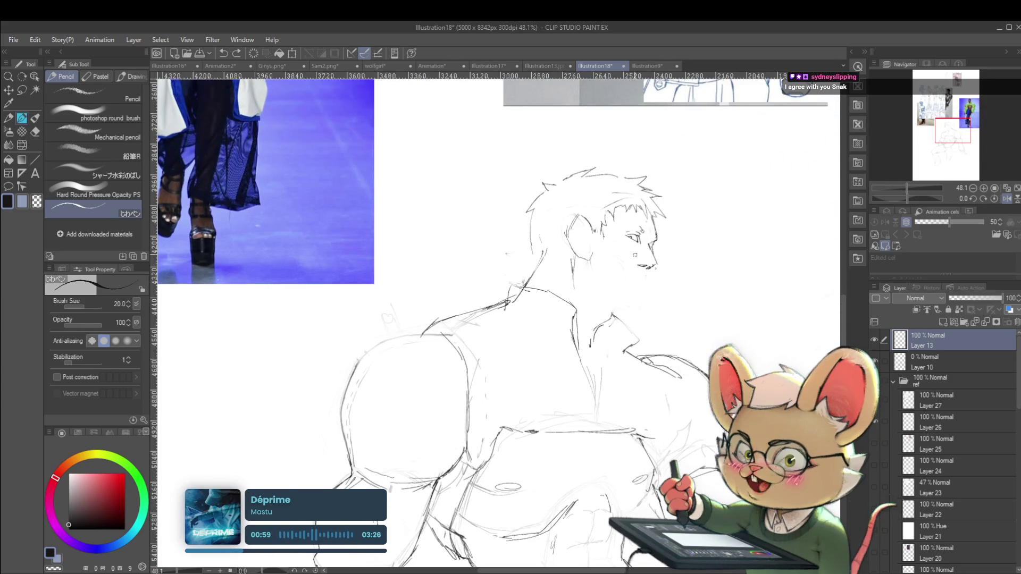
- Scale the lassoed face area up to about 103% and commit it
key(m)
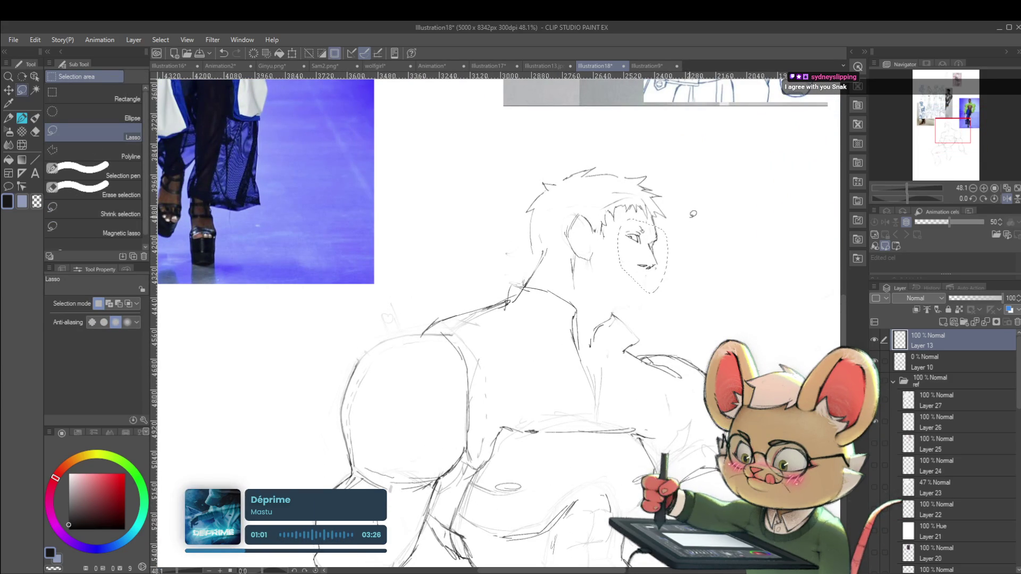
key(ctrl+t)
drag(671, 217, 672, 215)
scroll(699, 227, down, 3)
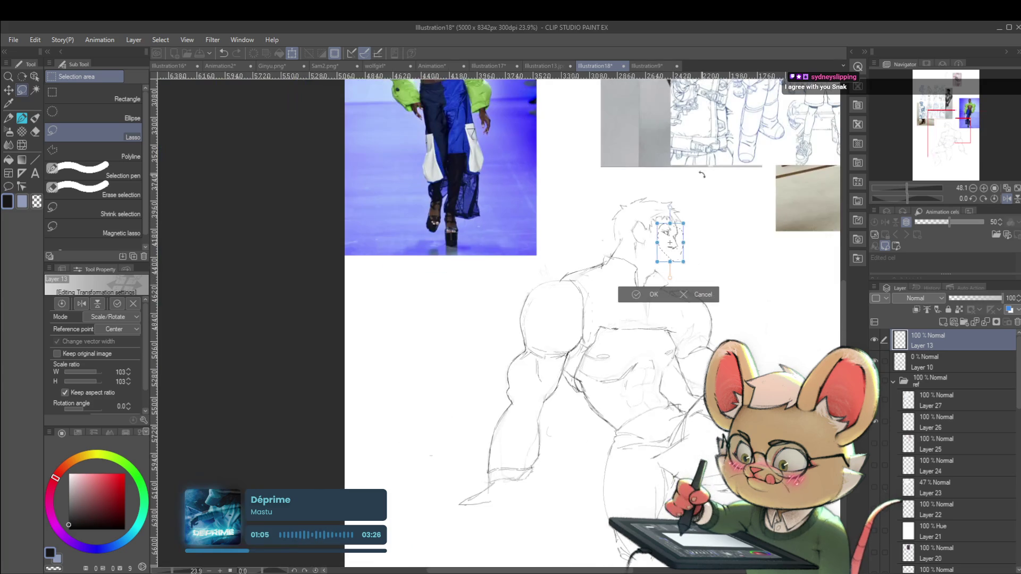
key(Return)
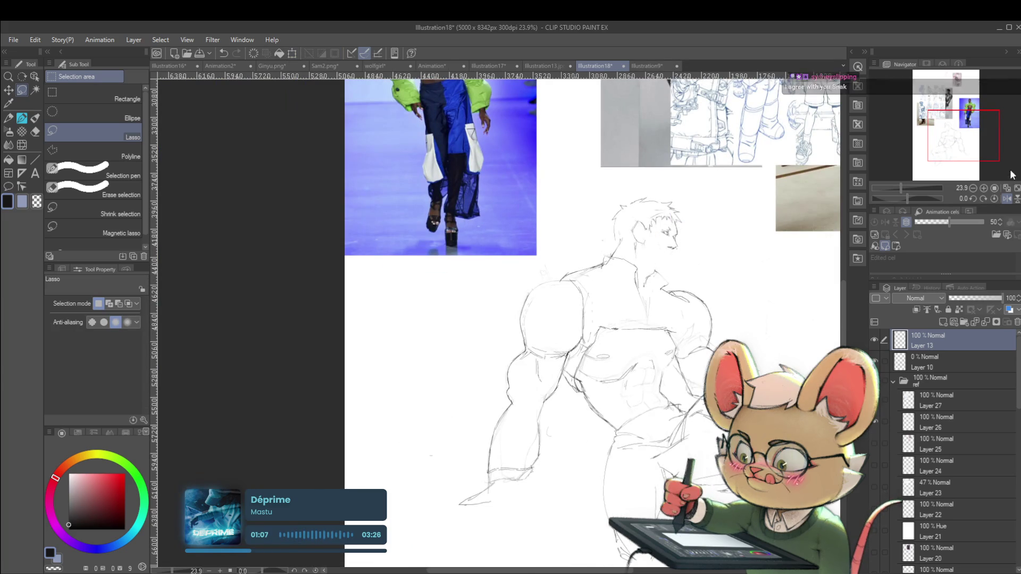
- Transform the selected eye area and confirm it, checking the result in mirrored view
click(1007, 199)
scroll(360, 209, up, 4)
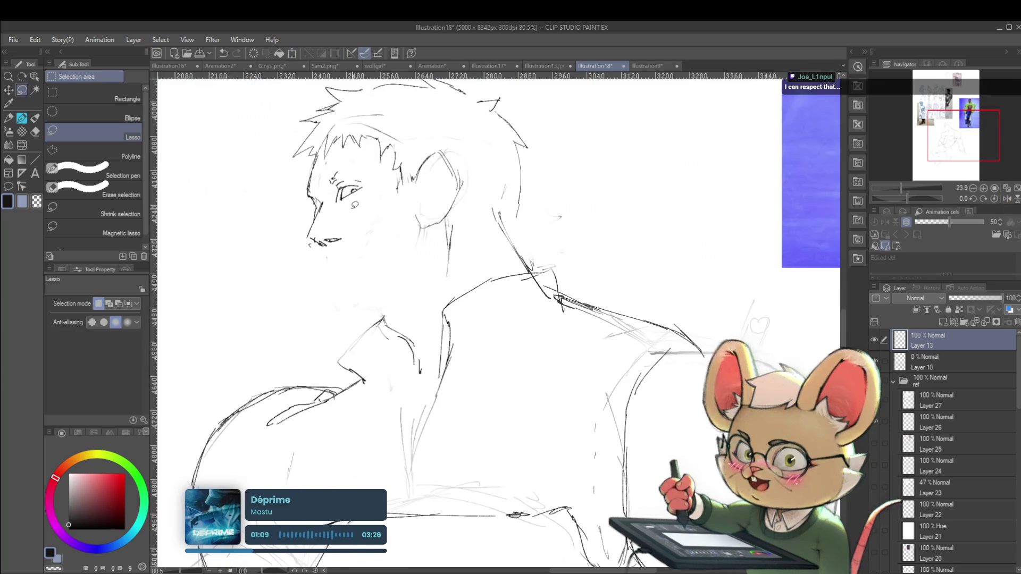
key(ctrl+t)
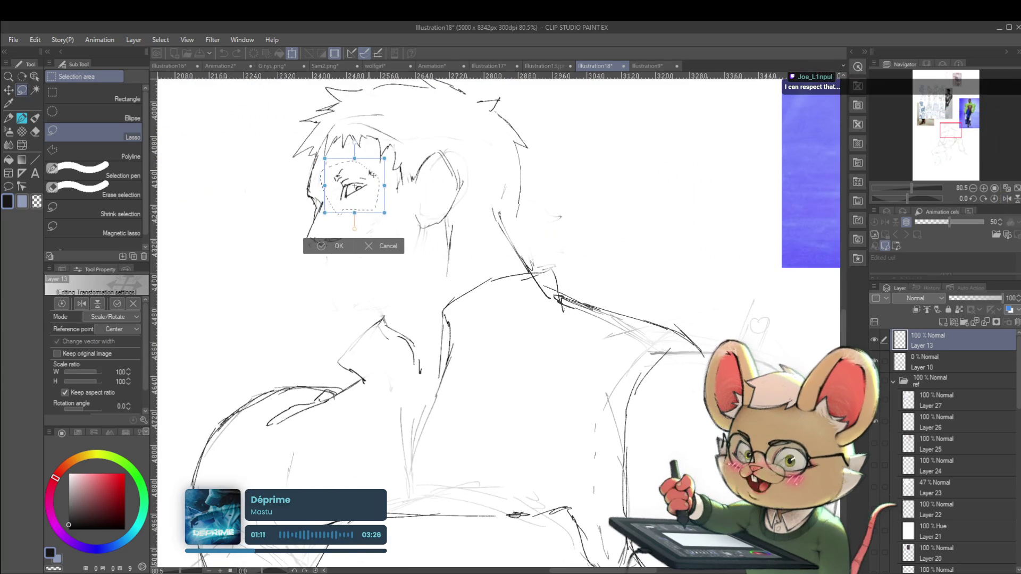
key(Return)
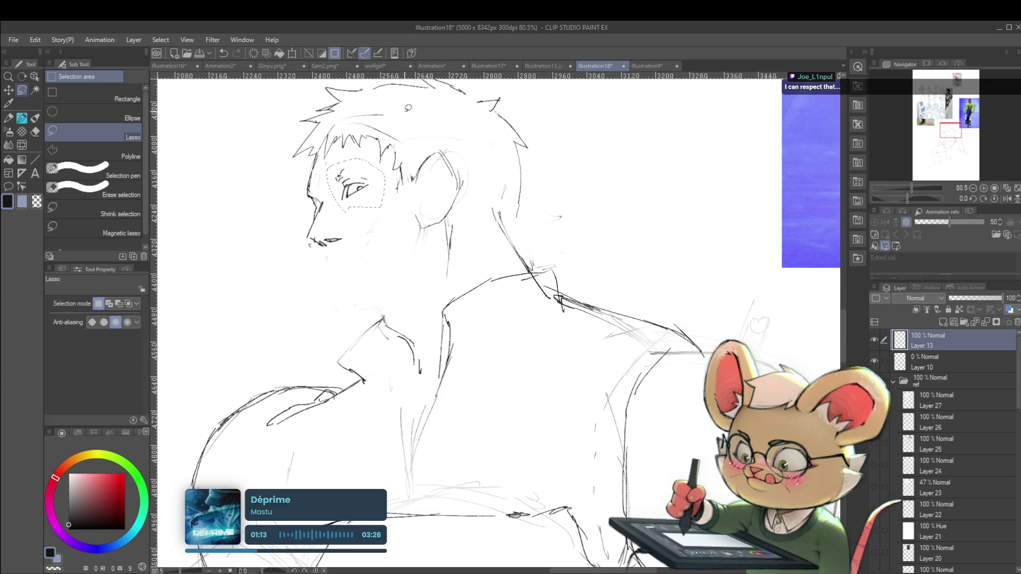
scroll(582, 246, down, 3)
scroll(581, 246, down, 2)
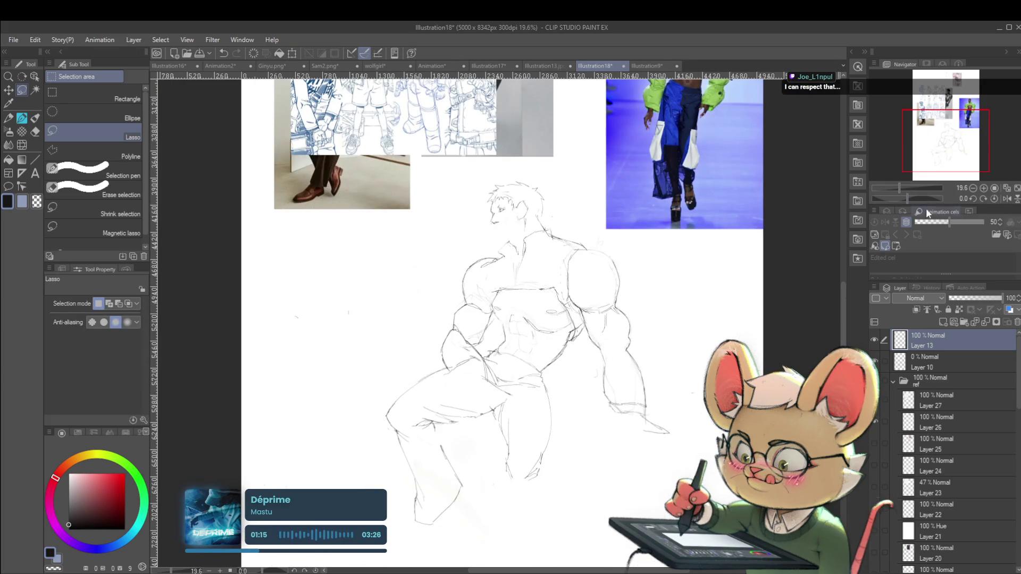
click(1007, 199)
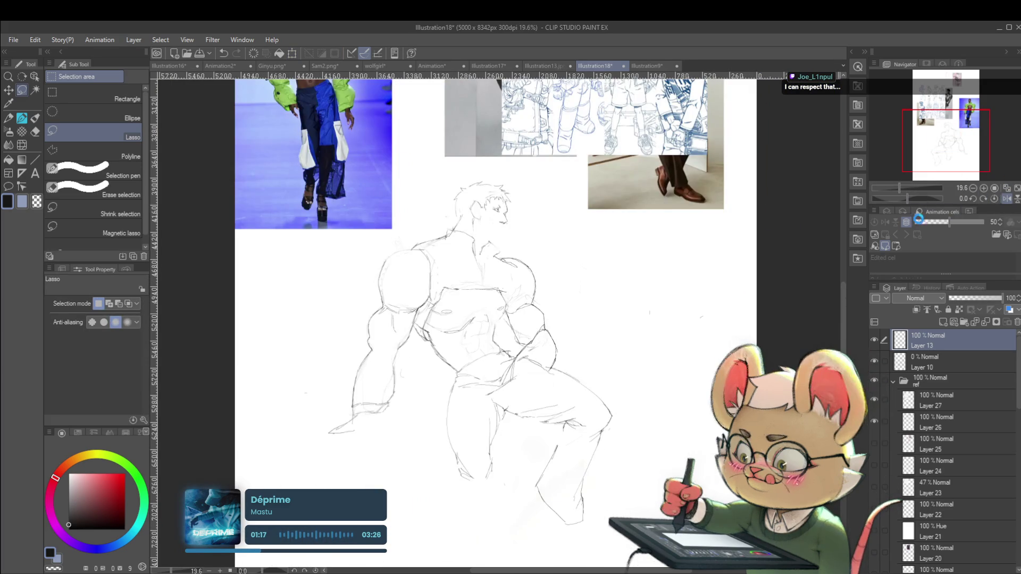
scroll(677, 329, up, 5)
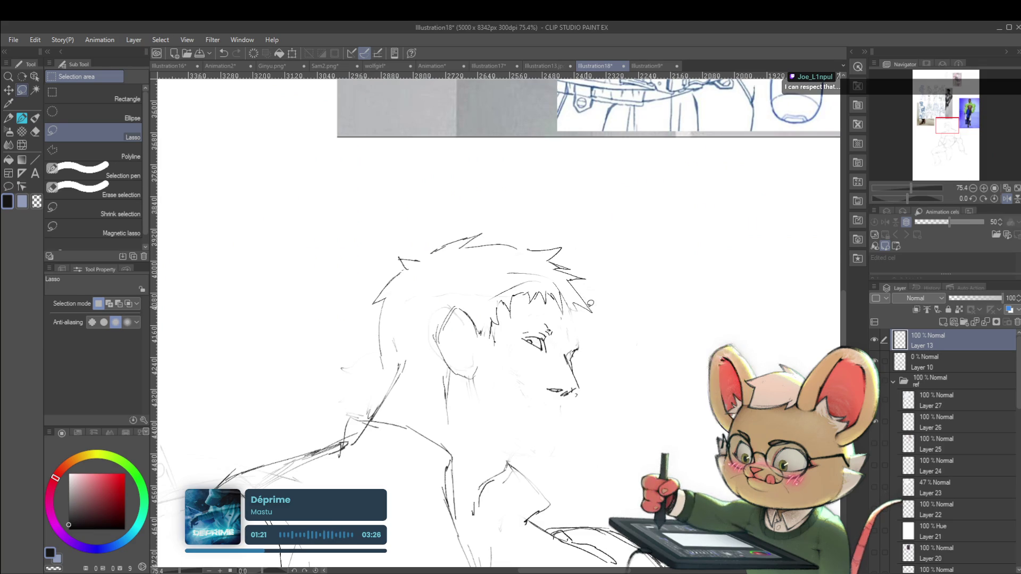
- Sketch the mouth and jaw line with small teeth marks in pencil
key(p)
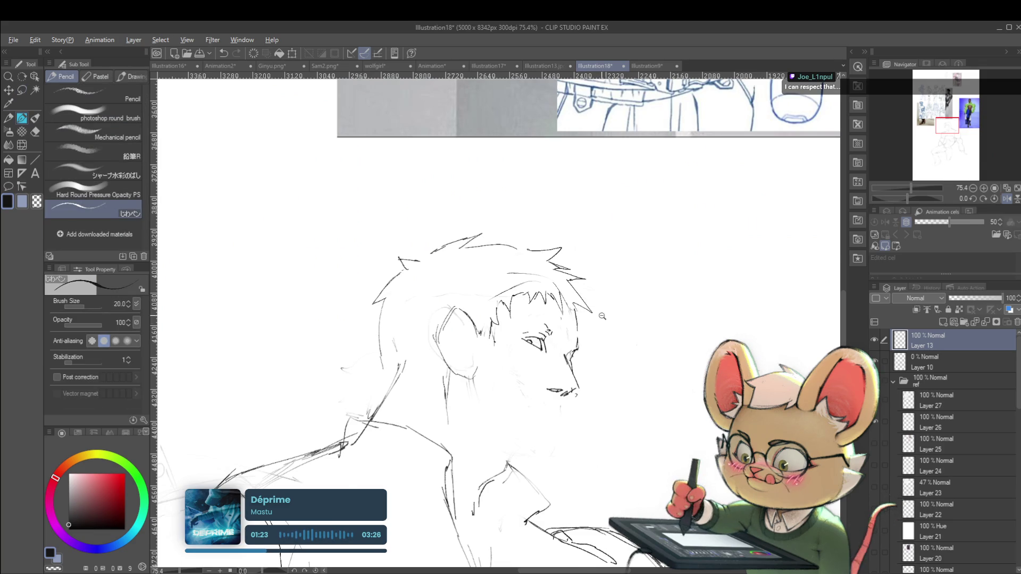
scroll(601, 309, down, 5)
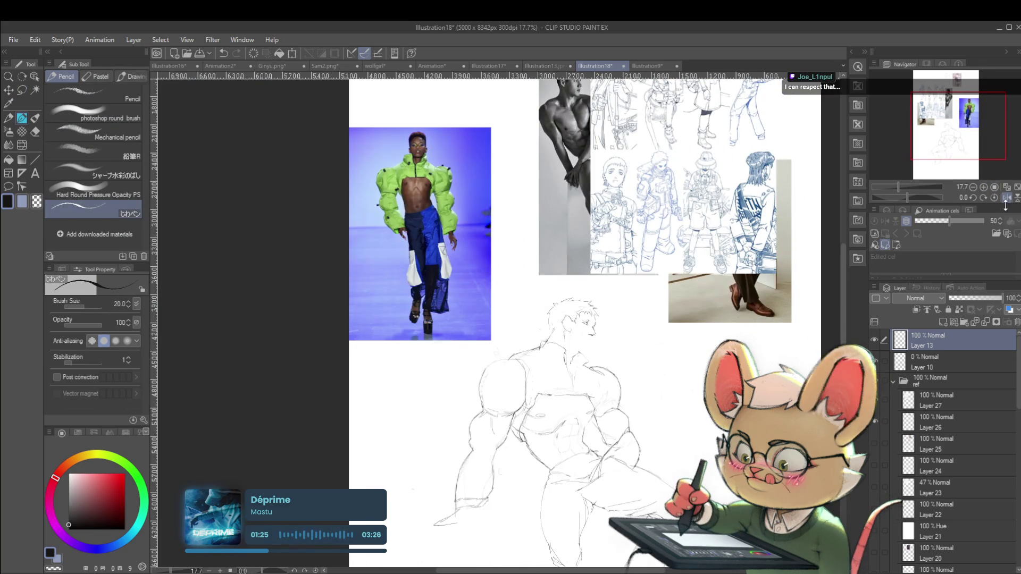
click(1007, 199)
scroll(409, 343, up, 5)
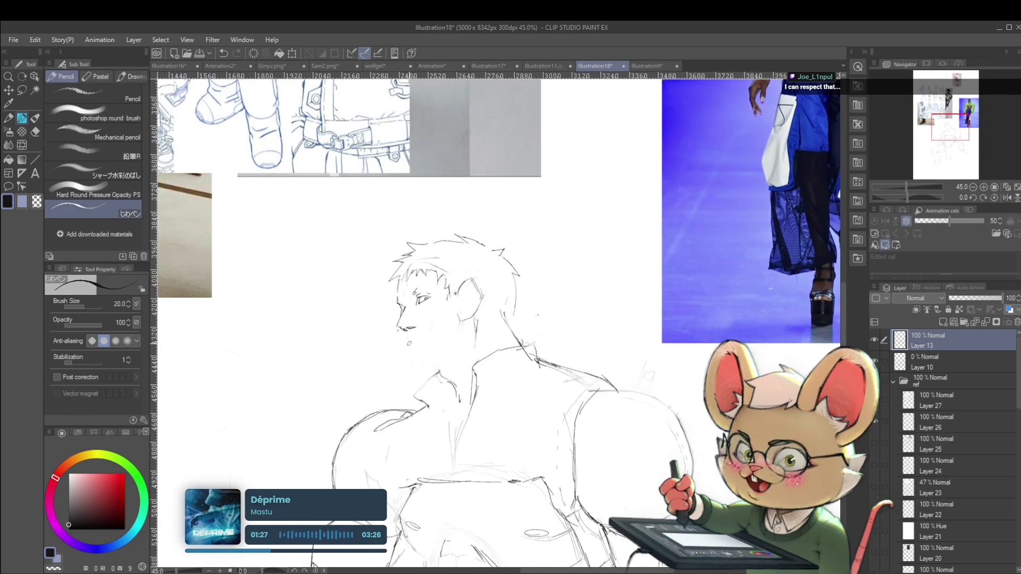
drag(408, 343, 435, 330)
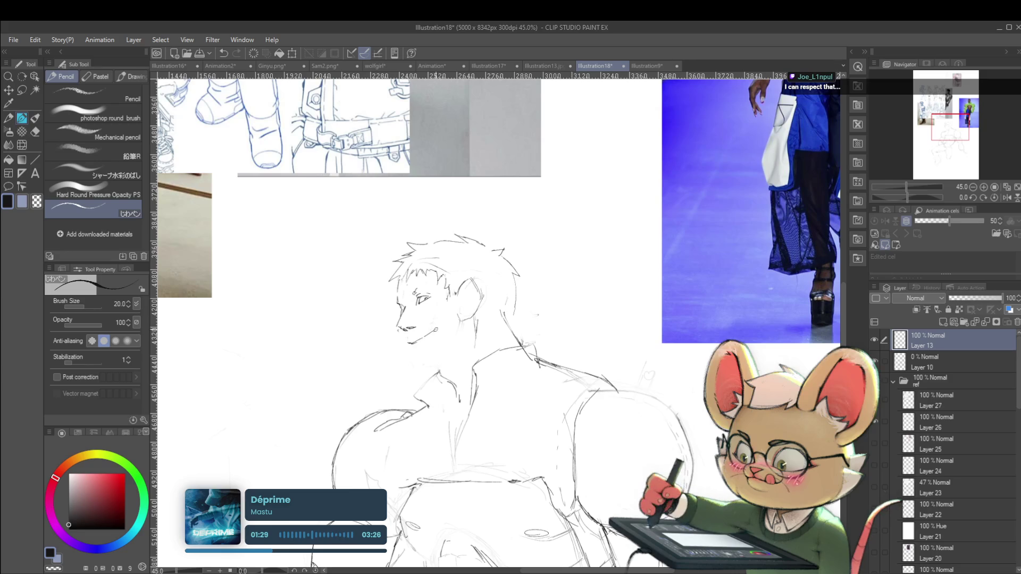
drag(414, 342, 434, 334)
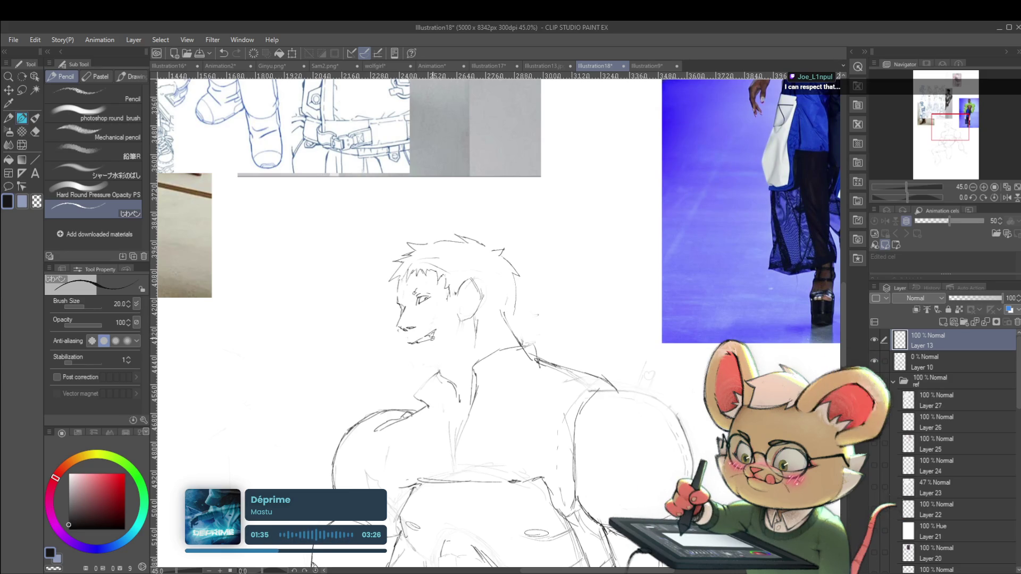
- Mirror the canvas to judge the new mouth, then flip it back and zoom in
scroll(471, 312, down, 3)
scroll(471, 311, down, 2)
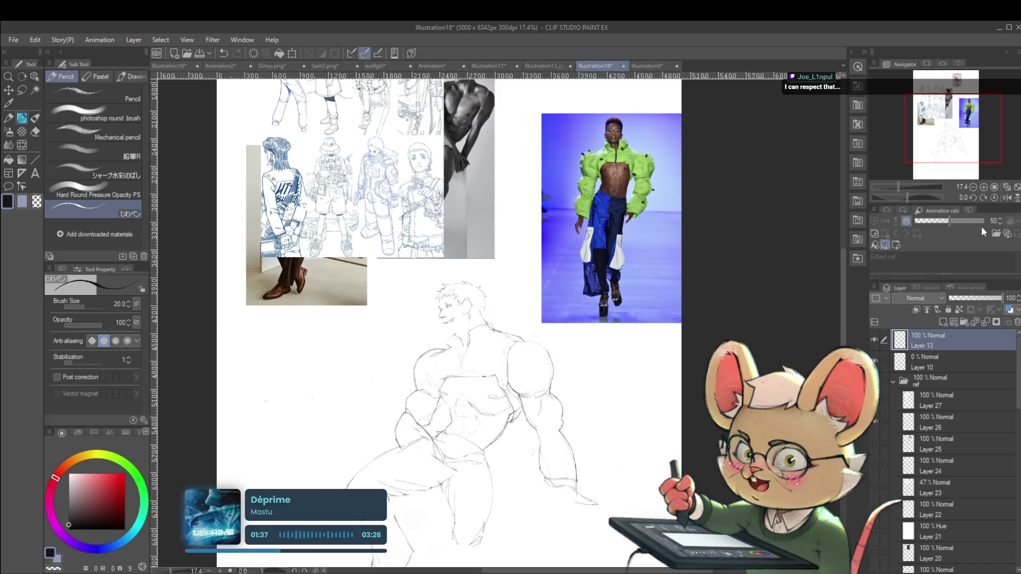
click(1007, 198)
scroll(566, 298, up, 5)
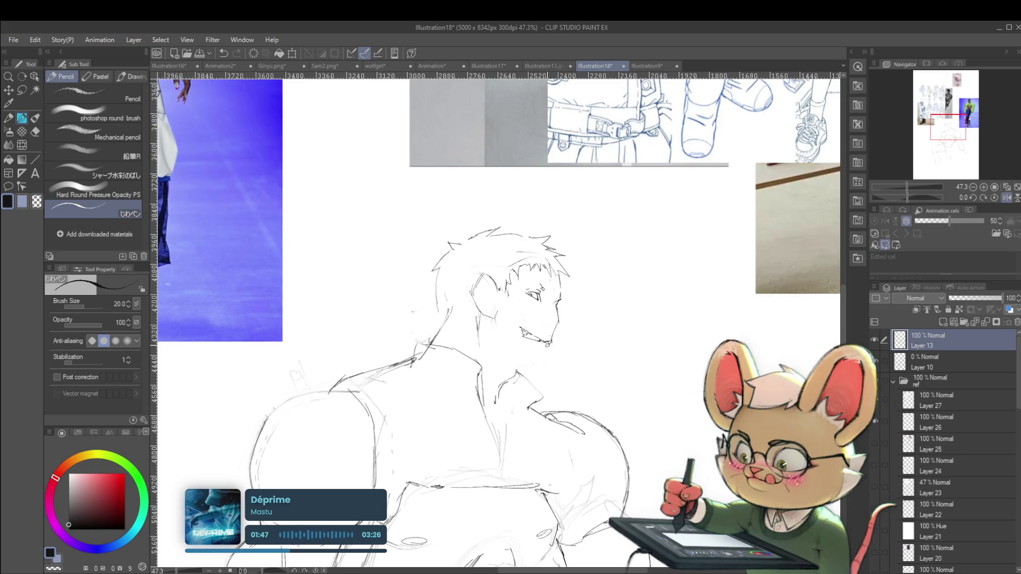
scroll(537, 365, down, 4)
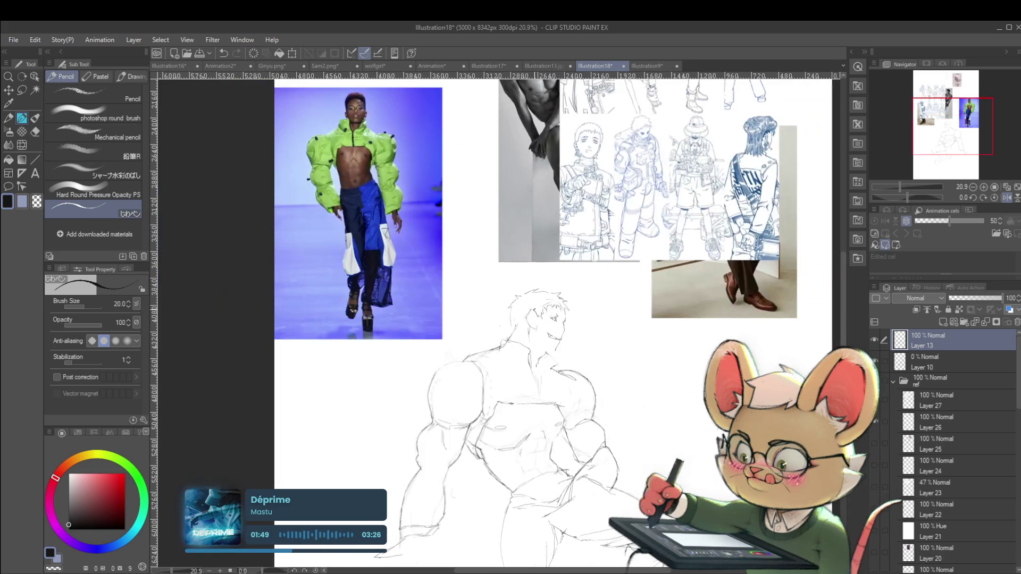
key(h)
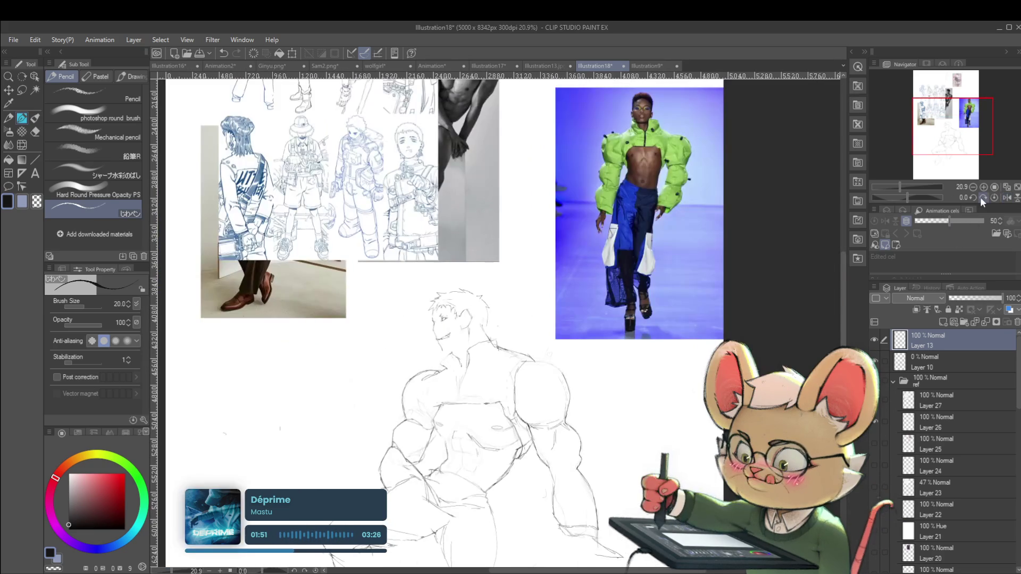
scroll(449, 318, up, 3)
scroll(436, 317, up, 2)
scroll(426, 314, up, 1)
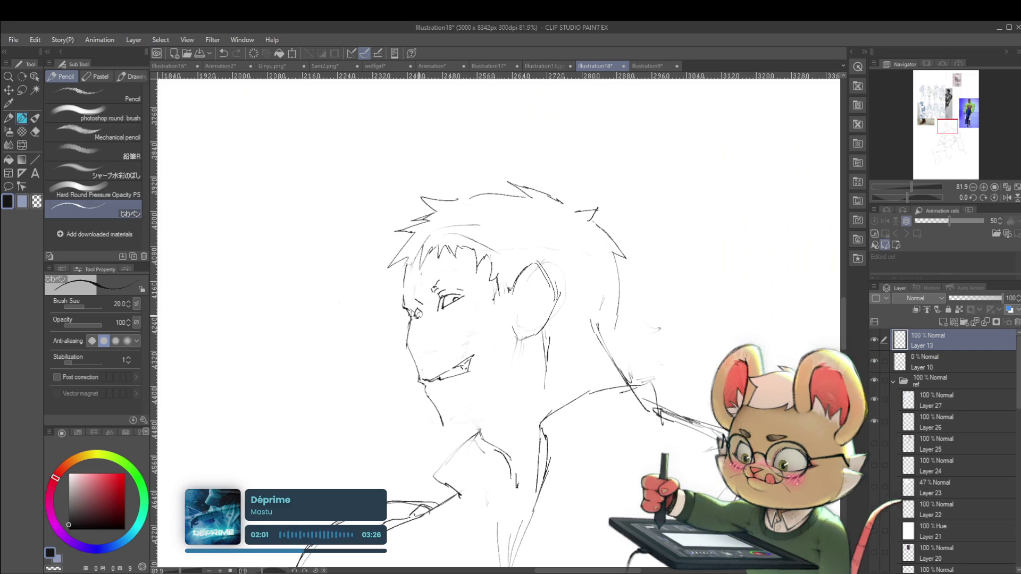
- Undo the mouth, jaw and chin strokes and return the canvas to normal orientation
scroll(420, 295, down, 5)
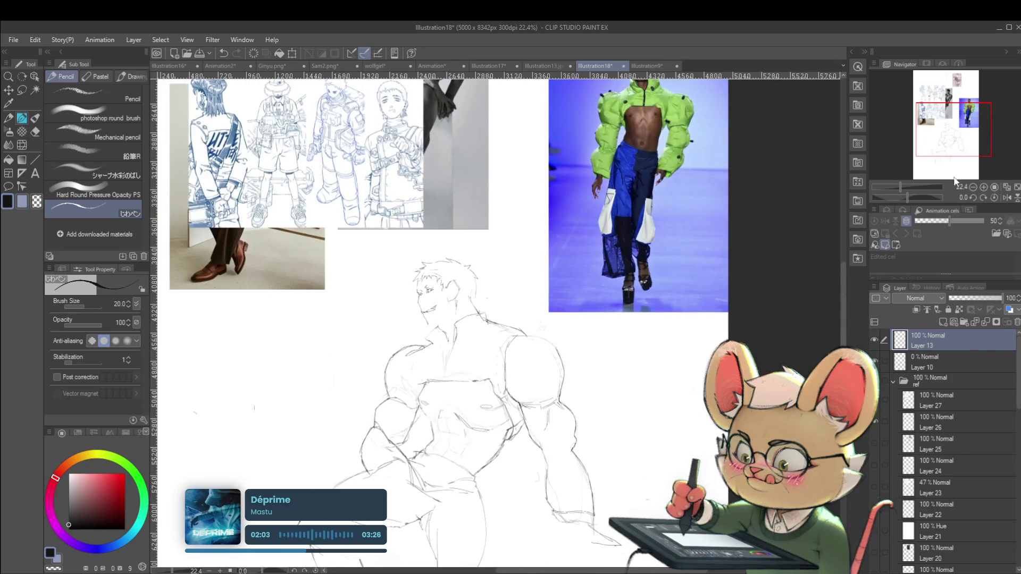
click(1007, 197)
scroll(624, 324, up, 5)
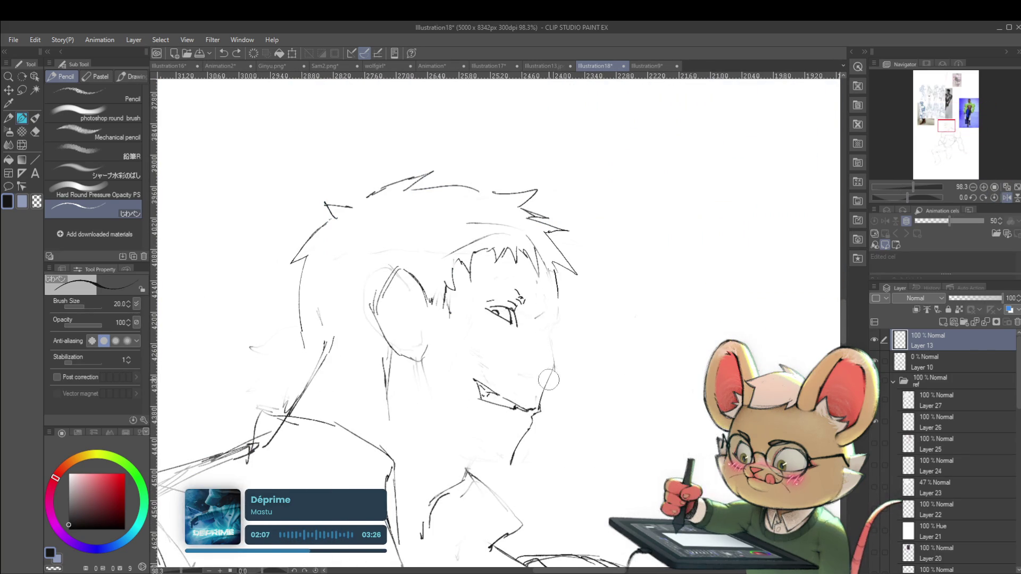
key(ctrl+z)
key(ctrl+z)
key(ctrl+z)
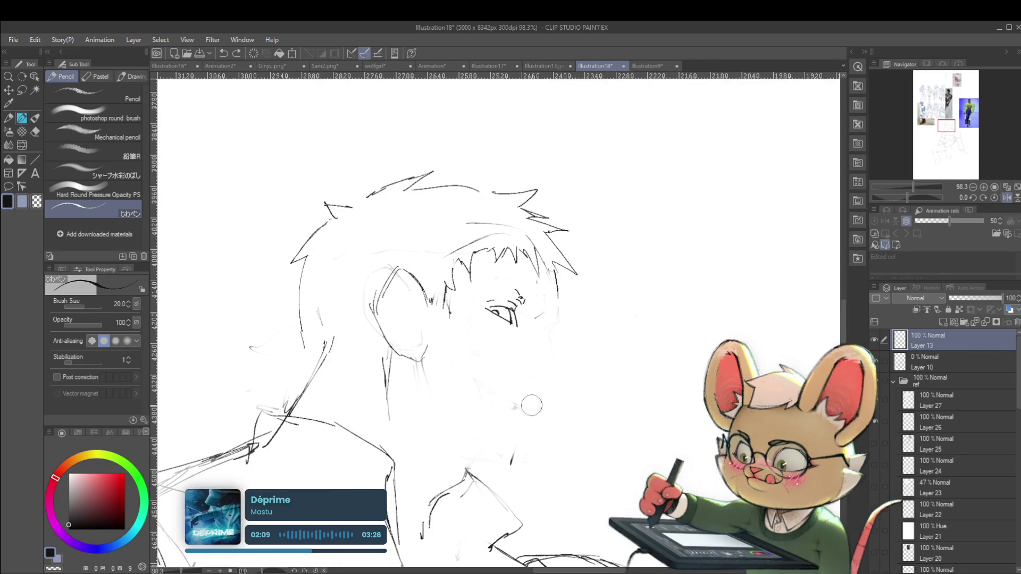
scroll(524, 407, down, 5)
scroll(610, 375, down, 3)
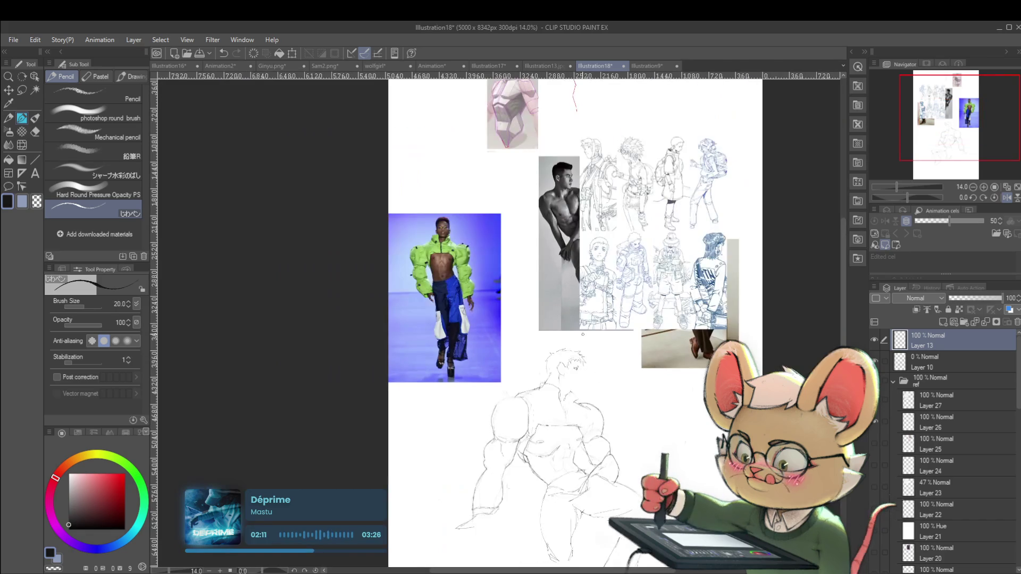
click(1006, 197)
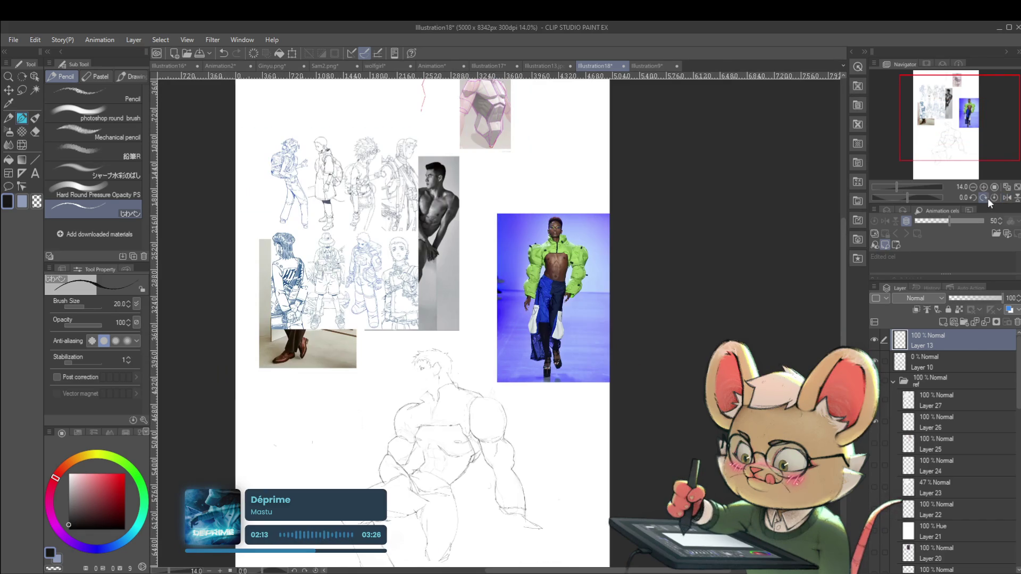
scroll(426, 380, up, 5)
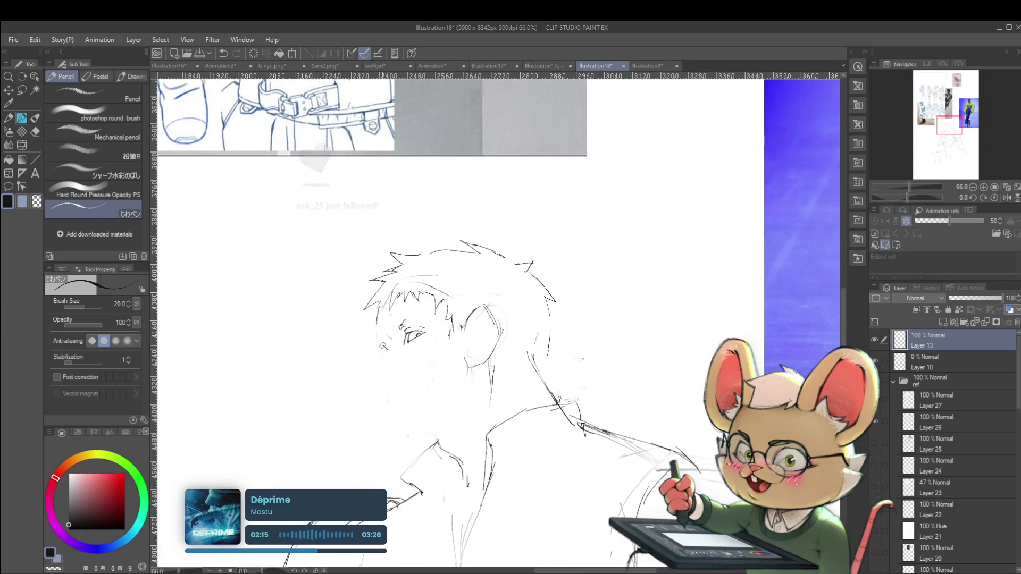
scroll(385, 306, down, 5)
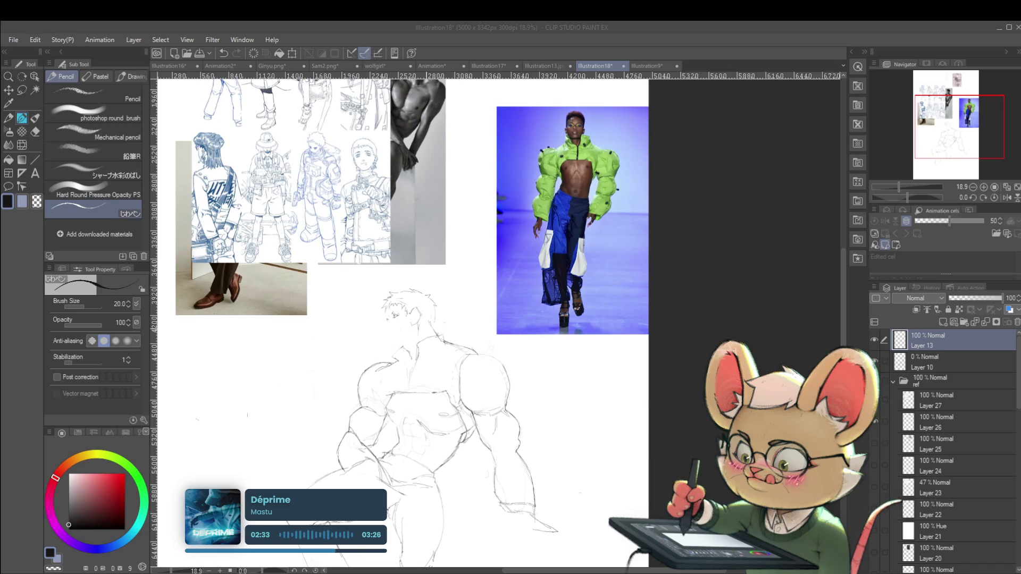
scroll(369, 288, up, 2)
scroll(368, 288, up, 2)
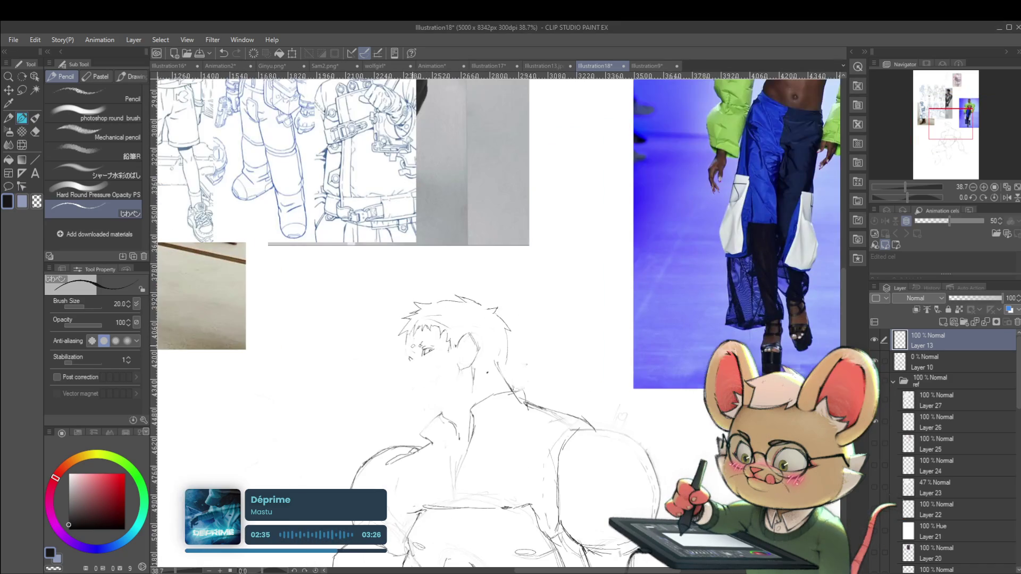
scroll(404, 354, up, 3)
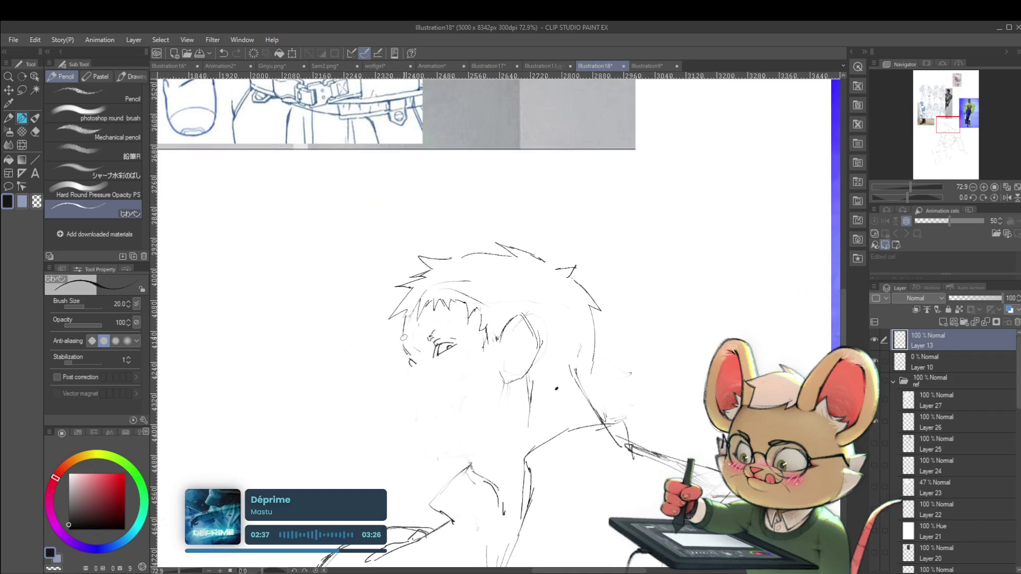
scroll(403, 340, down, 2)
scroll(403, 340, up, 4)
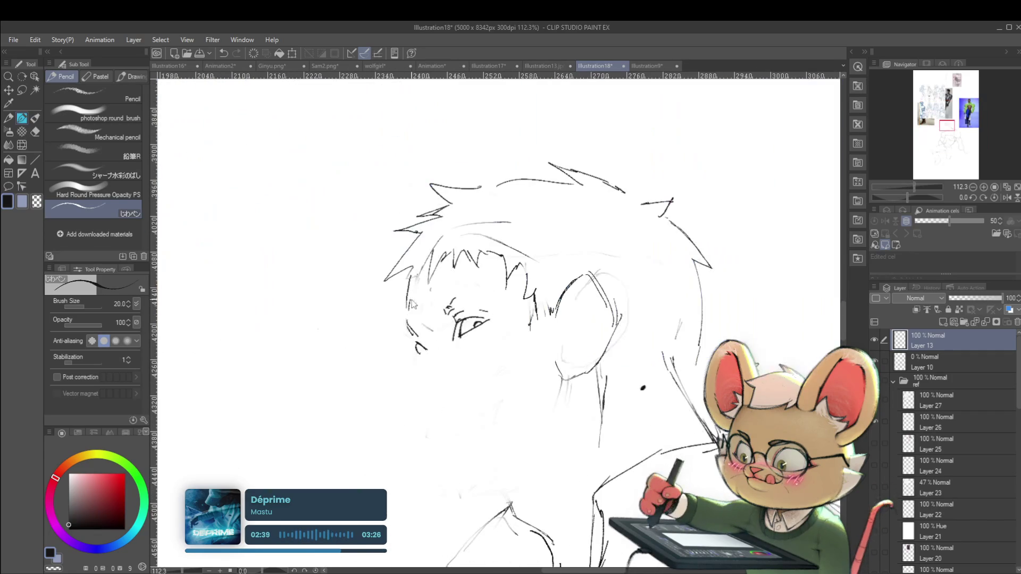
scroll(405, 310, down, 2)
scroll(409, 319, up, 3)
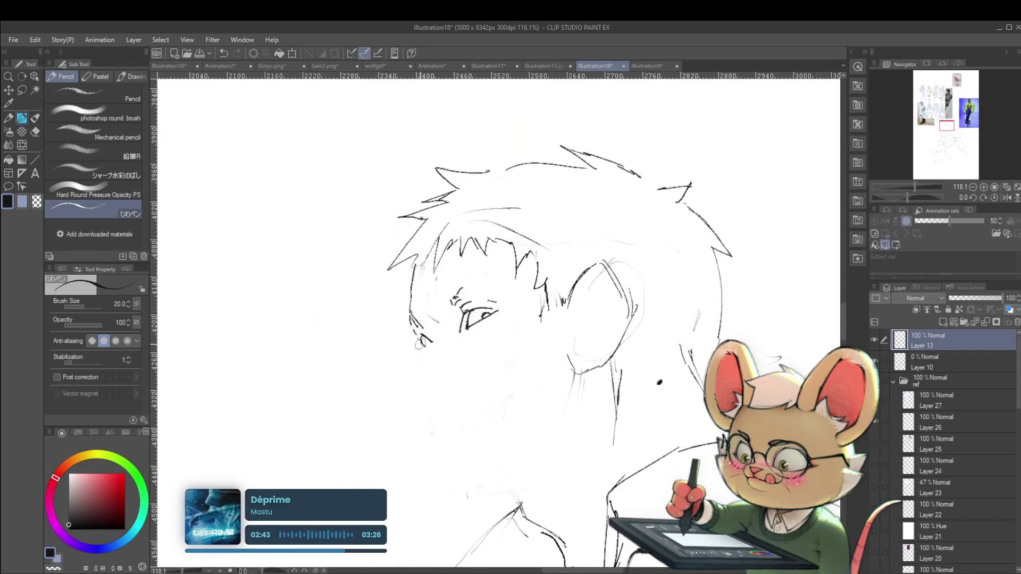
scroll(424, 384, down, 1)
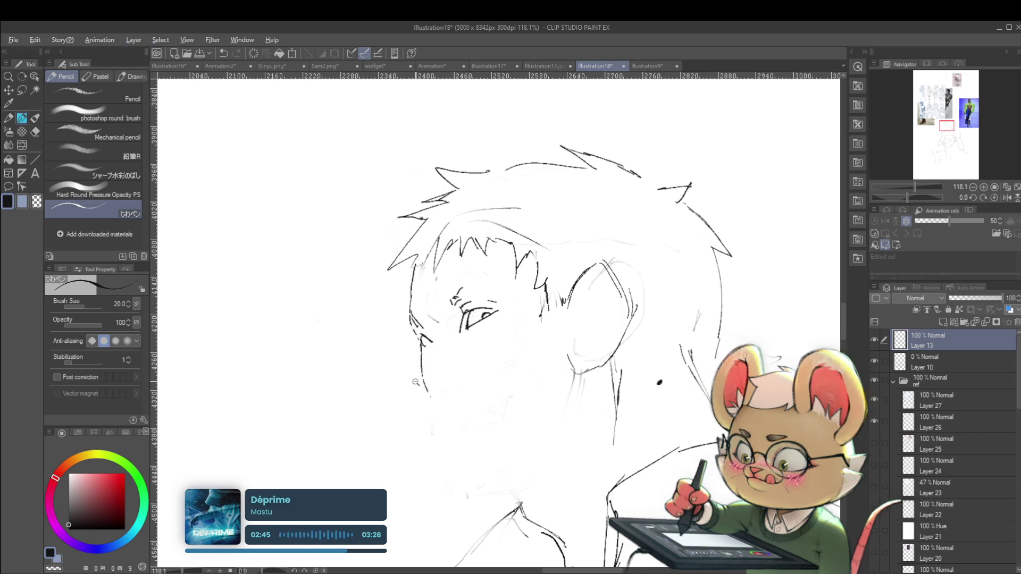
scroll(423, 384, down, 2)
scroll(479, 310, up, 2)
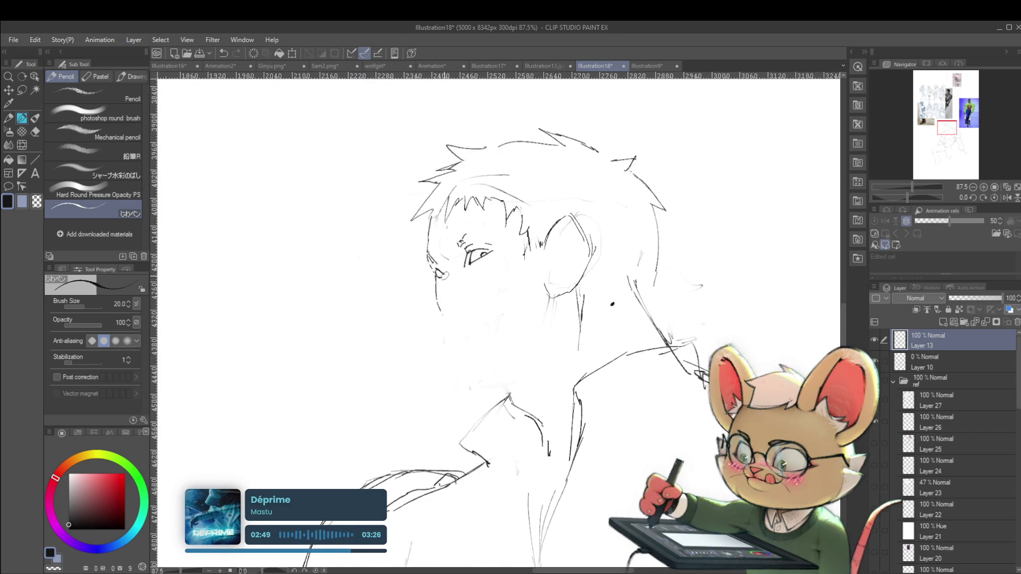
scroll(453, 251, down, 2)
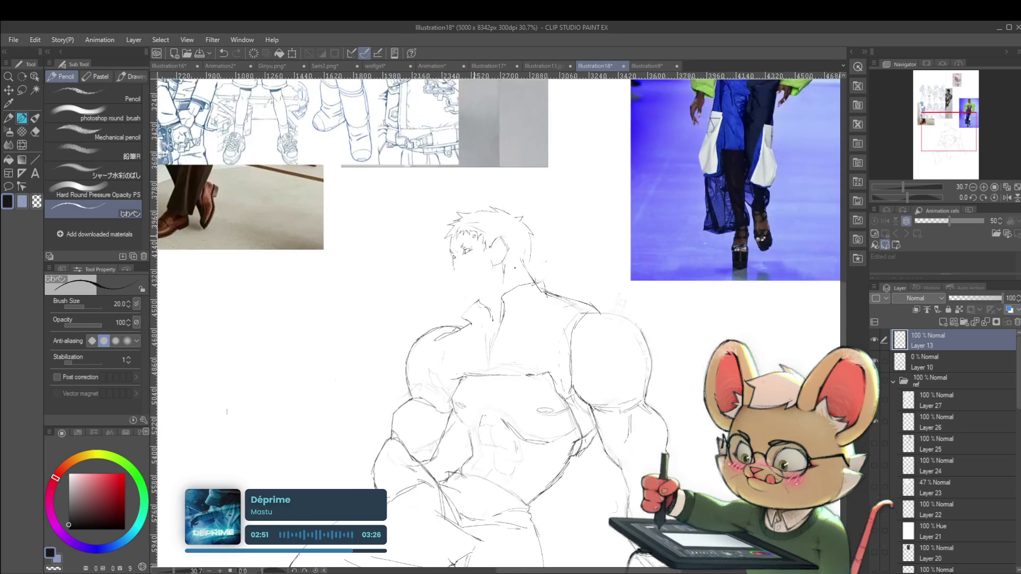
scroll(463, 249, up, 4)
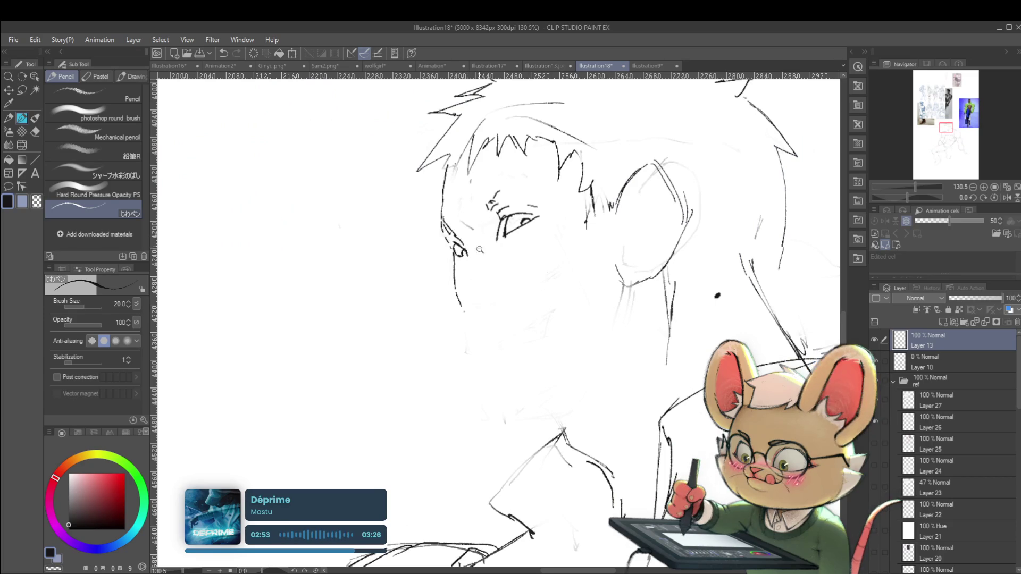
scroll(461, 250, down, 5)
click(1006, 198)
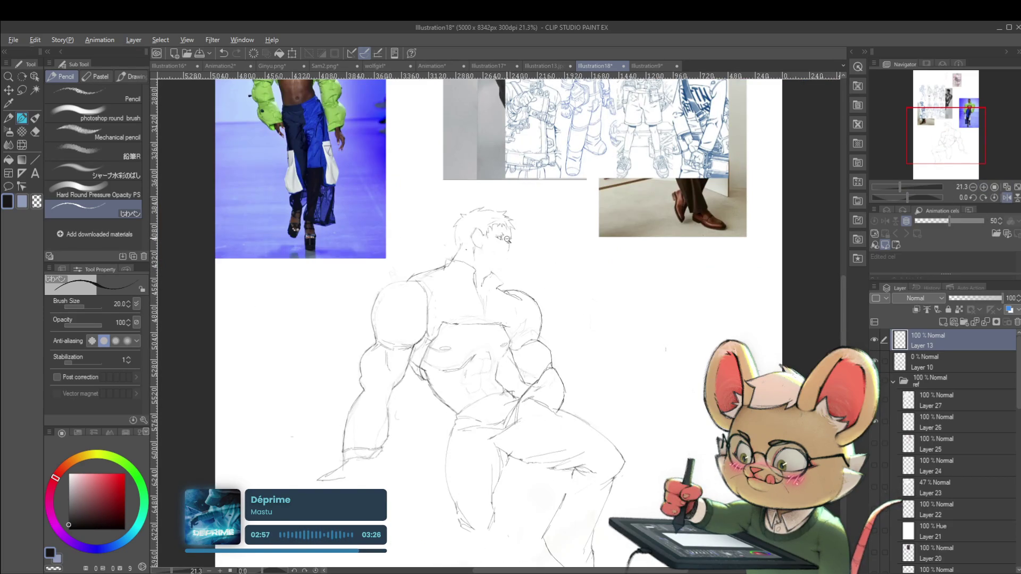
scroll(516, 259, up, 3)
scroll(512, 270, up, 1)
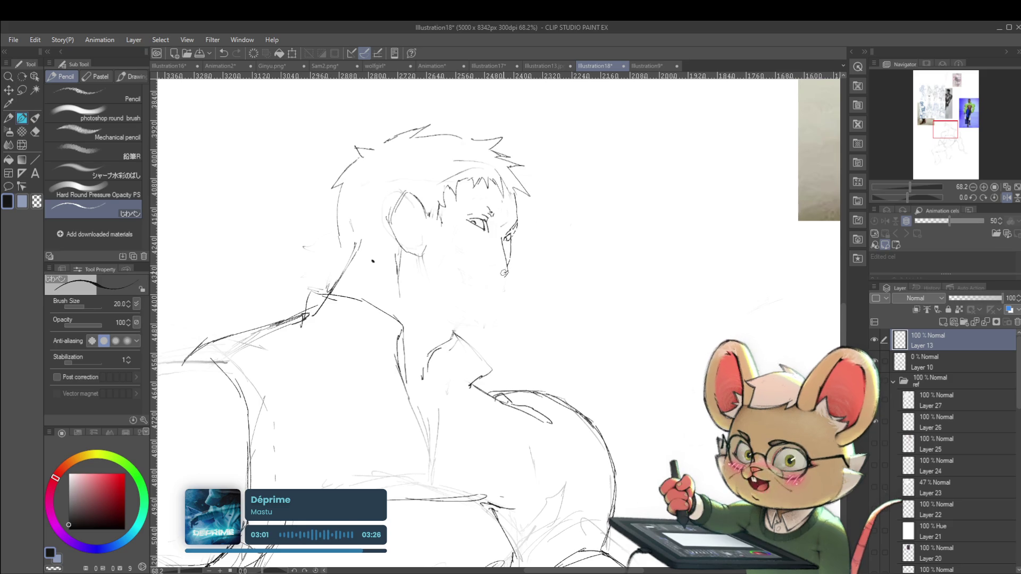
scroll(498, 272, down, 4)
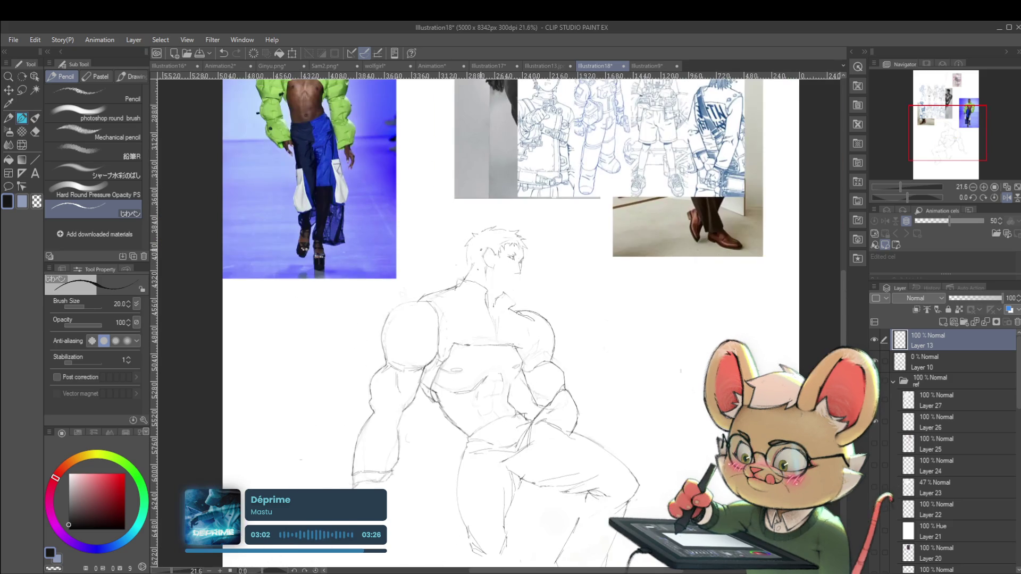
click(1006, 198)
scroll(480, 256, up, 3)
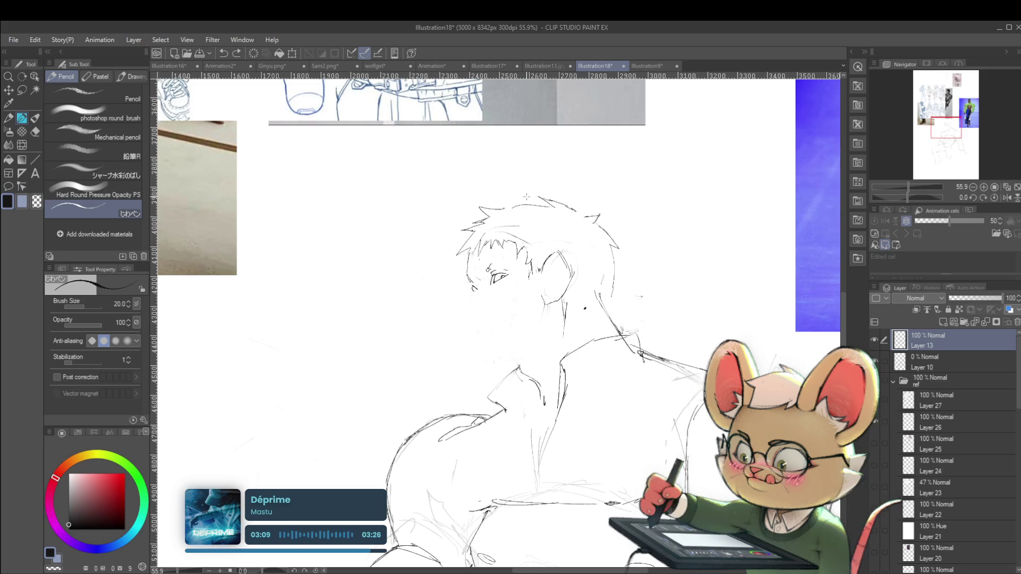
- Lasso the face sketch and move it to the left of the spiky-haired head
key(m)
mouse_move(516, 242)
mouse_down()
mouse_move(534, 276)
mouse_move(379, 282)
mouse_up()
key(ctrl+t)
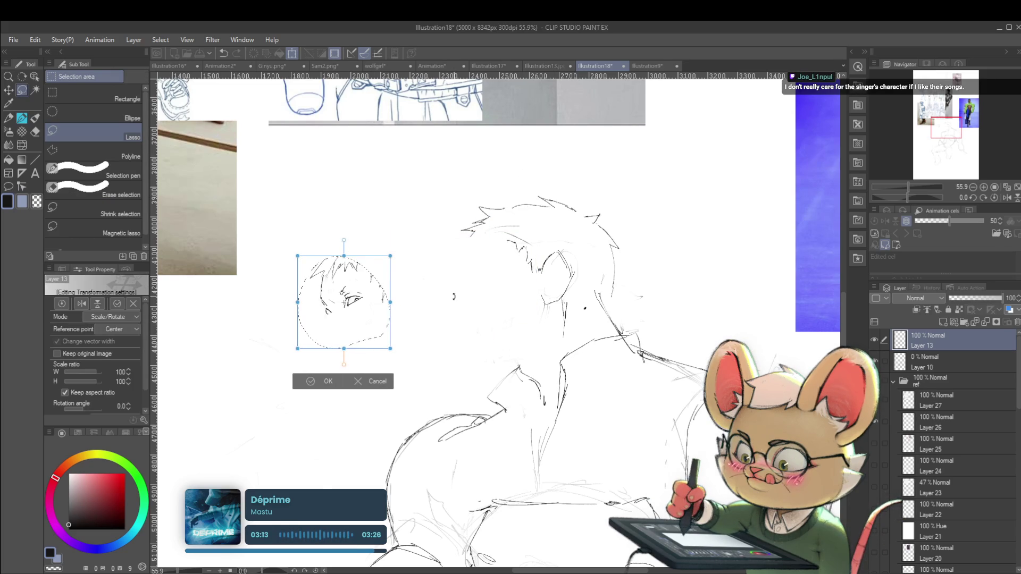
key(Return)
click(1007, 198)
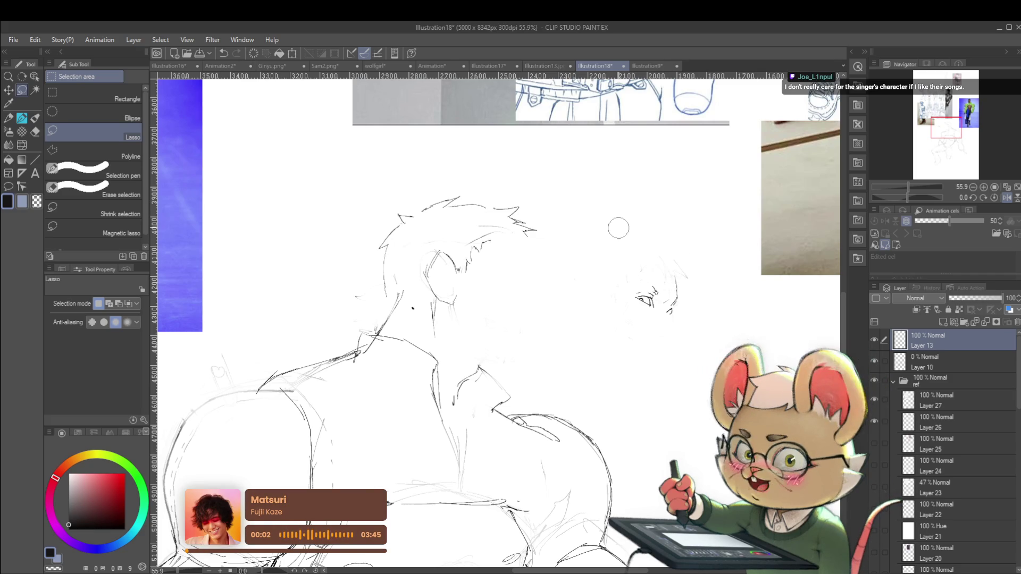
click(1007, 198)
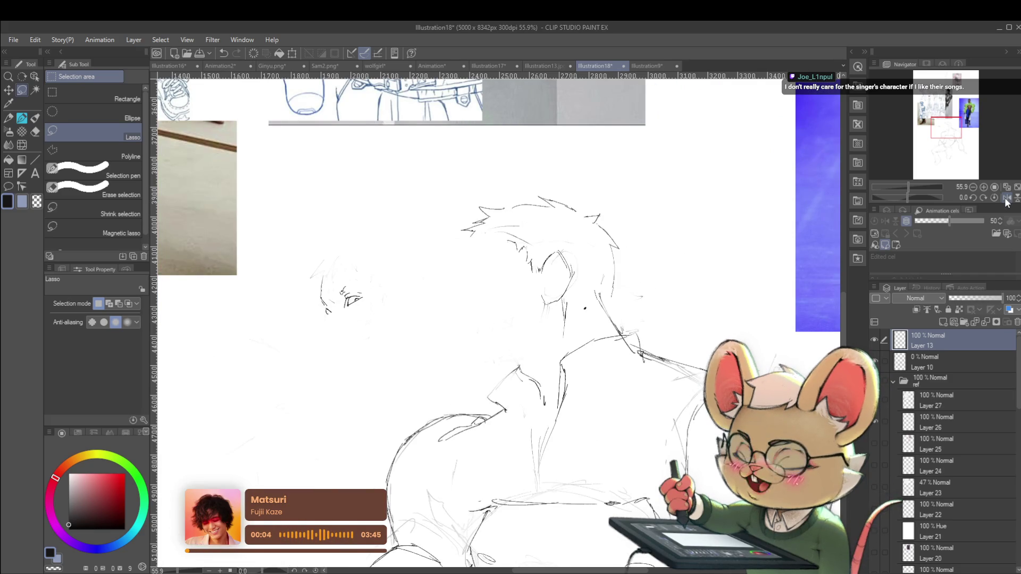
scroll(325, 297, up, 2)
- Pencil the top of the skull around the moved face and a mouth below it
key(p)
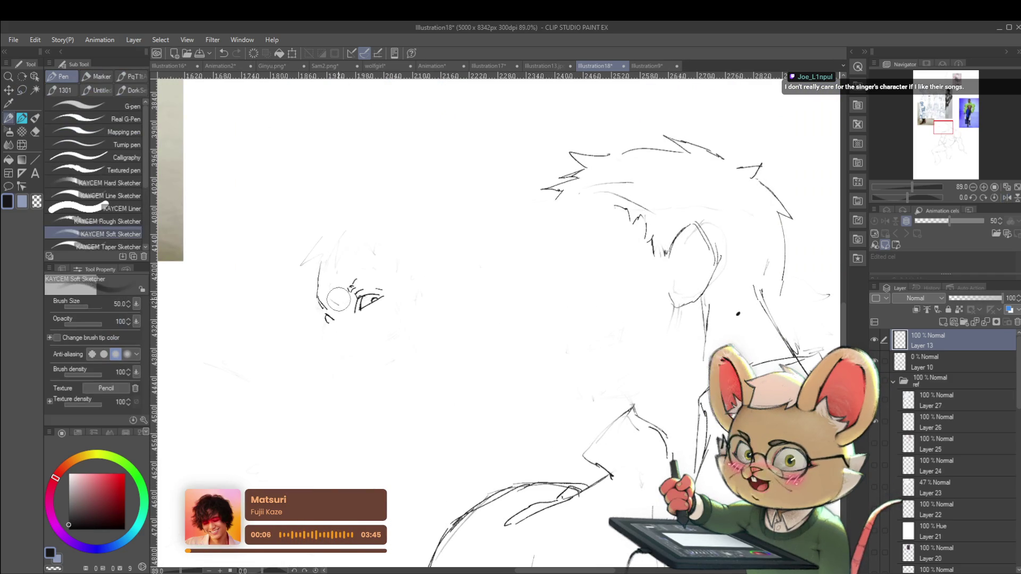
key(p)
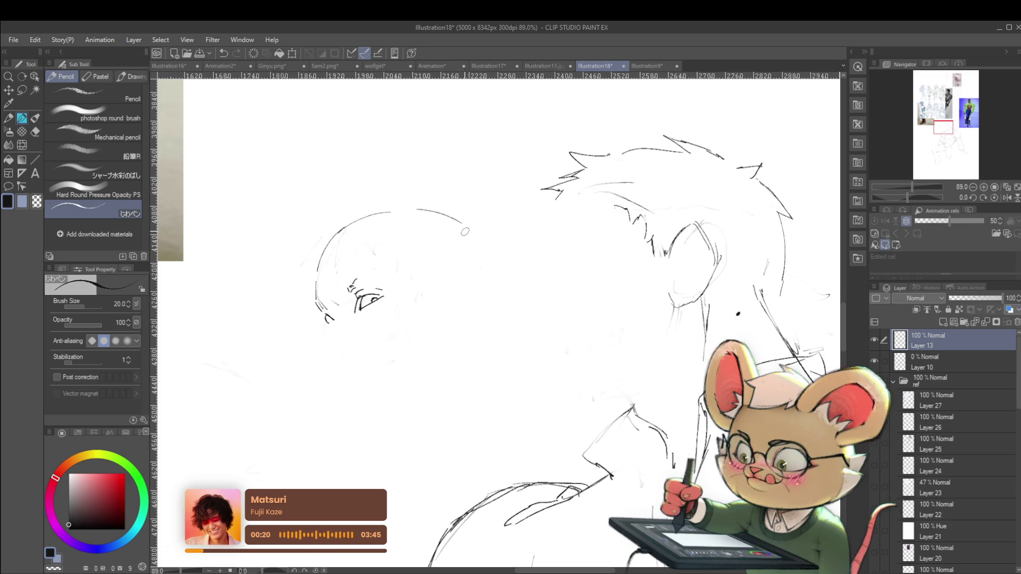
mouse_move(418, 210)
mouse_down()
mouse_move(461, 224)
mouse_move(476, 255)
mouse_up()
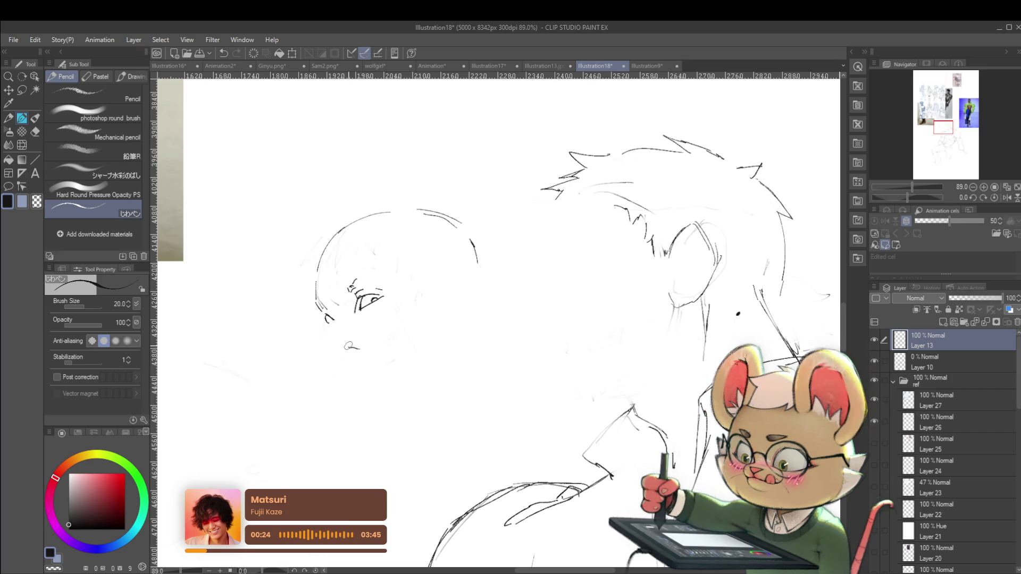
drag(349, 348, 361, 347)
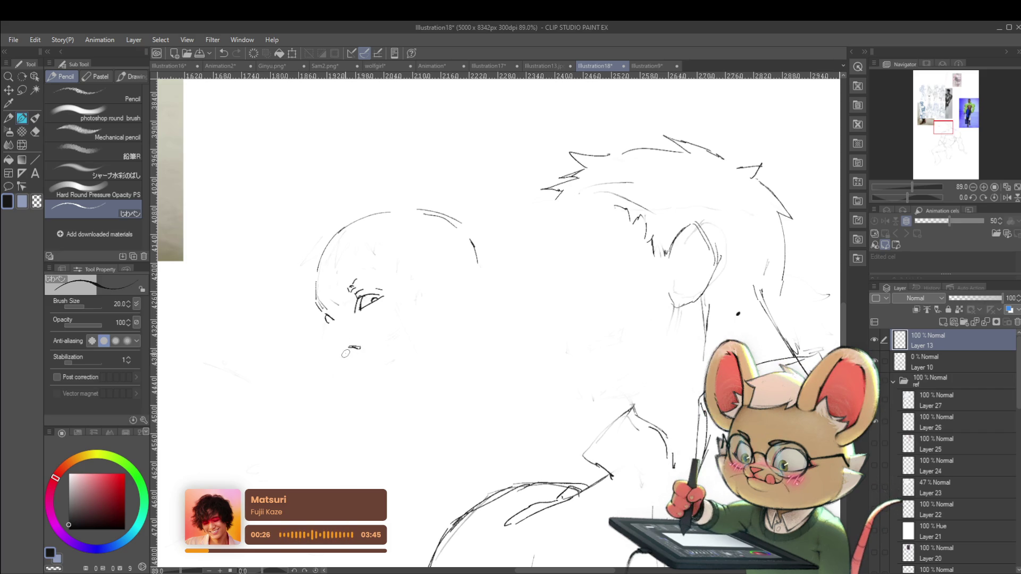
scroll(336, 324, down, 5)
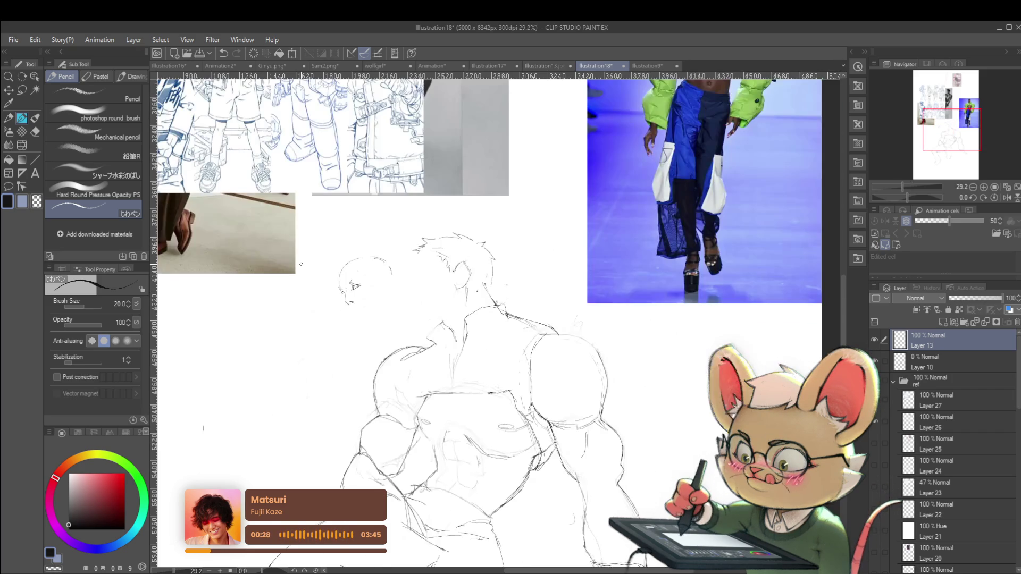
scroll(346, 277, up, 4)
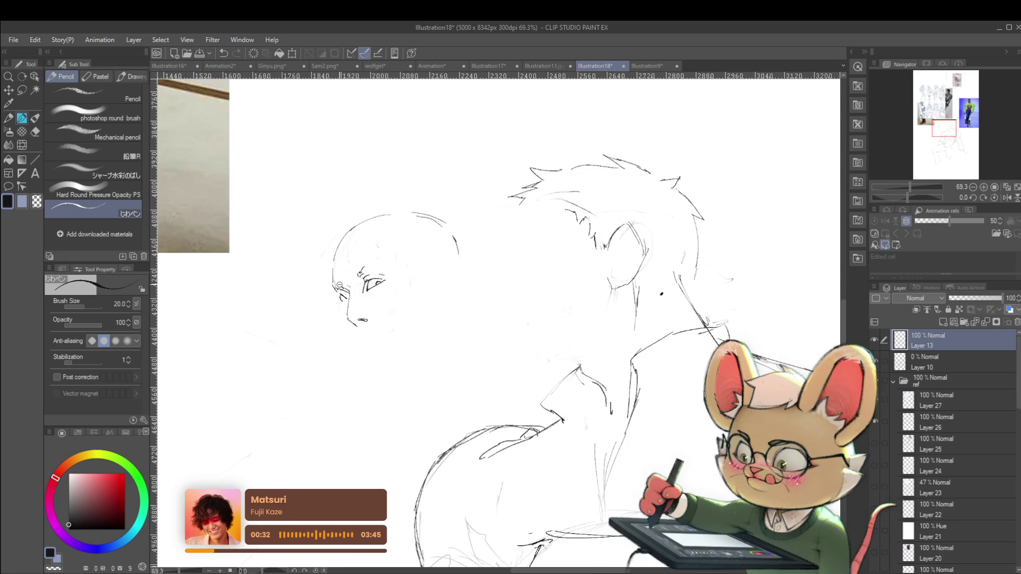
scroll(341, 291, down, 2)
scroll(341, 286, up, 4)
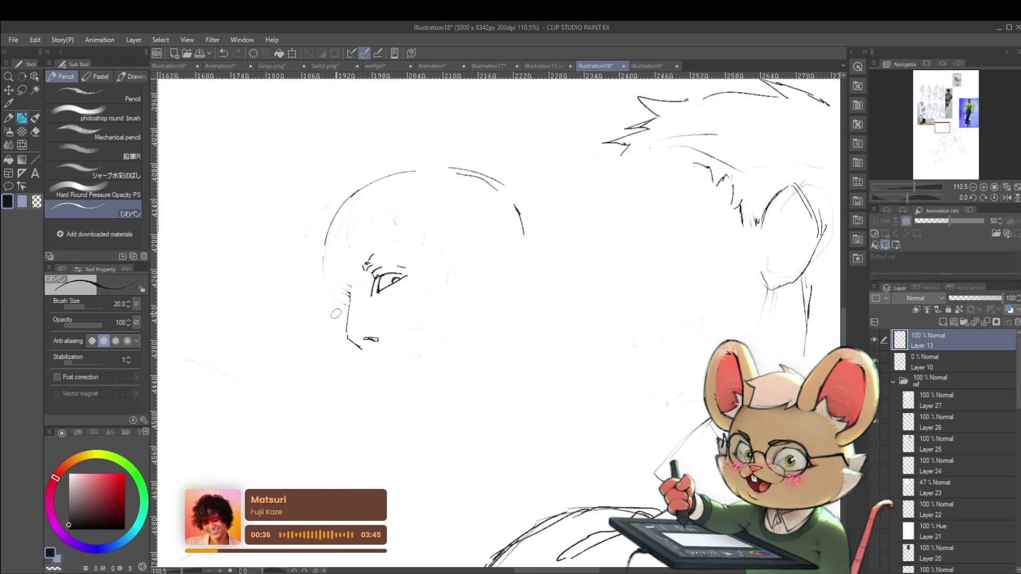
scroll(335, 285, up, 2)
- Sketch the ear on the new head, check it mirrored, then switch to Illustration16
drag(340, 307, 351, 291)
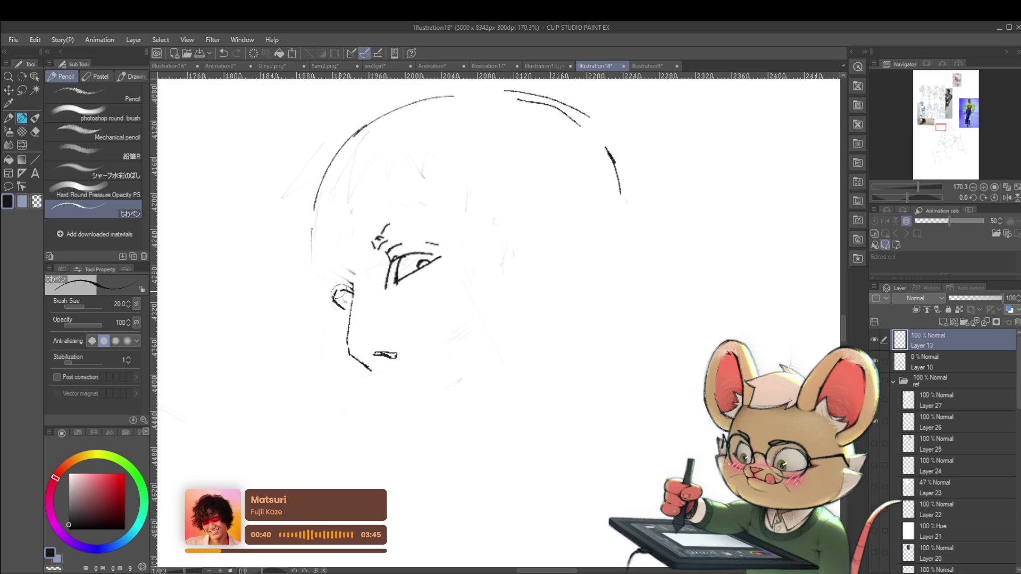
scroll(345, 299, down, 3)
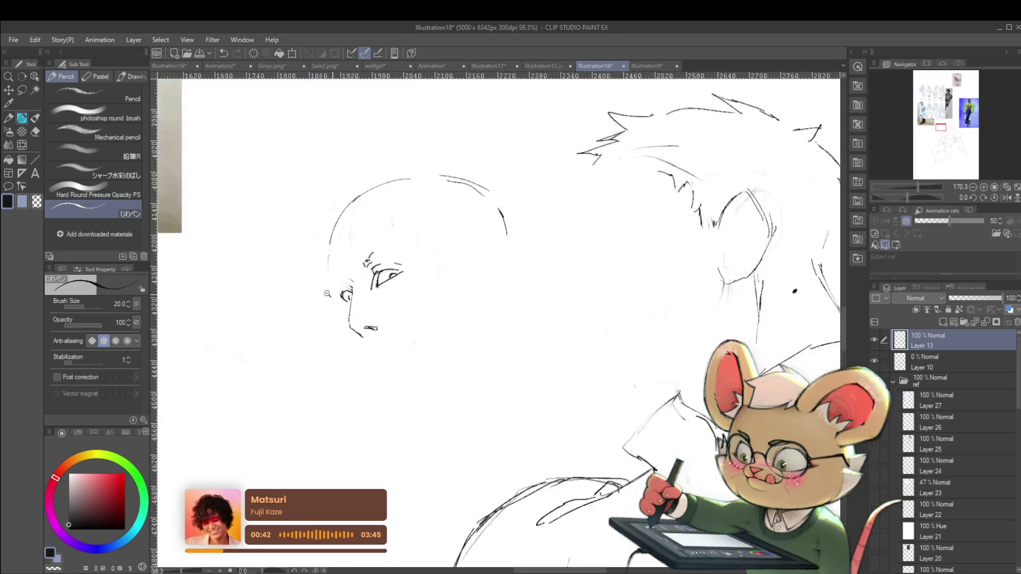
scroll(344, 299, down, 4)
scroll(354, 285, up, 5)
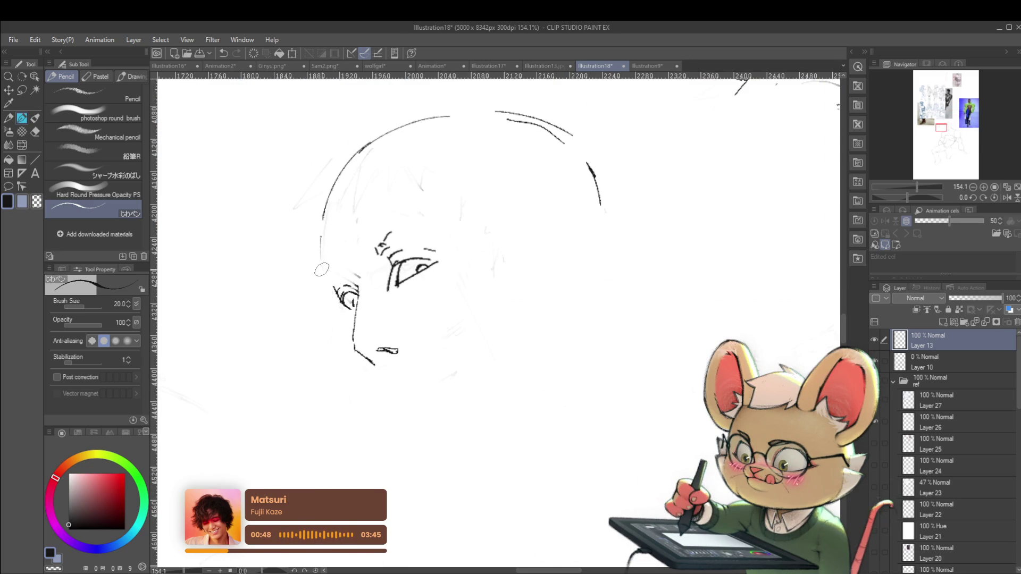
scroll(336, 302, down, 1)
scroll(337, 302, down, 2)
scroll(336, 302, down, 2)
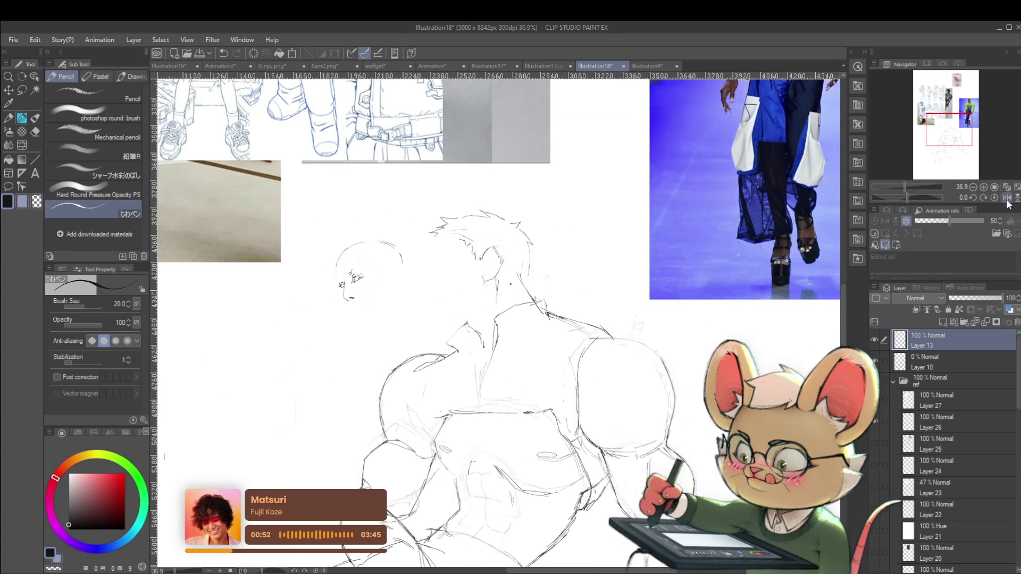
click(1008, 197)
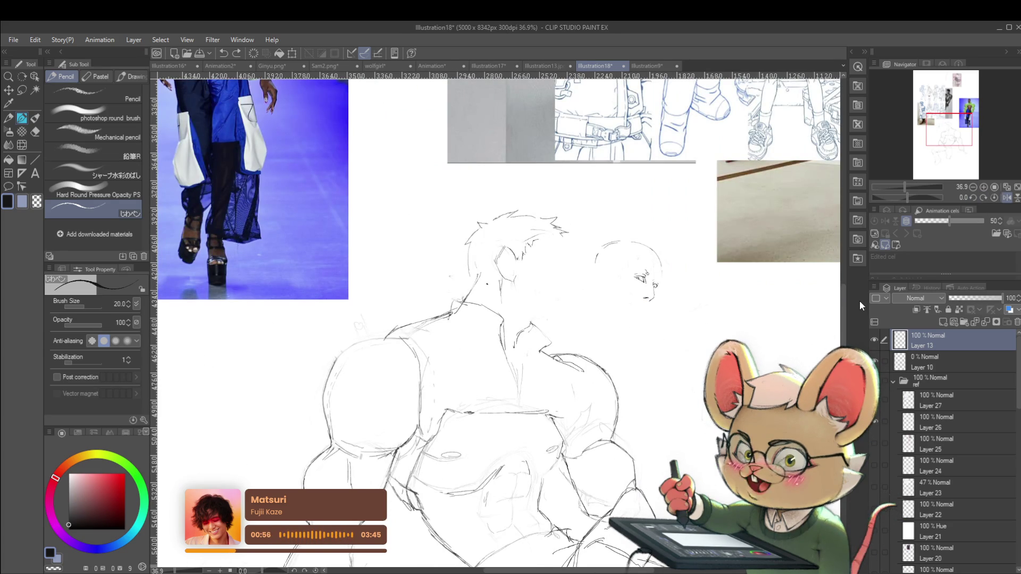
click(169, 65)
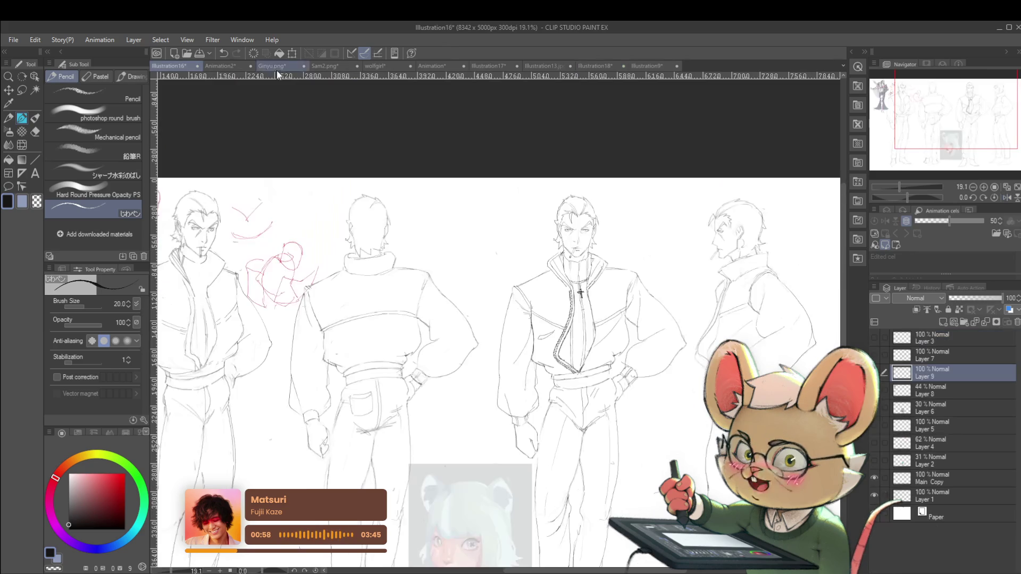
- Browse Illustration17, Illustration13 and Illustration9, then return to the Illustration18 figure sketch
click(510, 66)
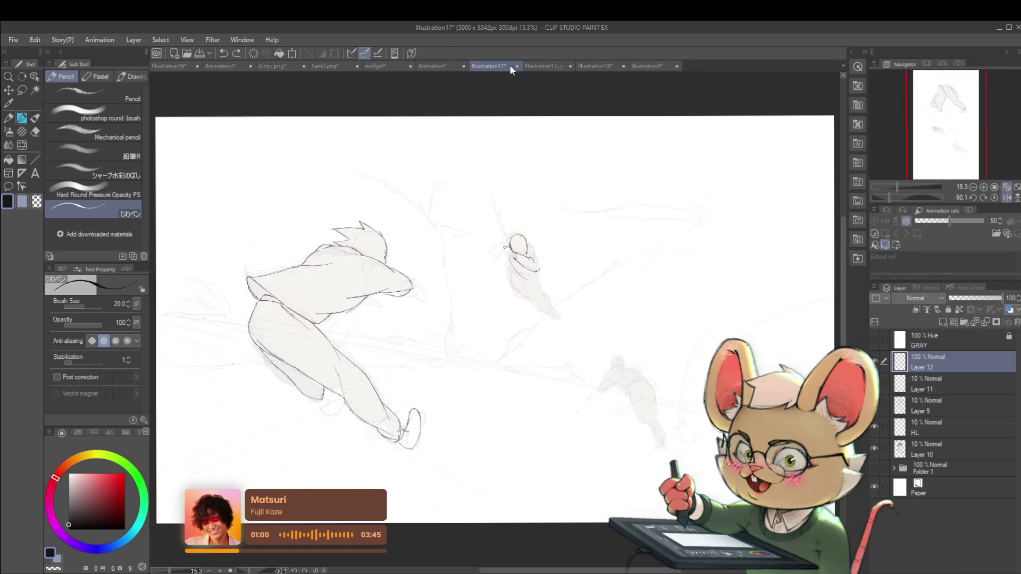
click(556, 66)
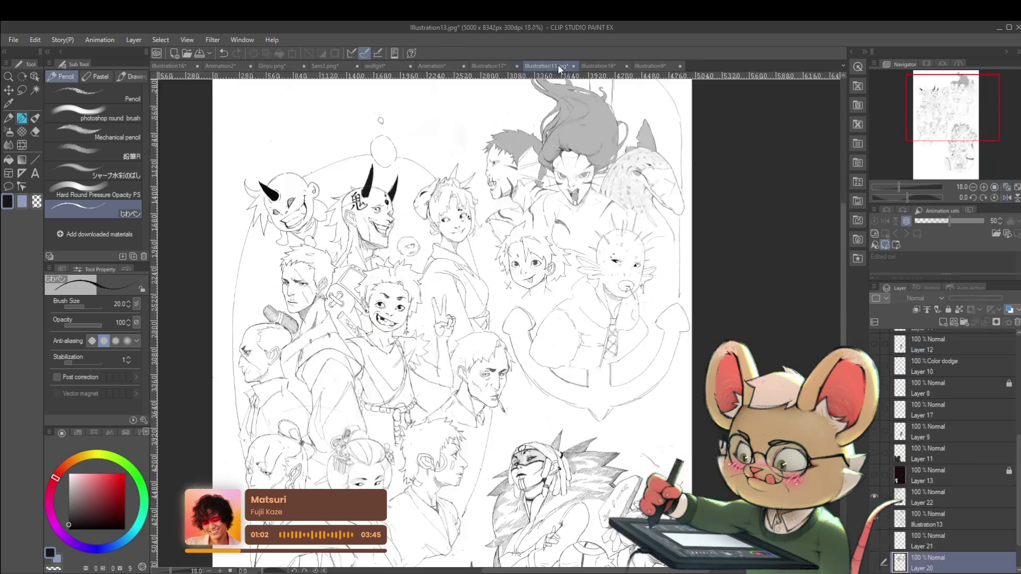
scroll(361, 223, up, 3)
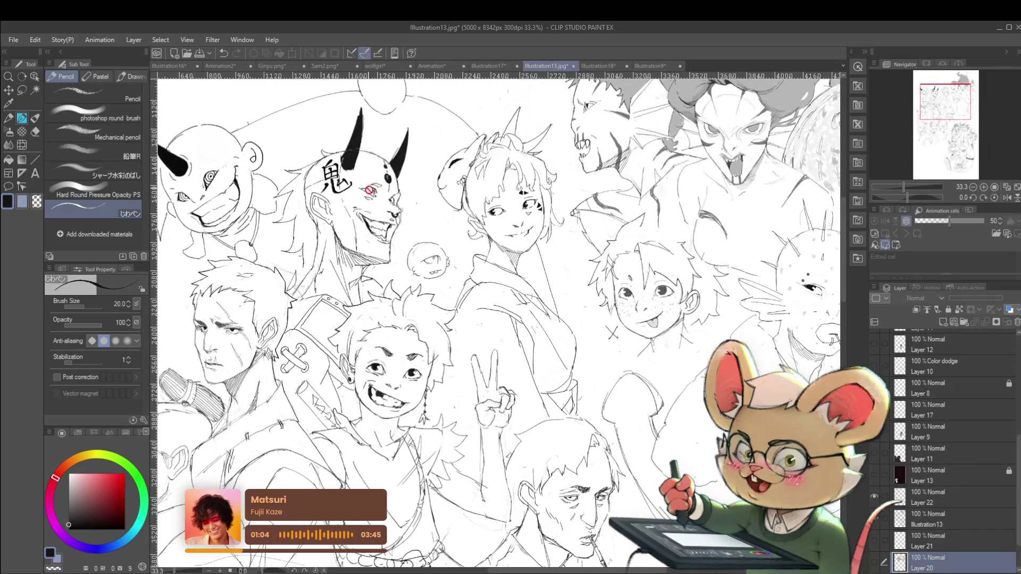
scroll(403, 200, up, 2)
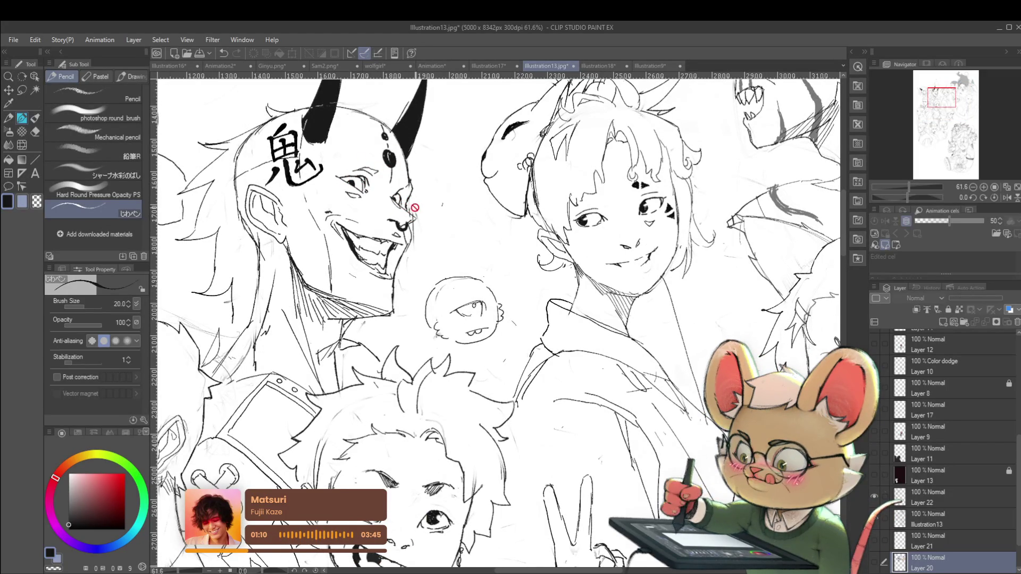
key(ctrl+0)
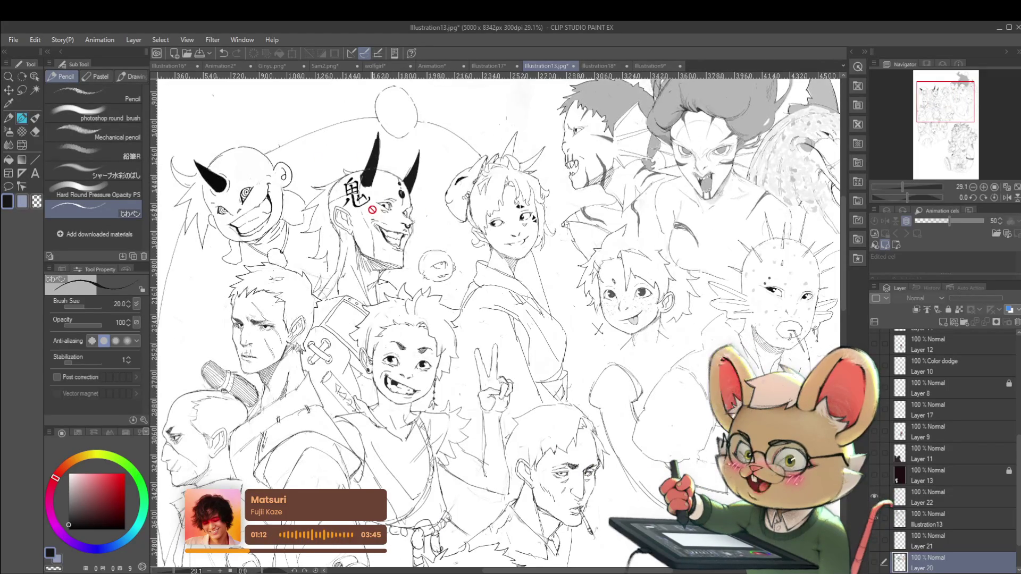
click(655, 66)
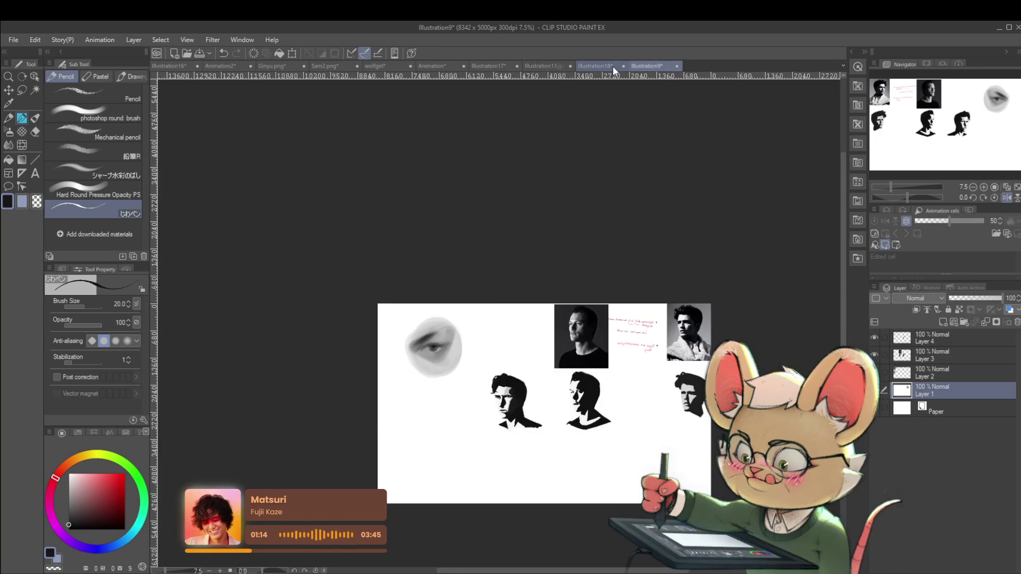
click(611, 65)
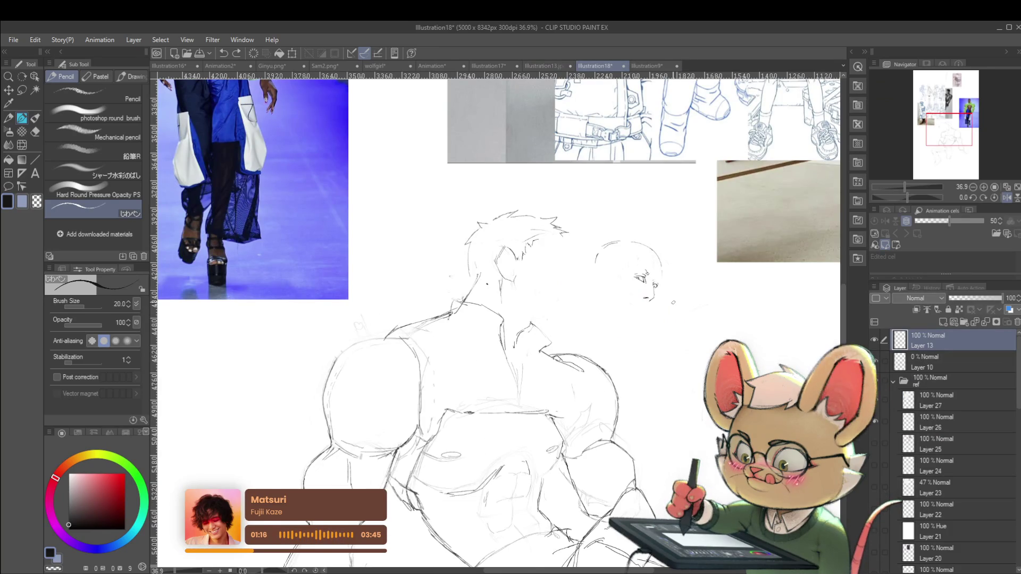
- Sketch an eye with a dark pupil on the small head
scroll(651, 287, up, 3)
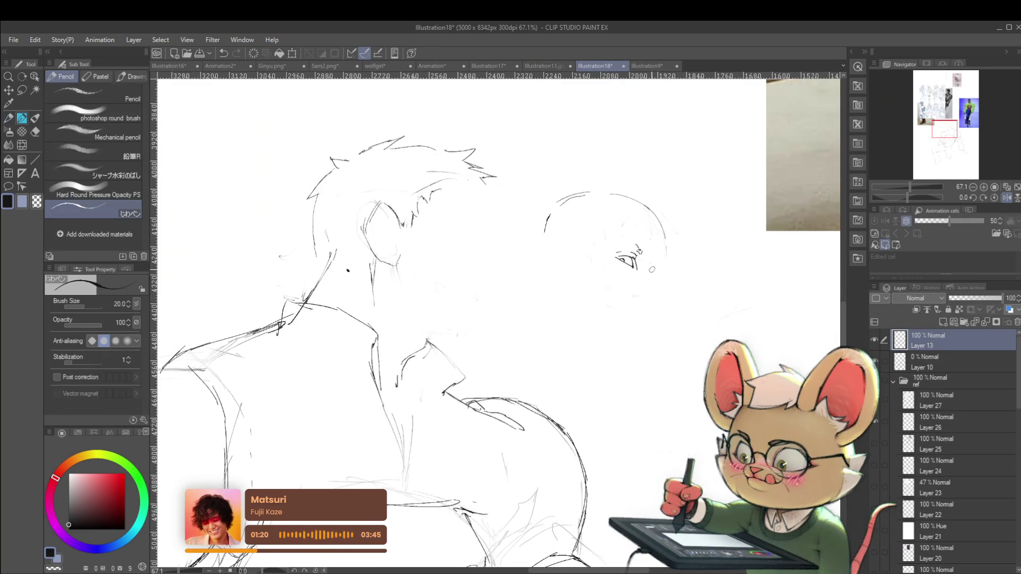
drag(658, 268, 652, 274)
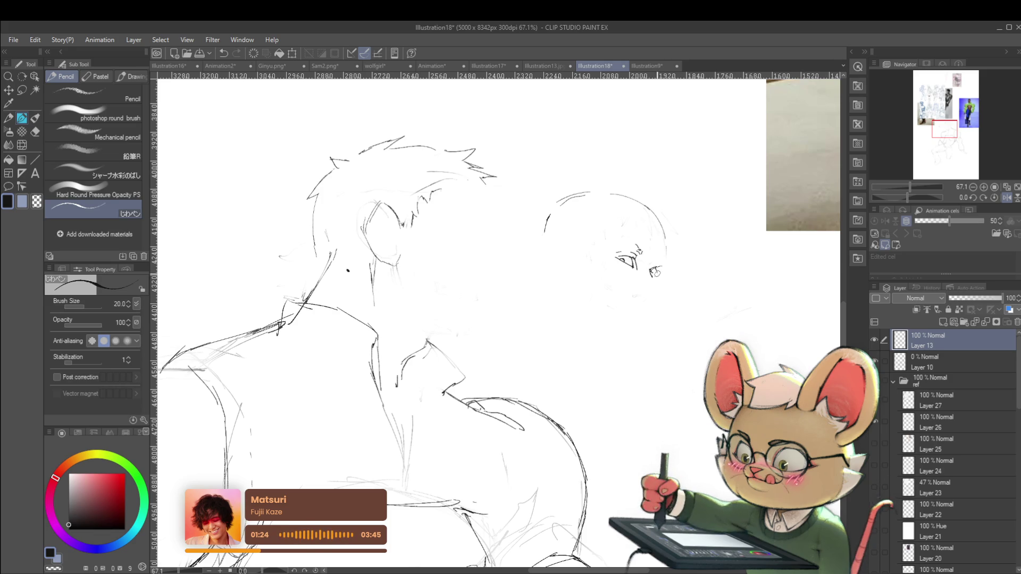
scroll(637, 256, up, 4)
drag(608, 261, 616, 269)
scroll(613, 252, down, 6)
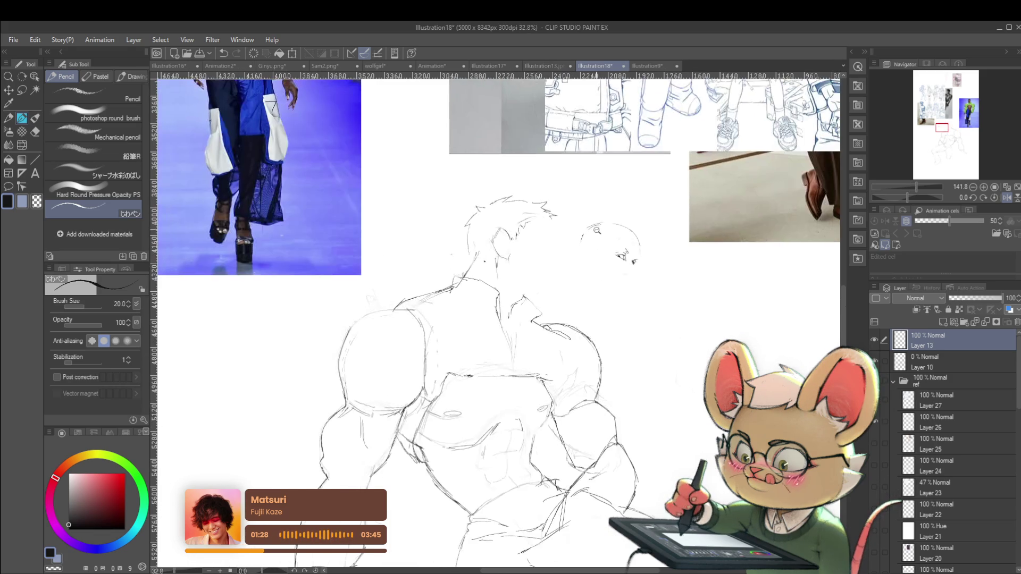
click(1006, 198)
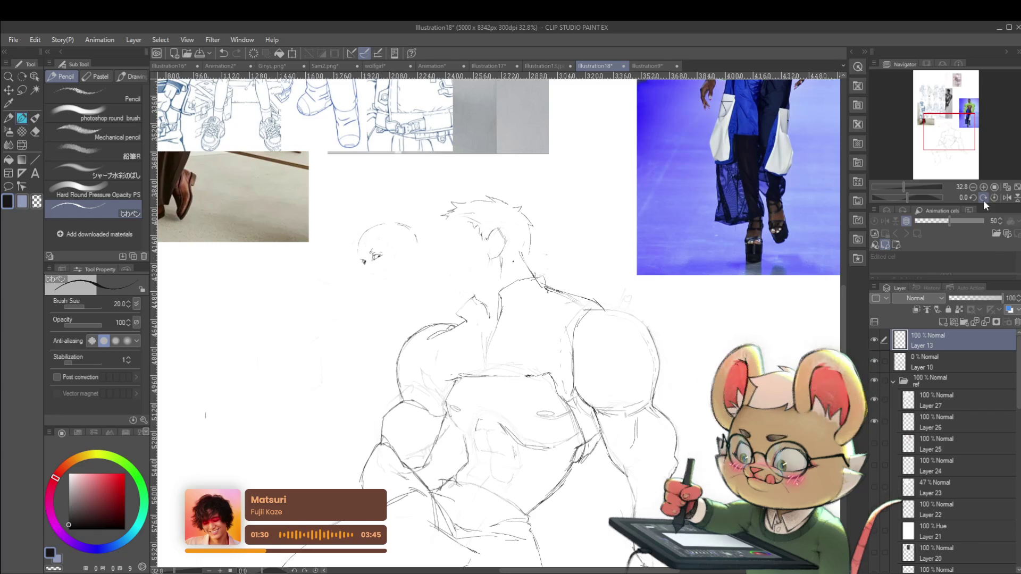
- Add a small mark beside the eye and restore the normal canvas orientation
scroll(373, 256, up, 2)
scroll(372, 256, up, 2)
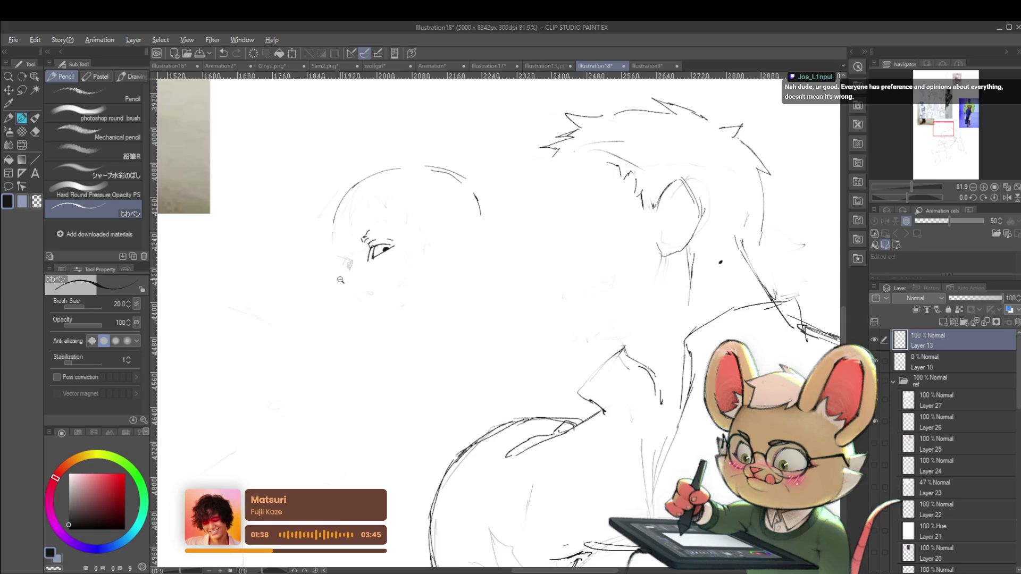
scroll(340, 266, up, 1)
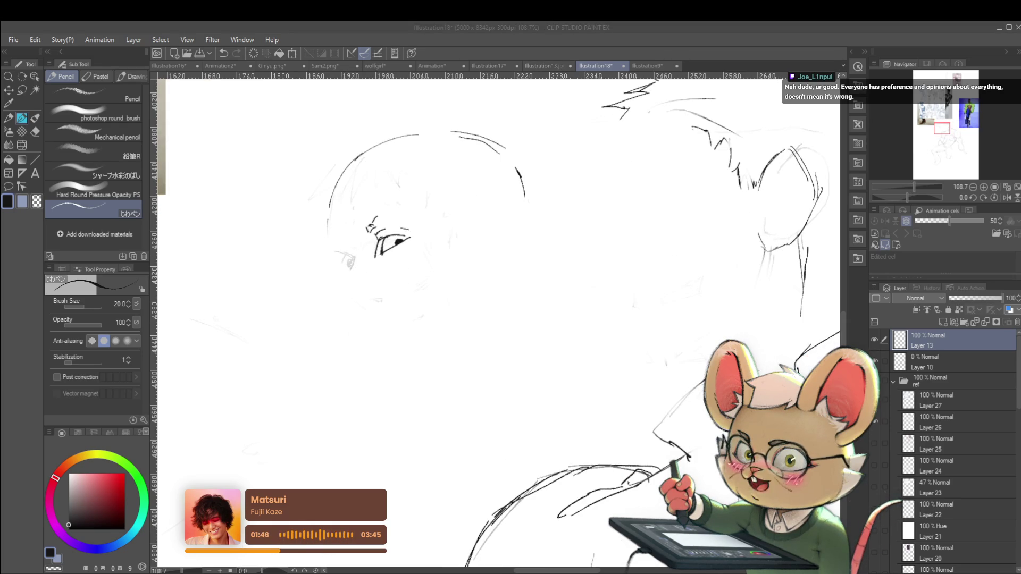
click(407, 291)
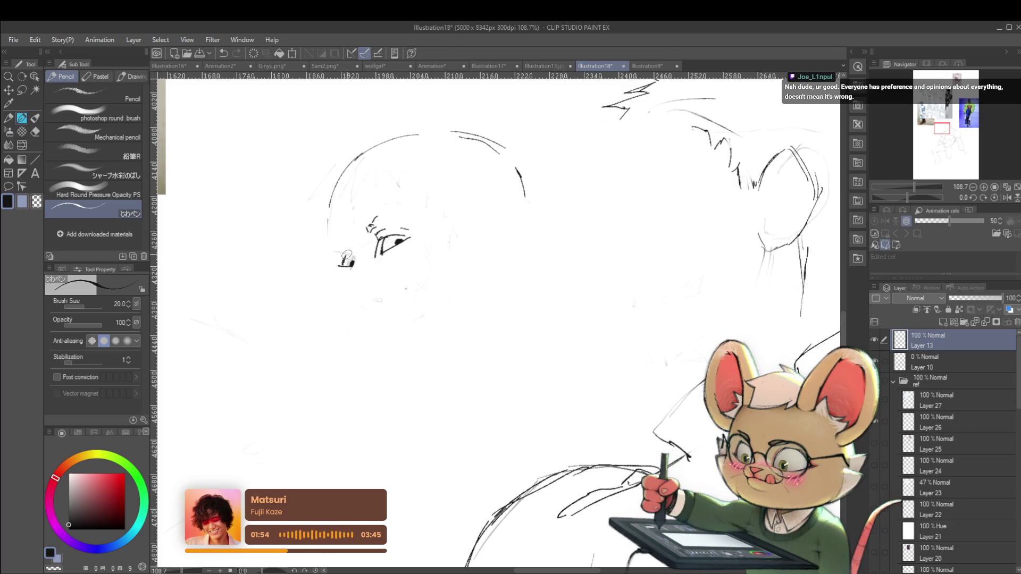
scroll(348, 257, down, 5)
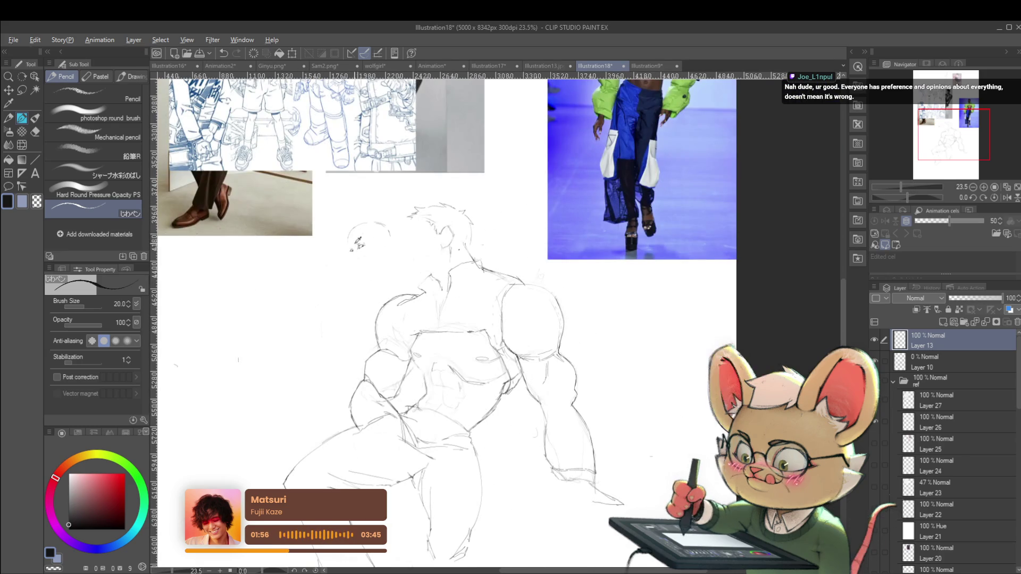
scroll(360, 241, up, 4)
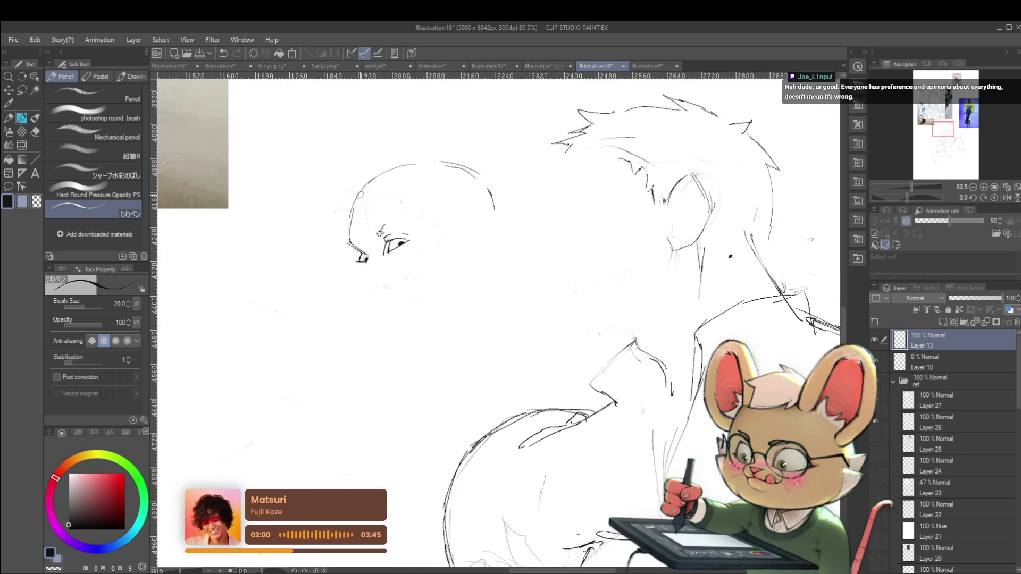
scroll(370, 195, down, 5)
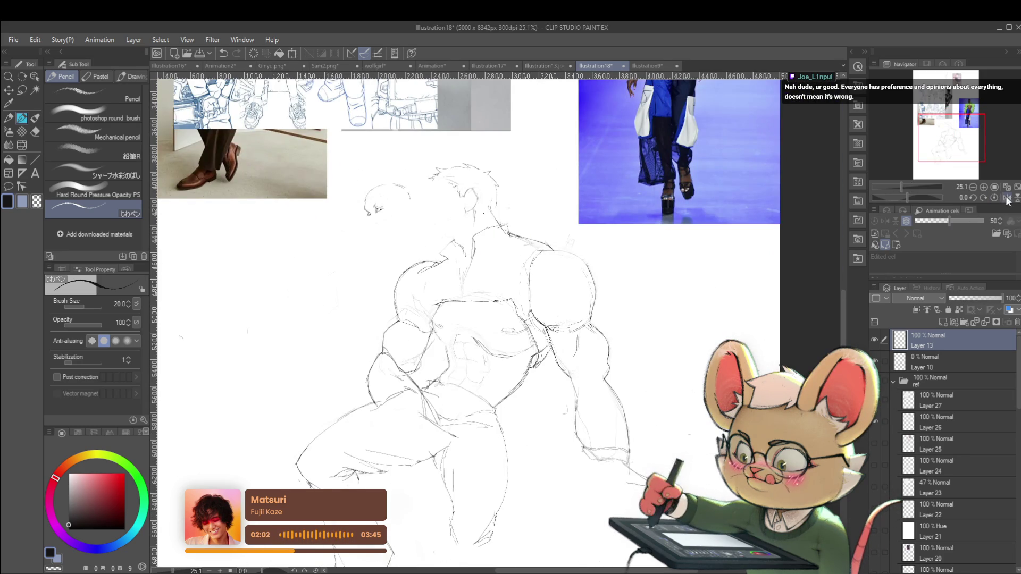
click(1007, 198)
- Add a short chin stroke and mirror the view to check proportions
scroll(558, 202, up, 4)
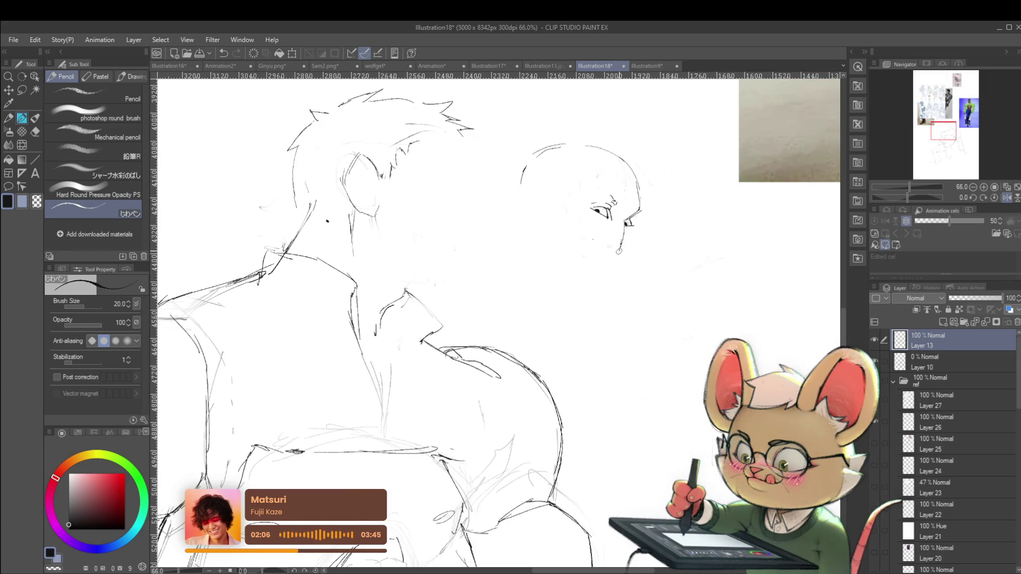
drag(607, 247, 614, 251)
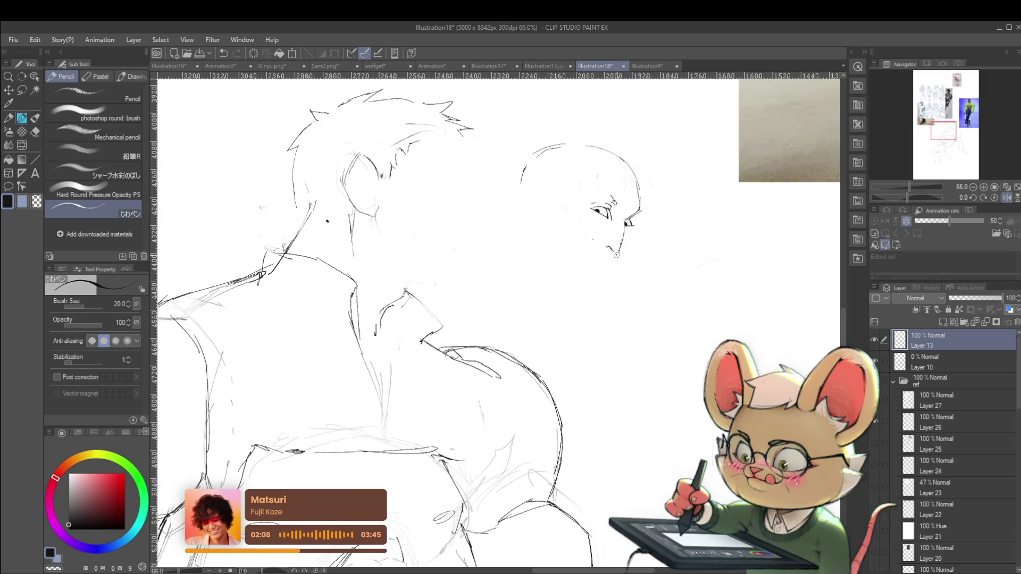
scroll(632, 244, down, 3)
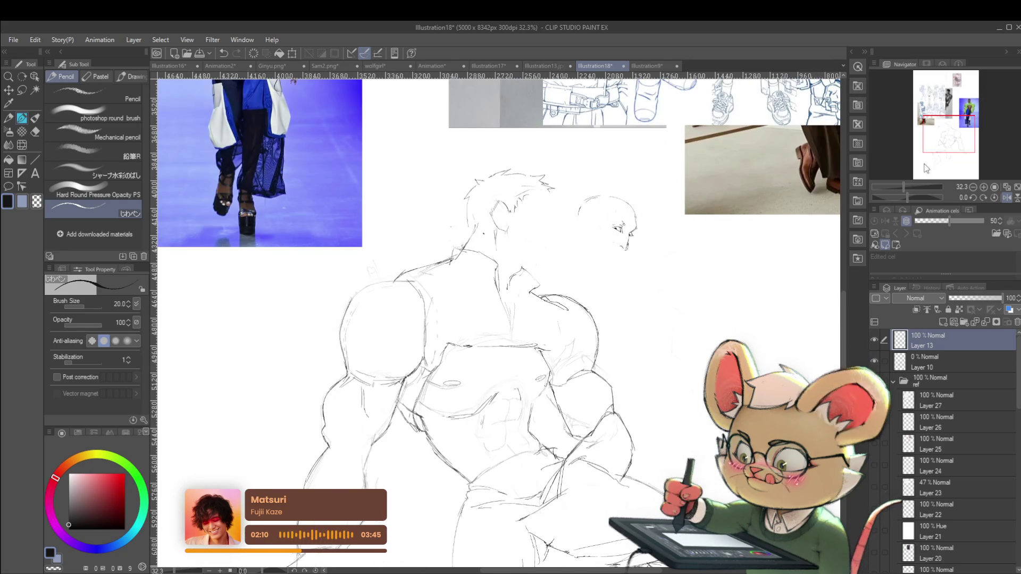
click(1007, 198)
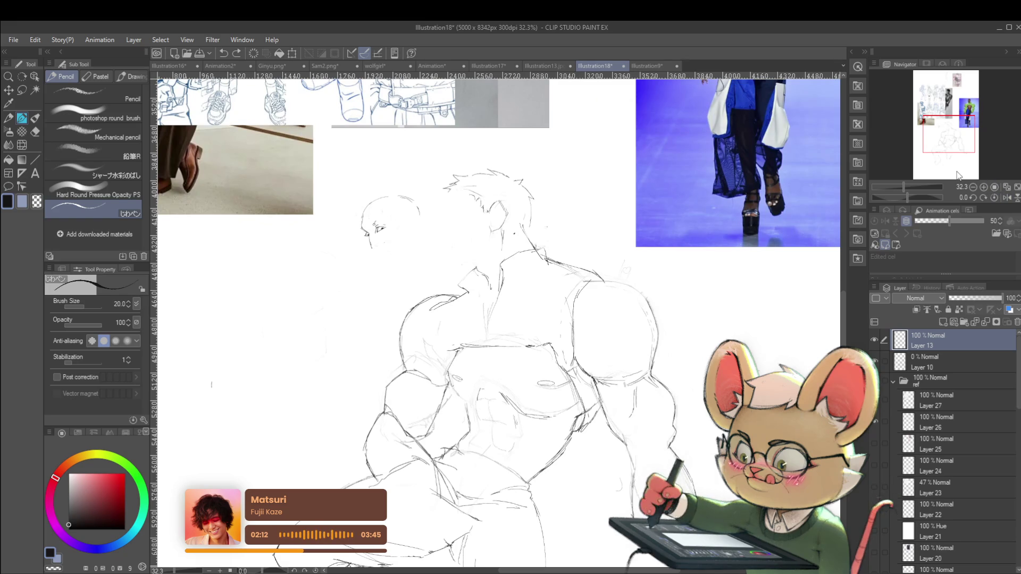
scroll(367, 242, up, 3)
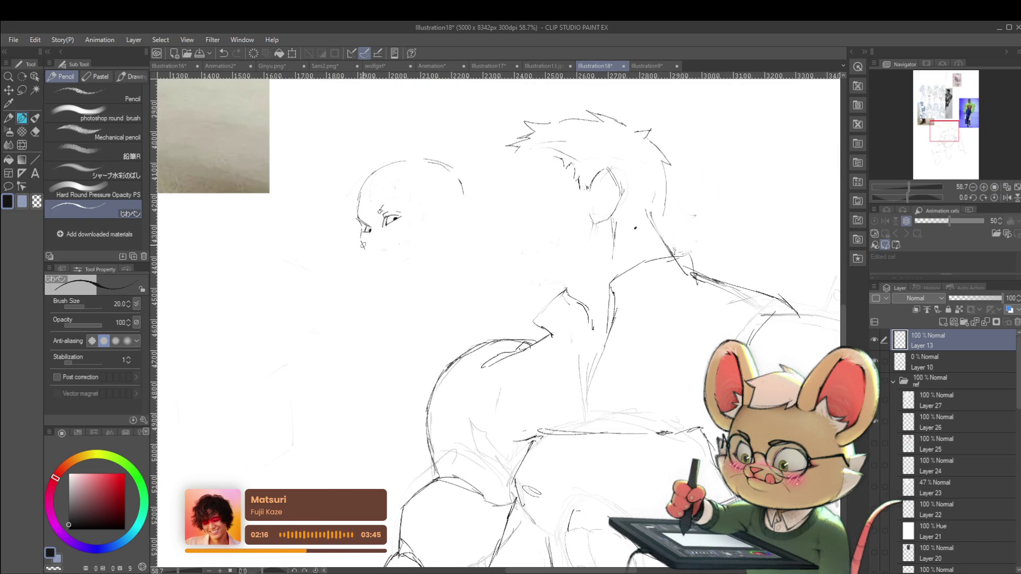
- Extend the jawline from the chin up toward the ear and trace the top of the small head
drag(369, 282, 383, 284)
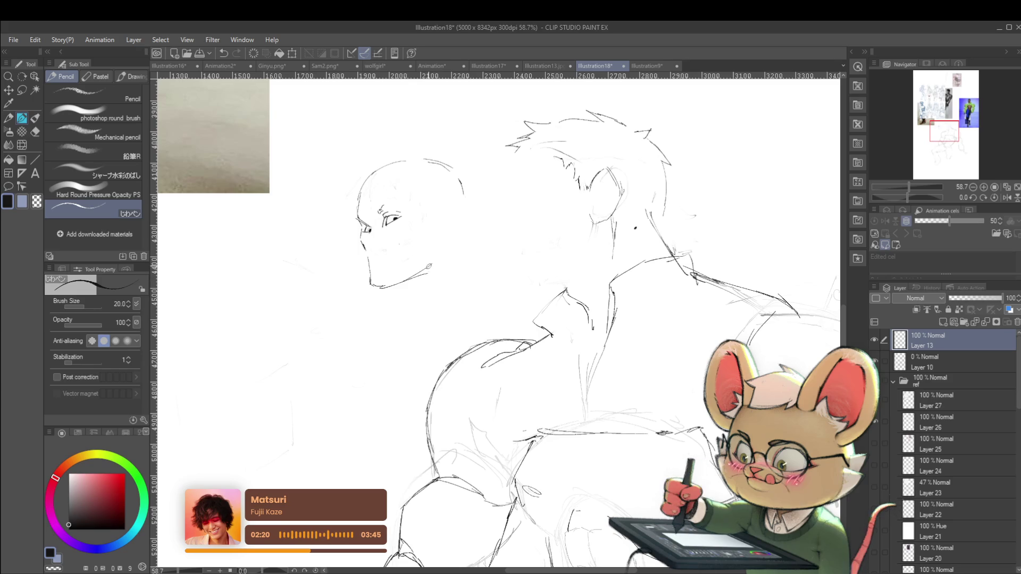
drag(429, 274, 439, 245)
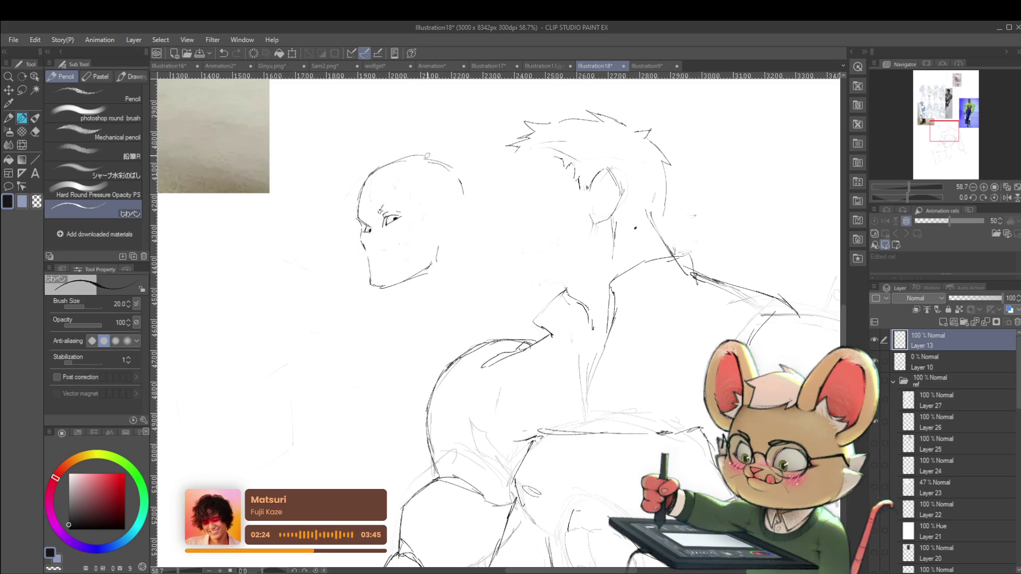
drag(404, 161, 453, 173)
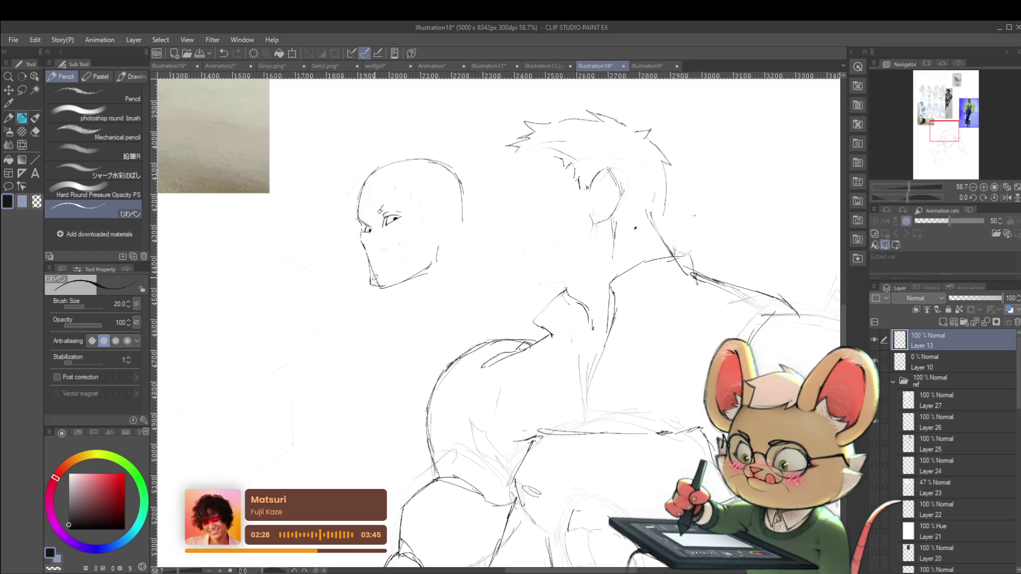
scroll(377, 282, down, 3)
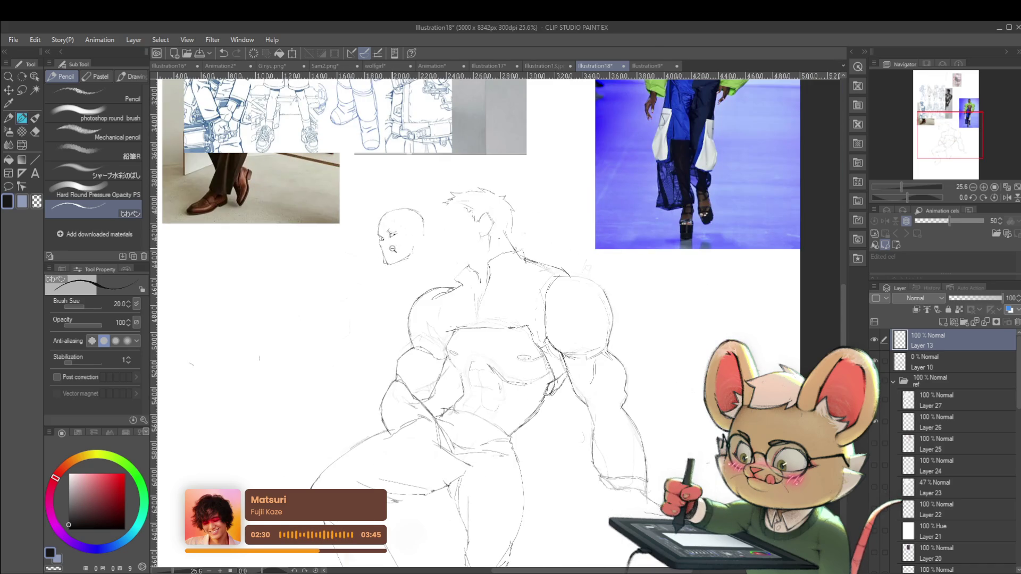
scroll(411, 249, up, 5)
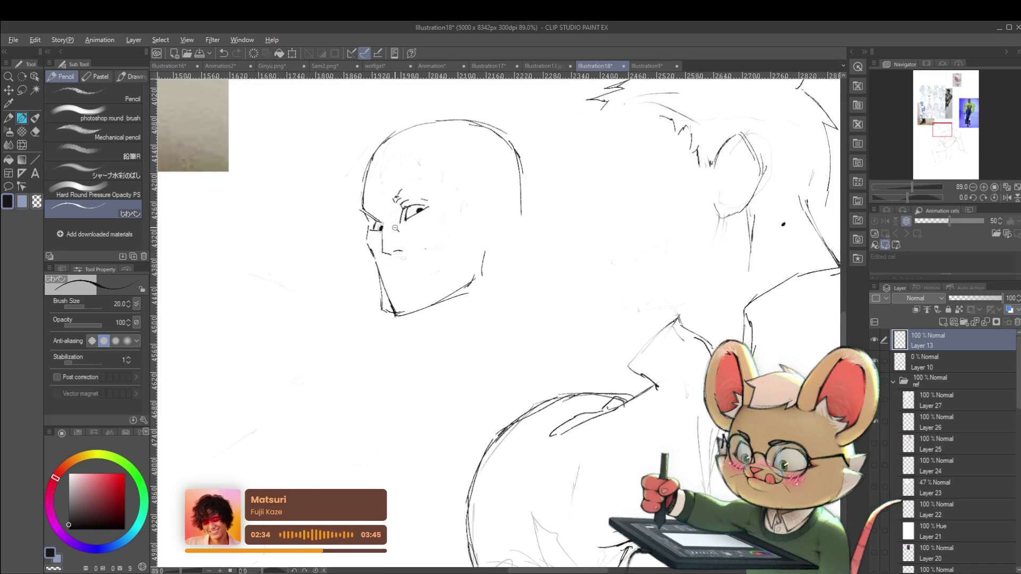
scroll(394, 228, down, 5)
click(1008, 198)
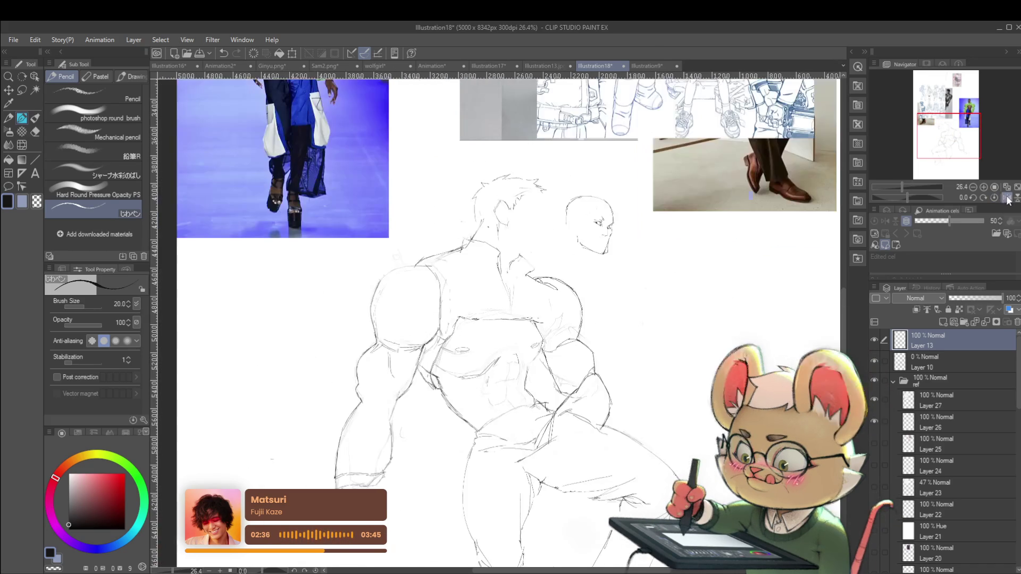
scroll(579, 263, up, 5)
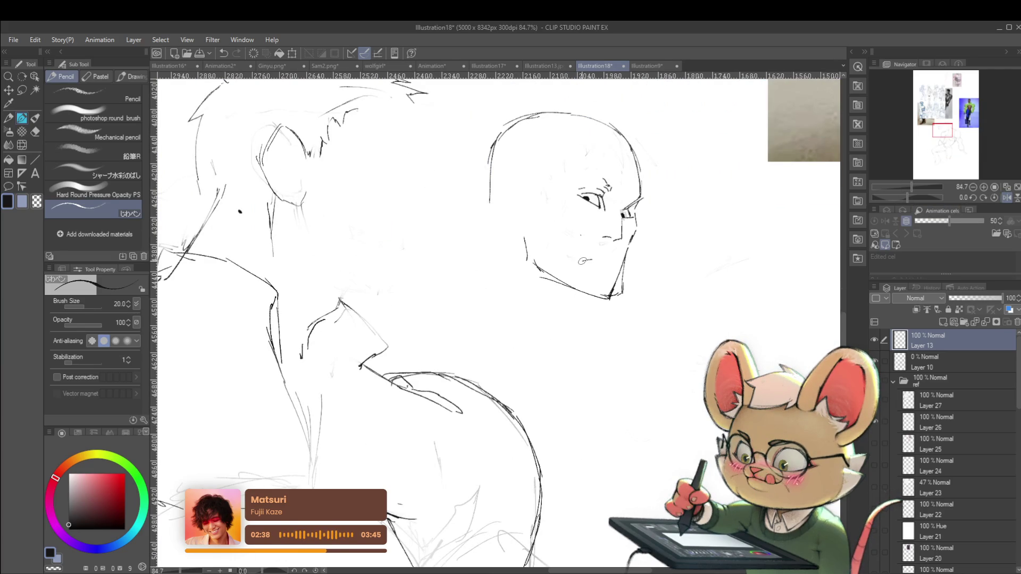
- Lengthen the mouth line under the nose and redraw the small head's jawline
drag(602, 260, 617, 259)
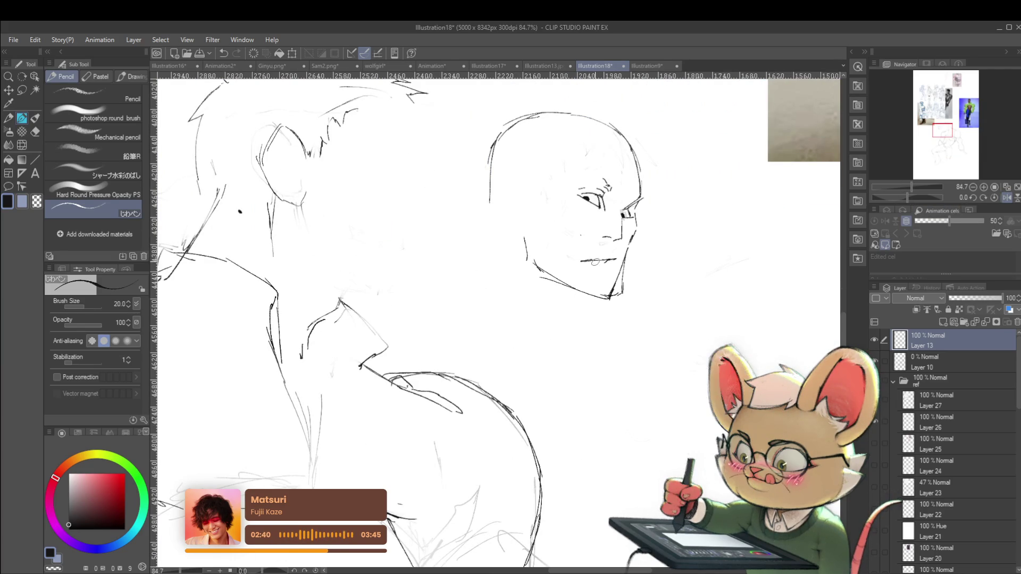
scroll(599, 262, down, 5)
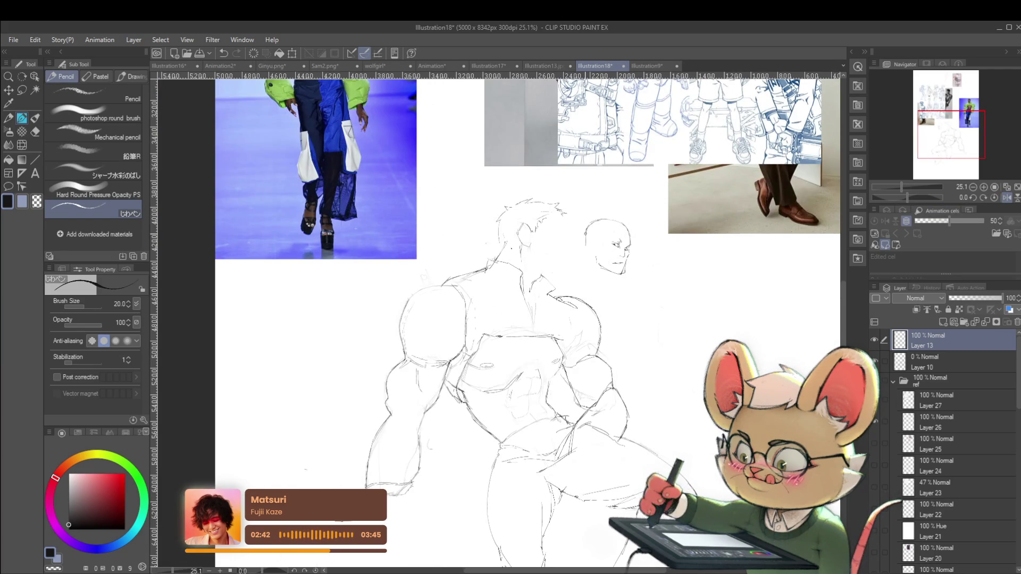
scroll(635, 259, up, 5)
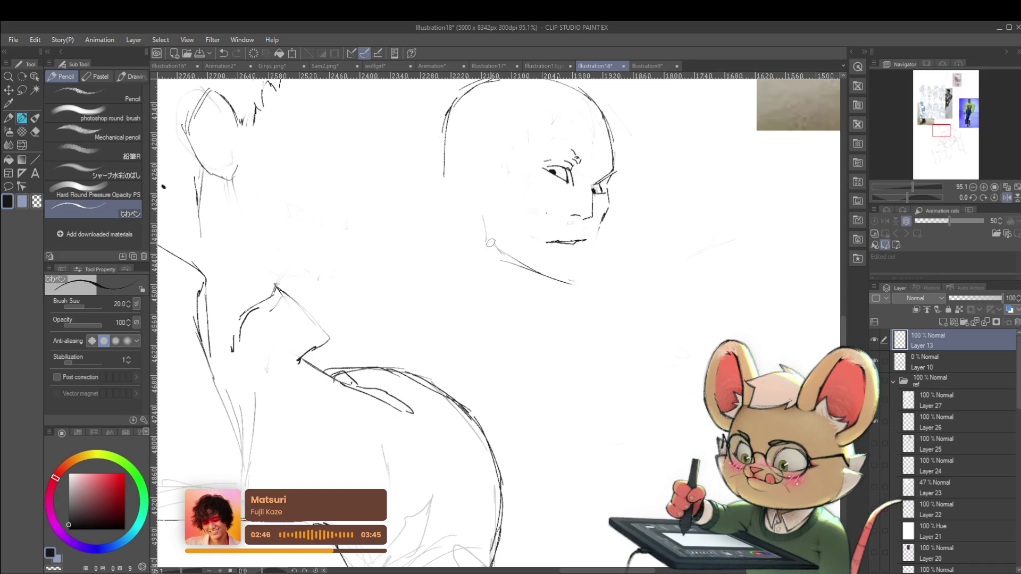
mouse_move(495, 245)
mouse_down()
mouse_move(580, 285)
mouse_move(583, 265)
mouse_up()
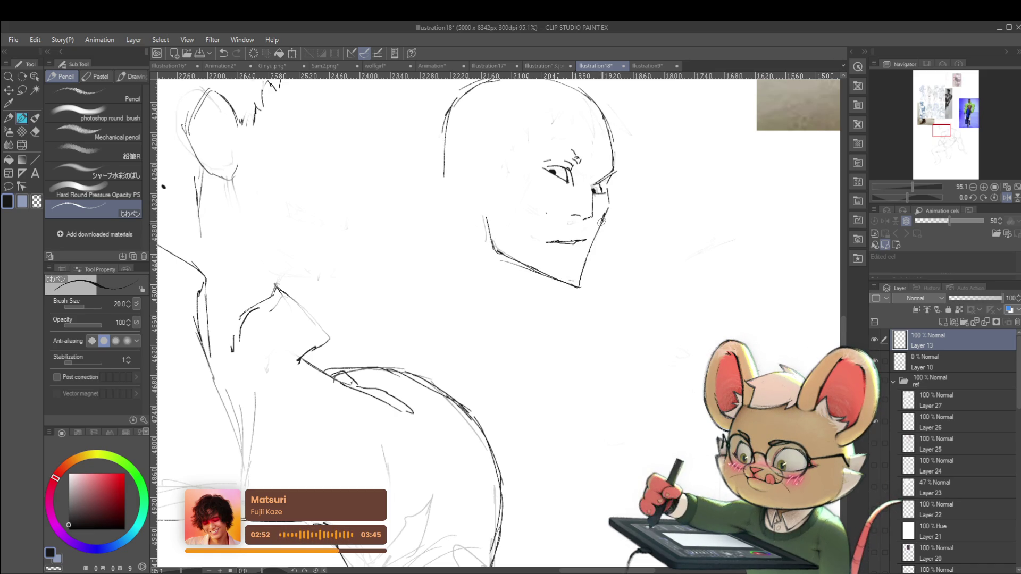
scroll(601, 222, down, 5)
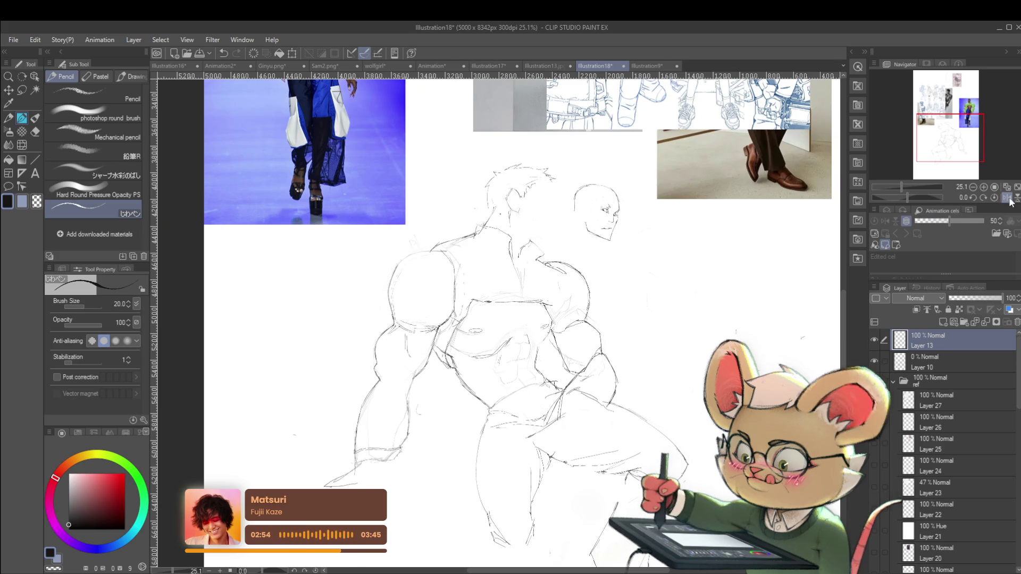
click(1006, 197)
scroll(415, 224, up, 5)
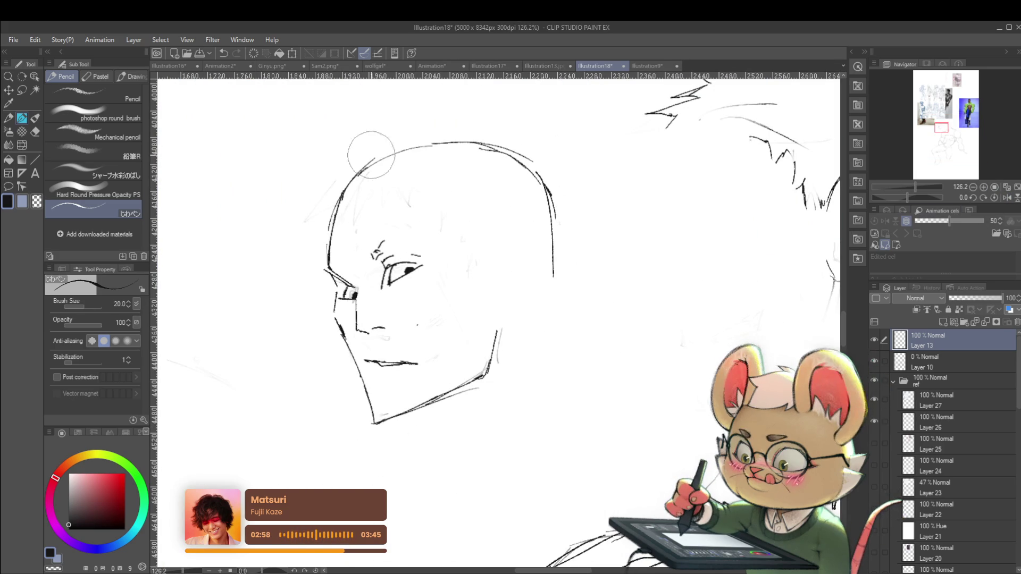
- Erase the left head outline and chin tip, then redraw the cheek-to-chin contour
drag(331, 240, 329, 199)
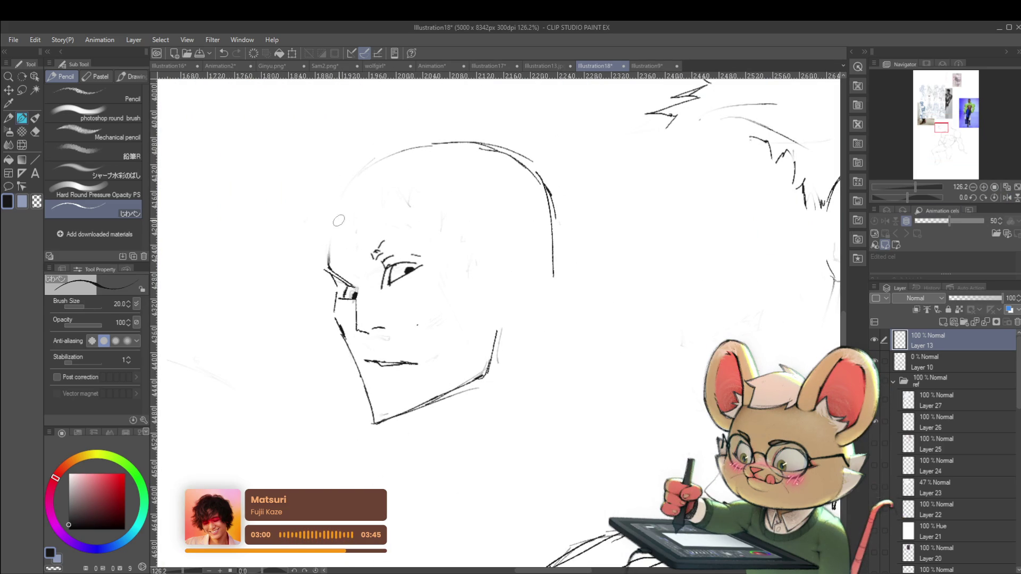
scroll(394, 149, down, 5)
scroll(393, 150, up, 2)
scroll(387, 243, up, 2)
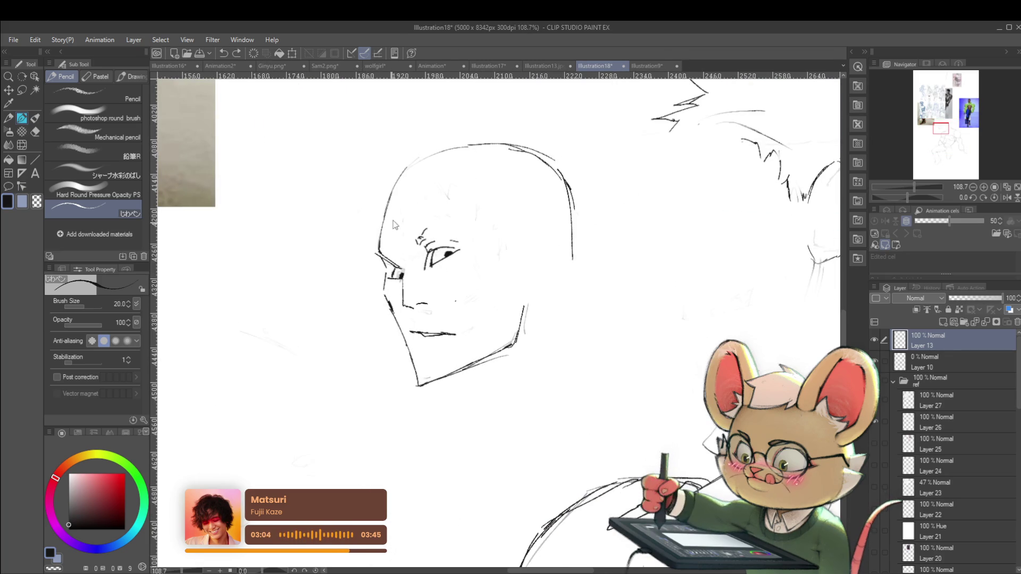
scroll(514, 172, down, 5)
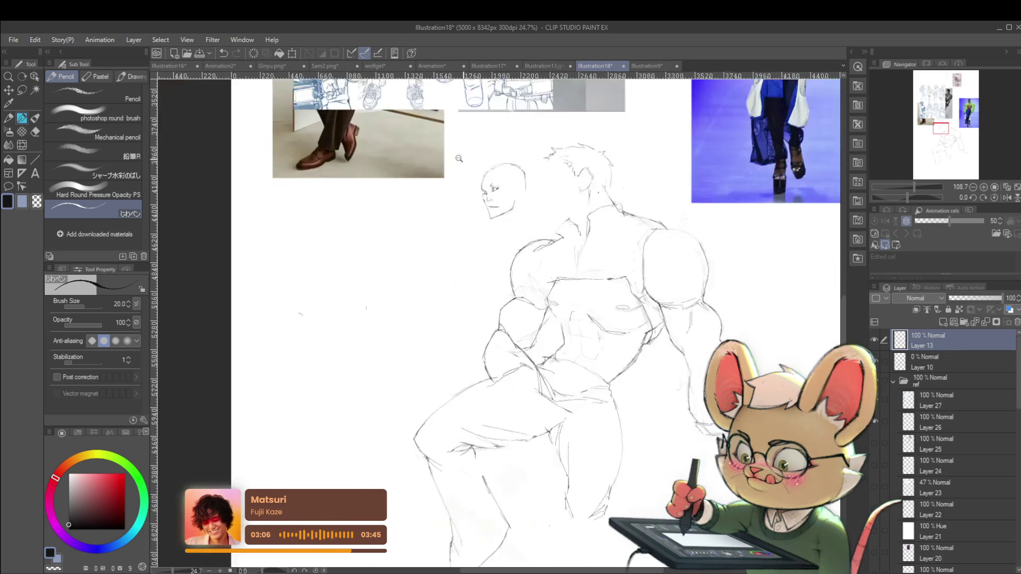
scroll(526, 197, up, 3)
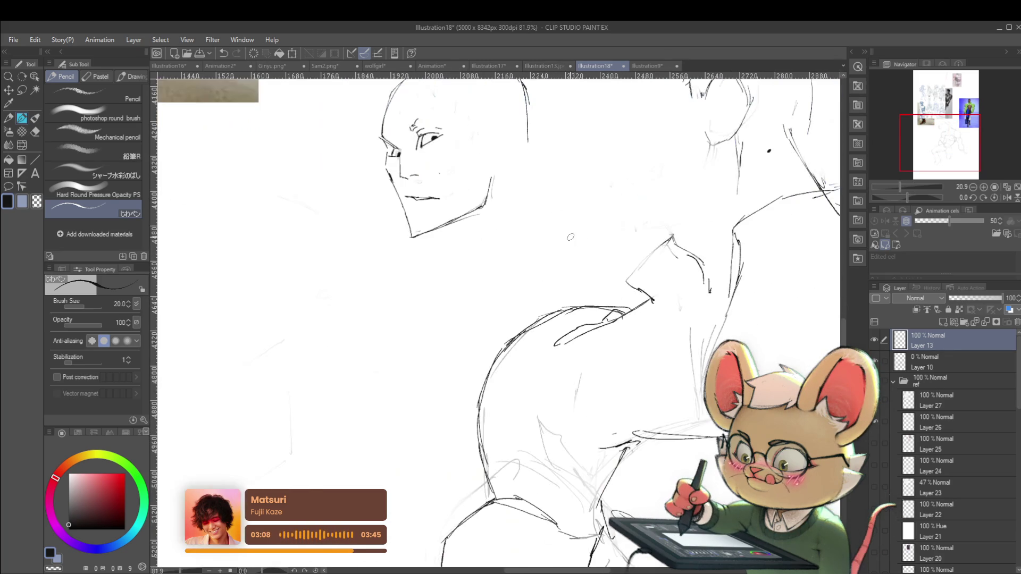
drag(406, 237, 414, 236)
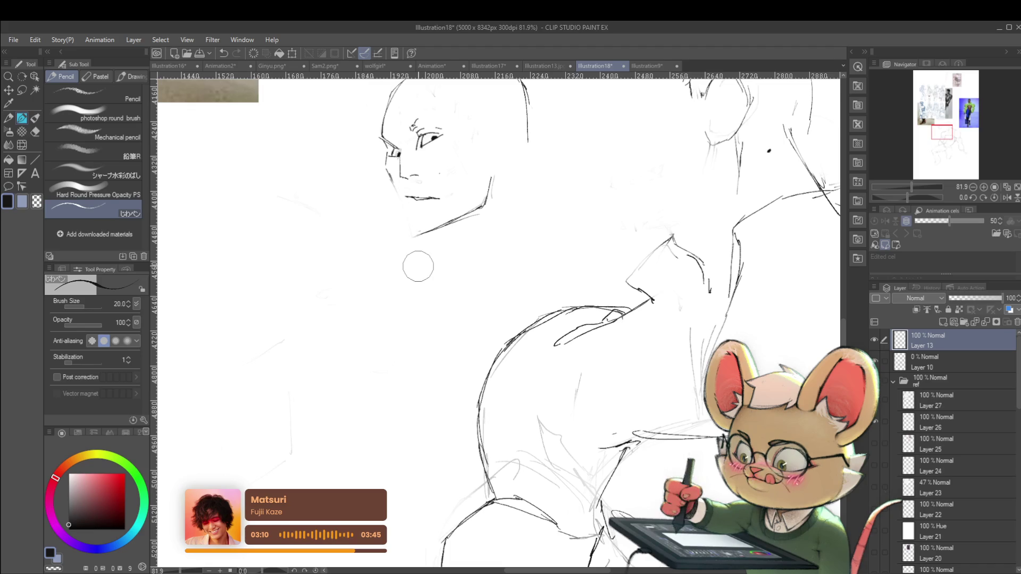
drag(394, 186, 405, 224)
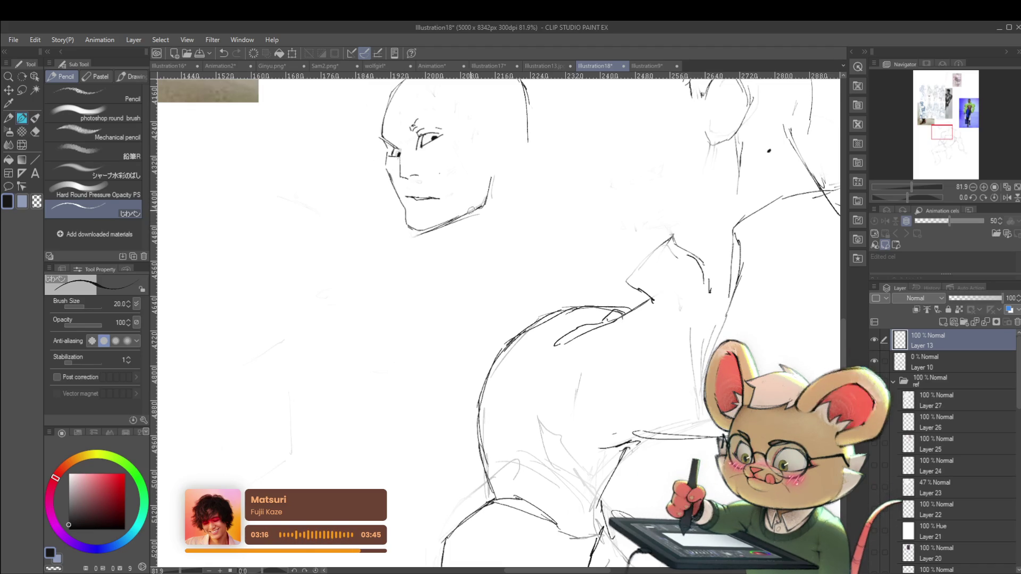
- Draw a line along the top of the head and a rough circle around it
drag(510, 161, 451, 283)
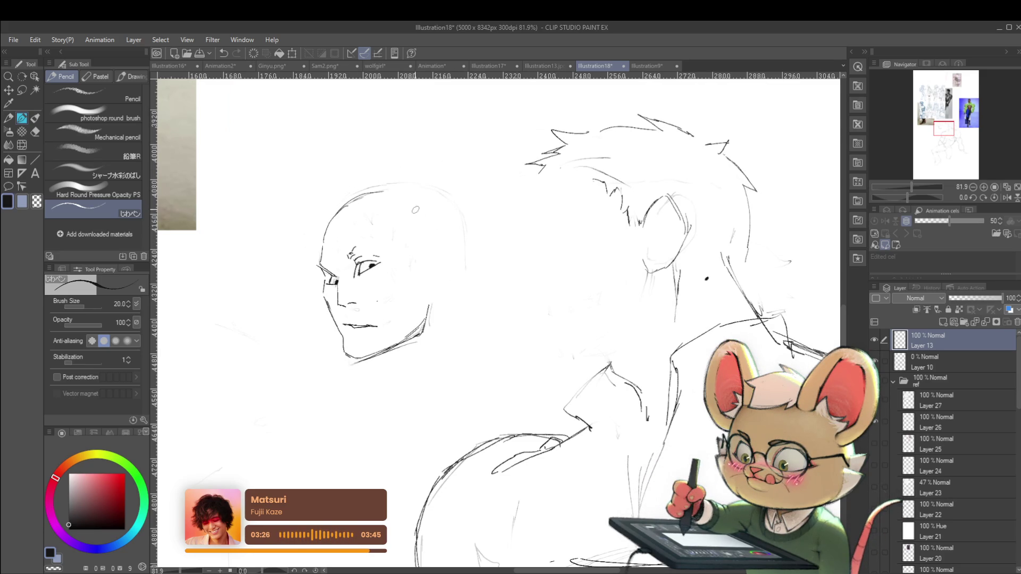
drag(382, 189, 428, 197)
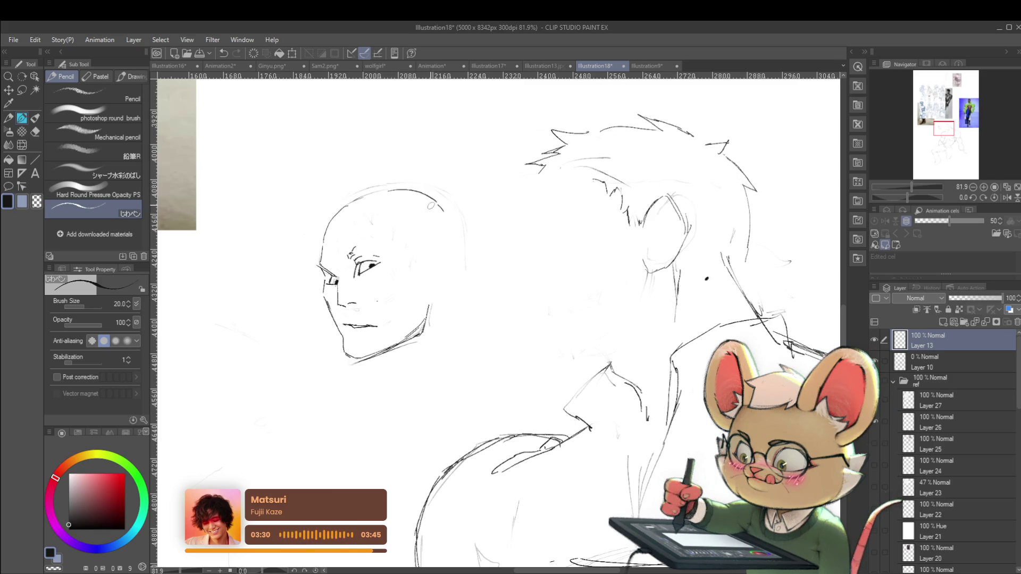
scroll(959, 176, down, 5)
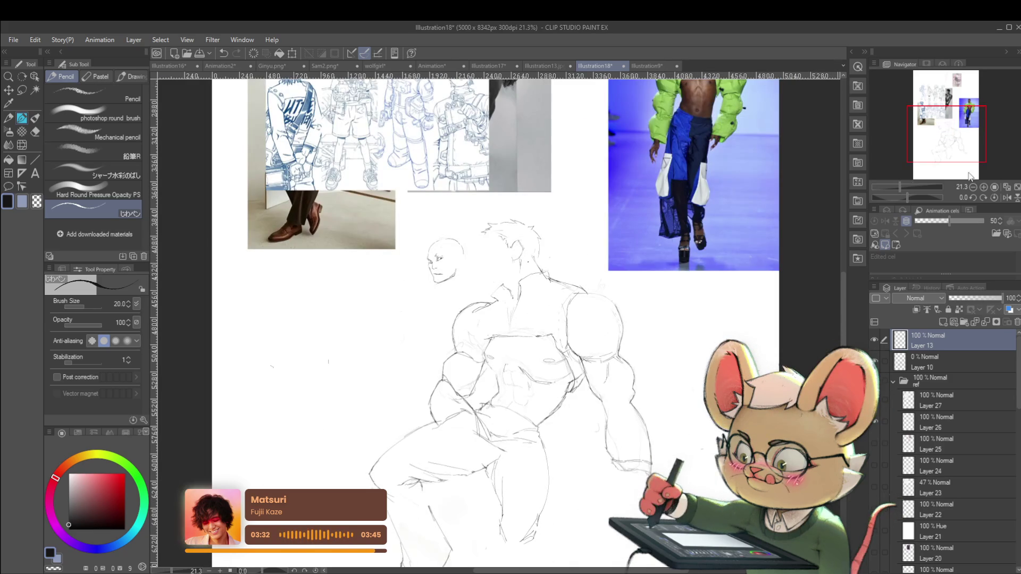
click(1009, 199)
scroll(583, 278, up, 3)
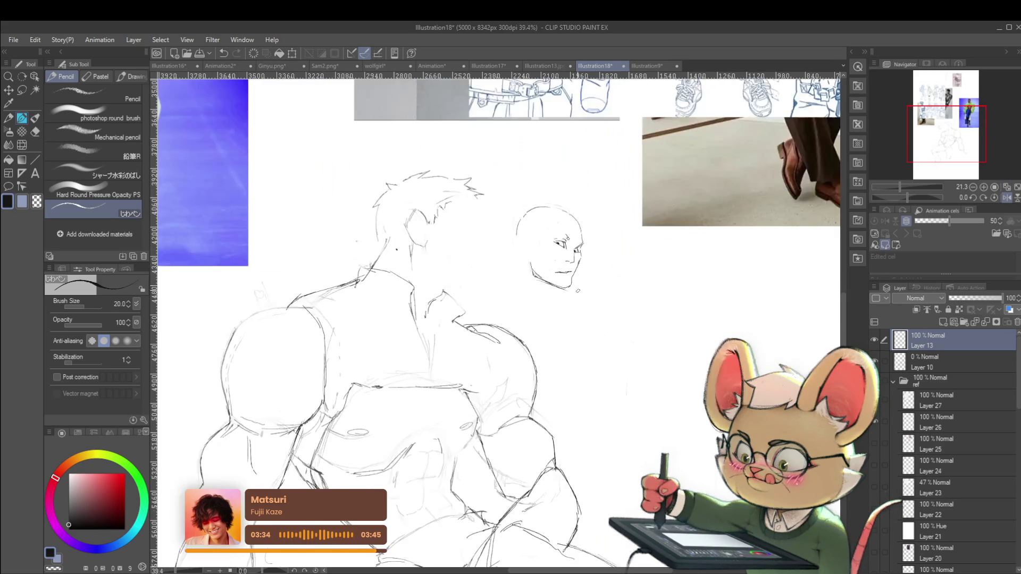
mouse_move(581, 330)
mouse_down()
mouse_move(555, 323)
mouse_move(582, 314)
mouse_up()
- Undo the stray circle and lasso-select the separate head sketch
key(ctrl+z)
key(m)
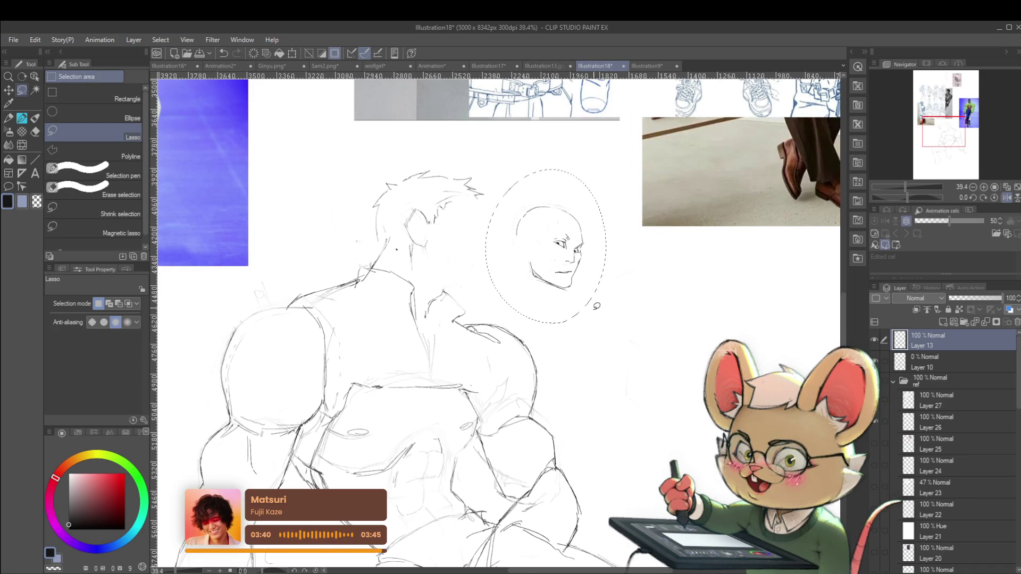
scroll(599, 301, up, 2)
scroll(596, 295, up, 3)
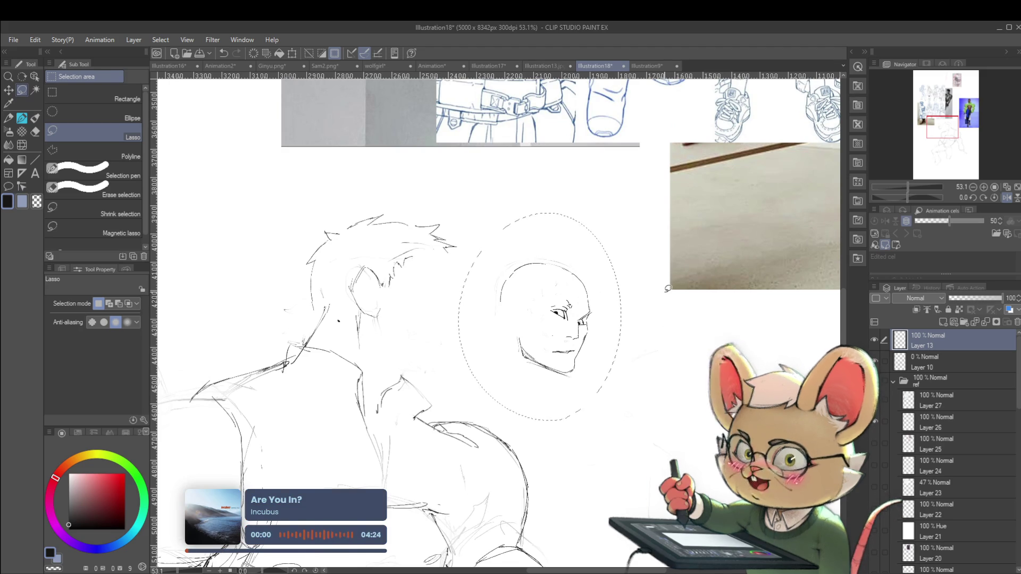
scroll(665, 292, down, 3)
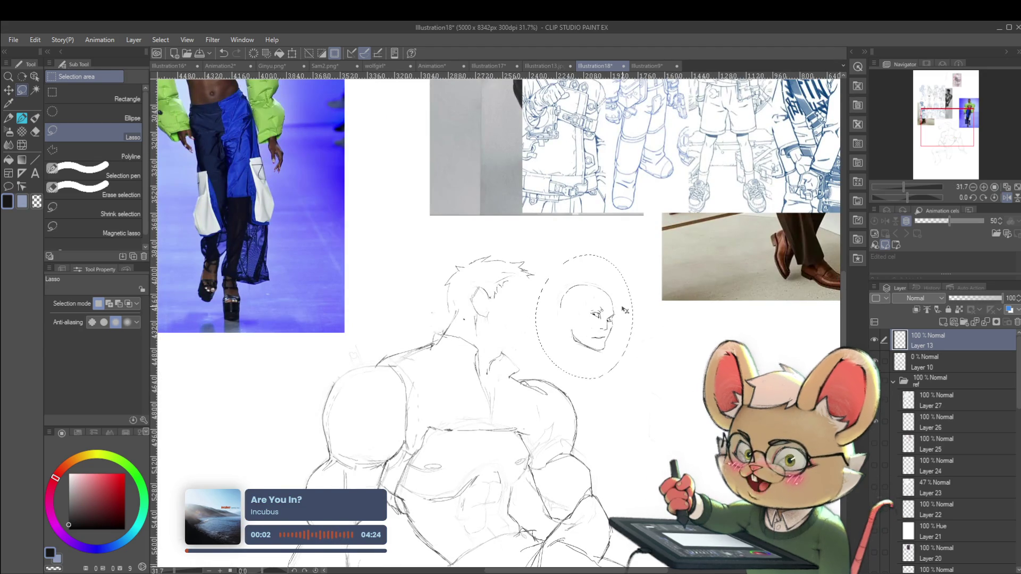
- Scale the selected head to 139%, seat it on the figure's neck, and commit the transform
key(ctrl+t)
mouse_move(632, 378)
mouse_down()
mouse_move(671, 427)
mouse_move(546, 339)
mouse_up()
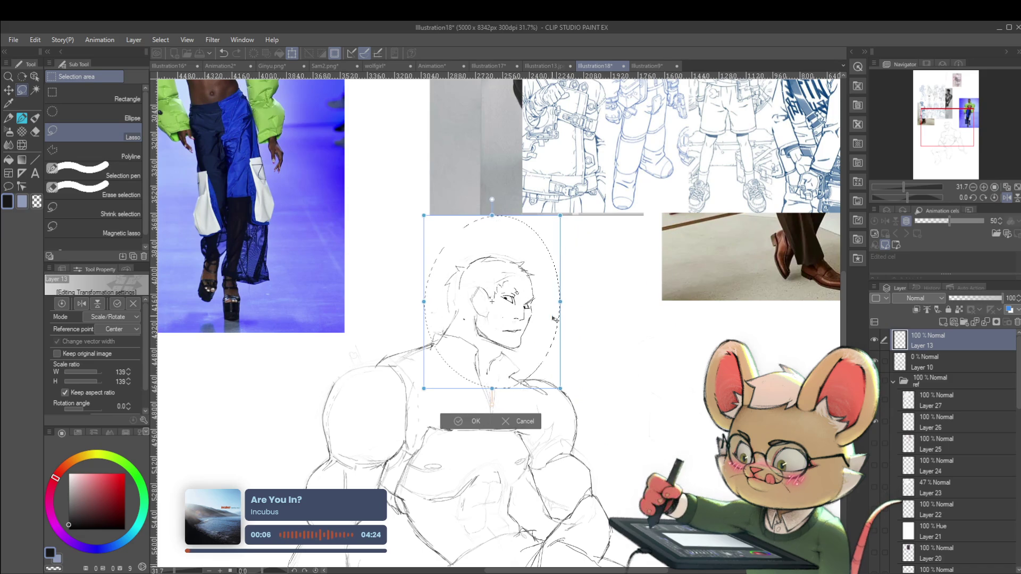
scroll(547, 321, down, 3)
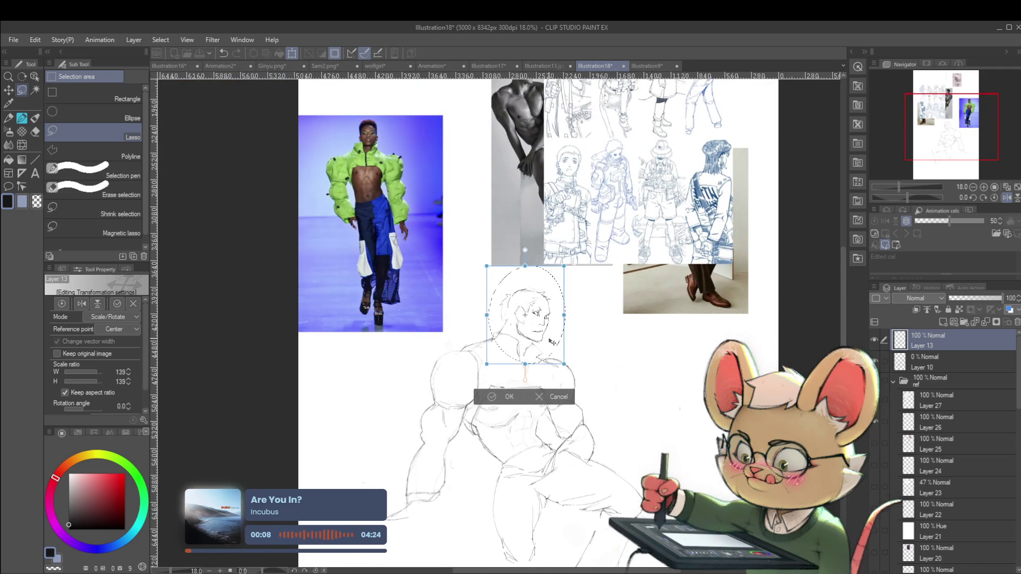
drag(553, 342, 551, 343)
scroll(549, 340, down, 1)
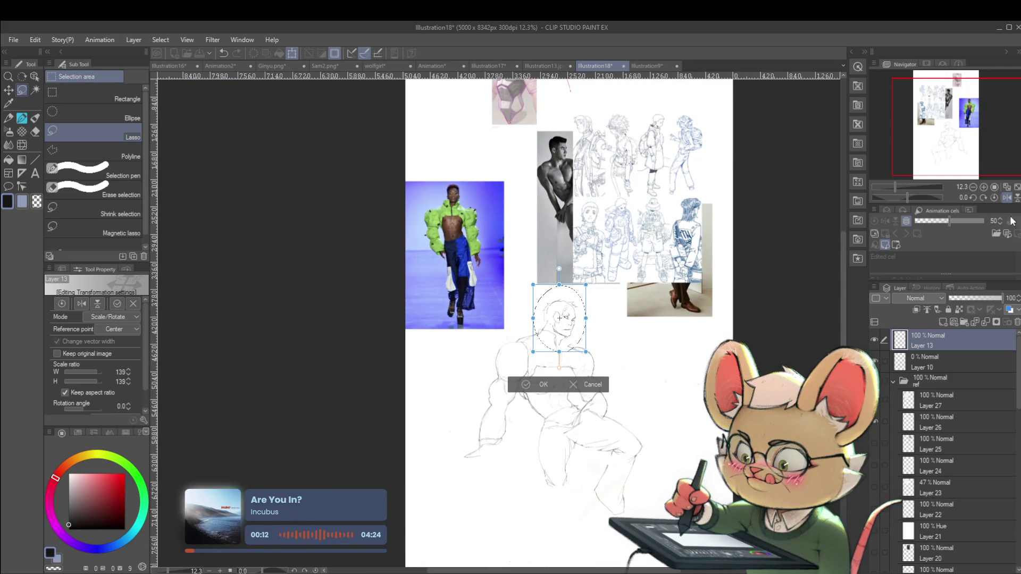
click(1006, 198)
scroll(482, 255, up, 3)
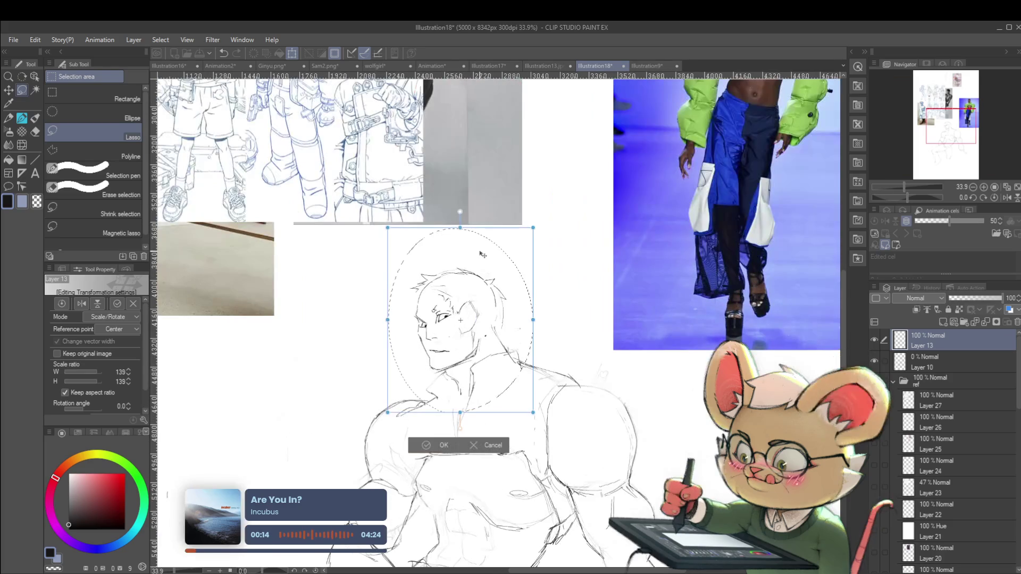
key(Return)
scroll(439, 370, up, 1)
scroll(439, 370, up, 1)
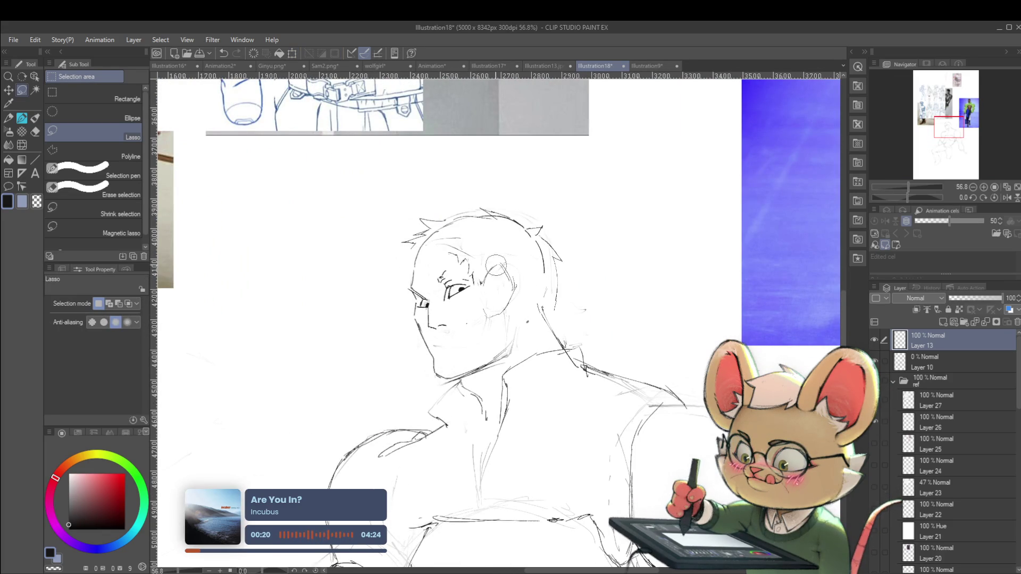
- Mirror the canvas view and centre the whole figure in view, zoomed on the face
scroll(497, 313, down, 5)
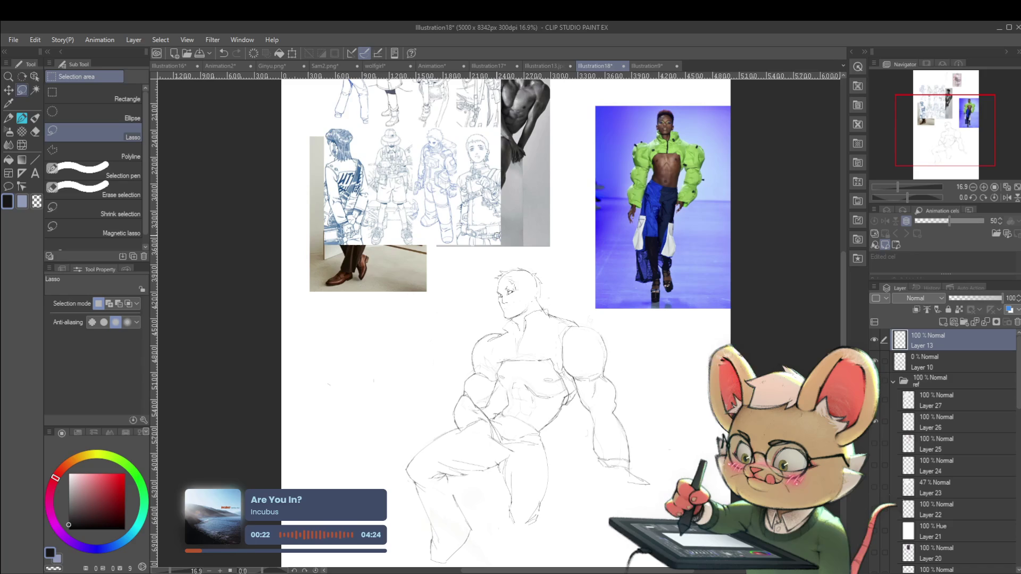
scroll(524, 304, up, 5)
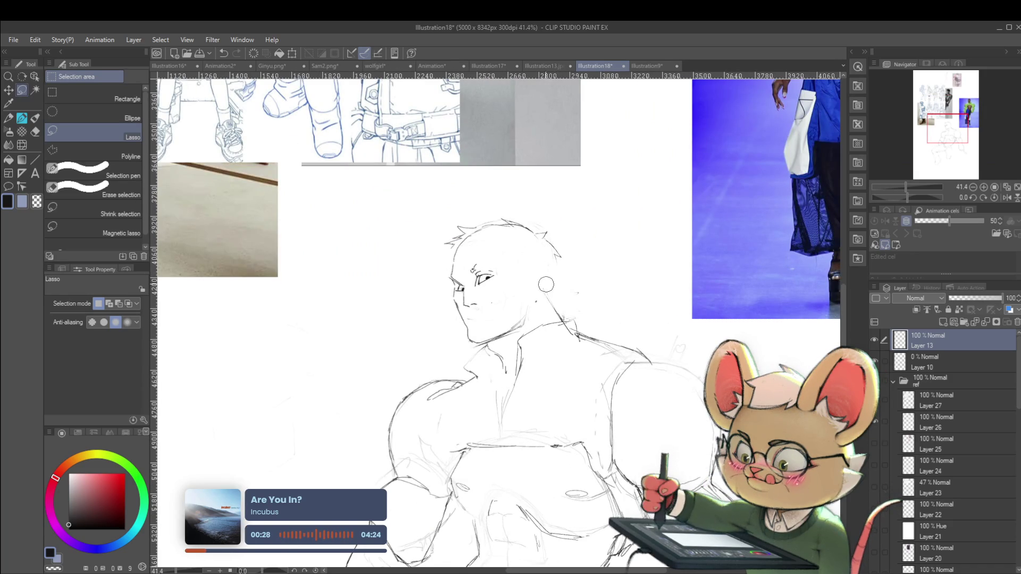
scroll(547, 272, down, 5)
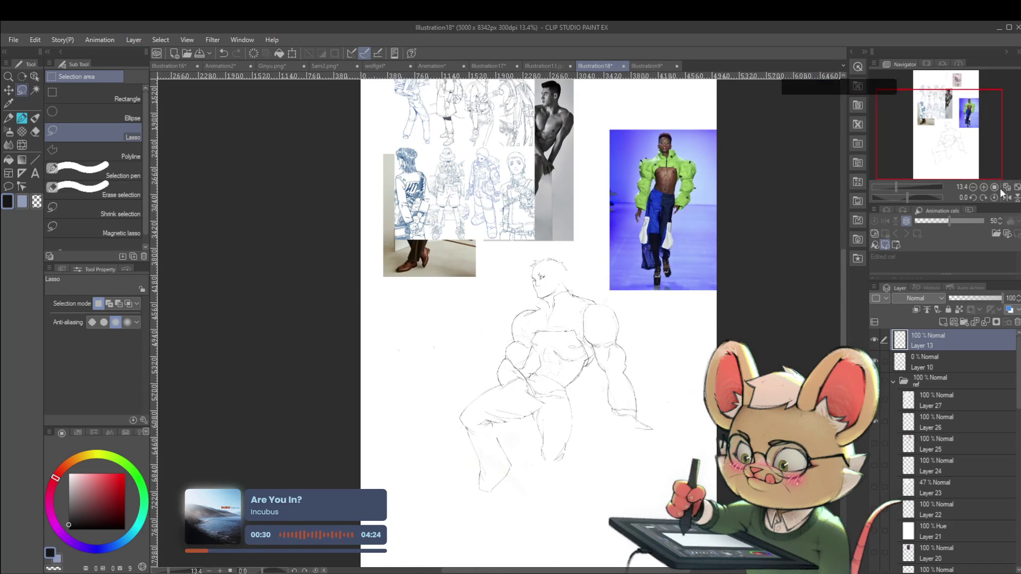
click(1005, 196)
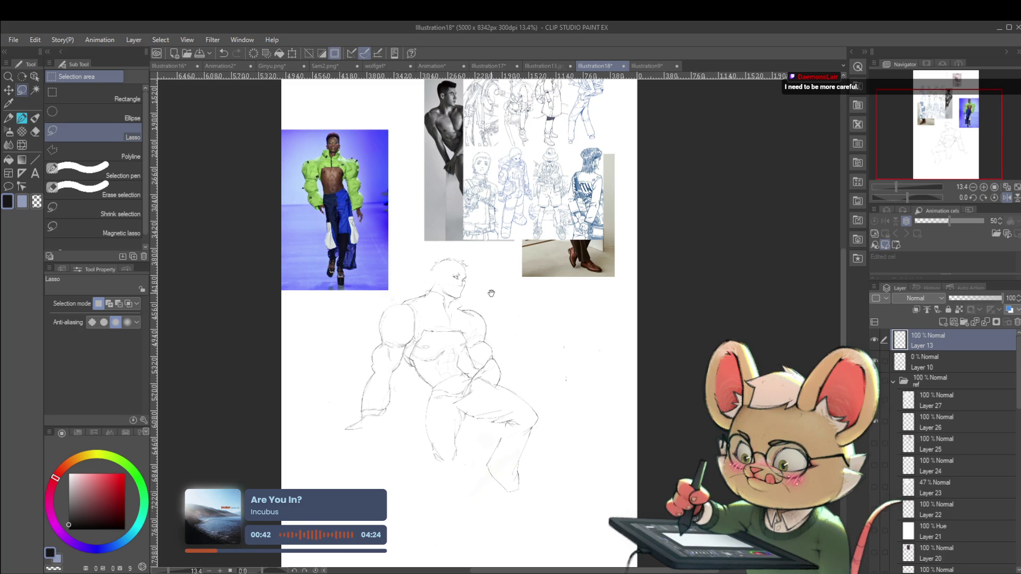
drag(495, 295, 539, 326)
scroll(532, 319, up, 4)
- Switch to the Pen tool's KAYCEM Soft Sketcher brush
key(p)
scroll(507, 323, up, 3)
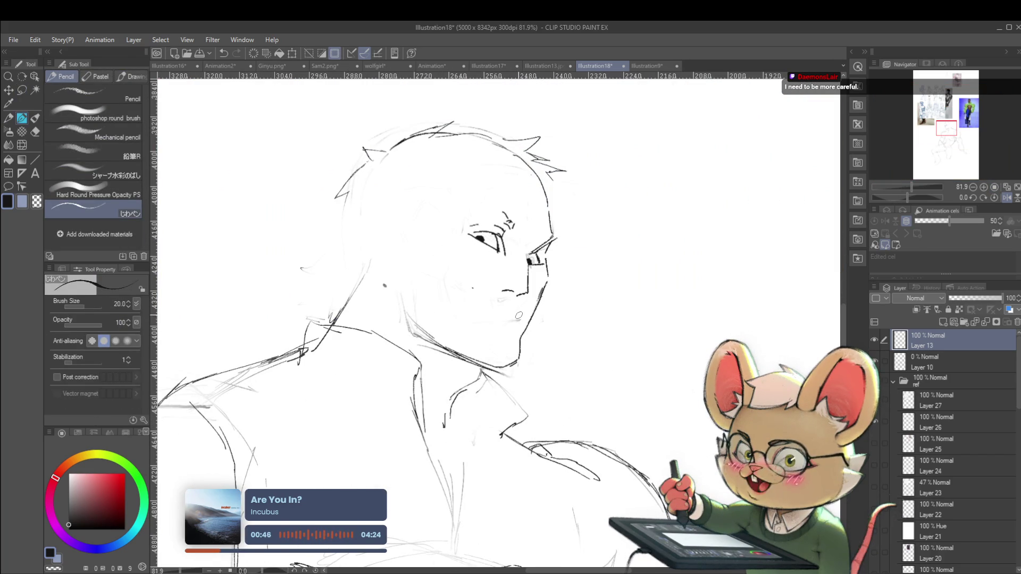
key(p)
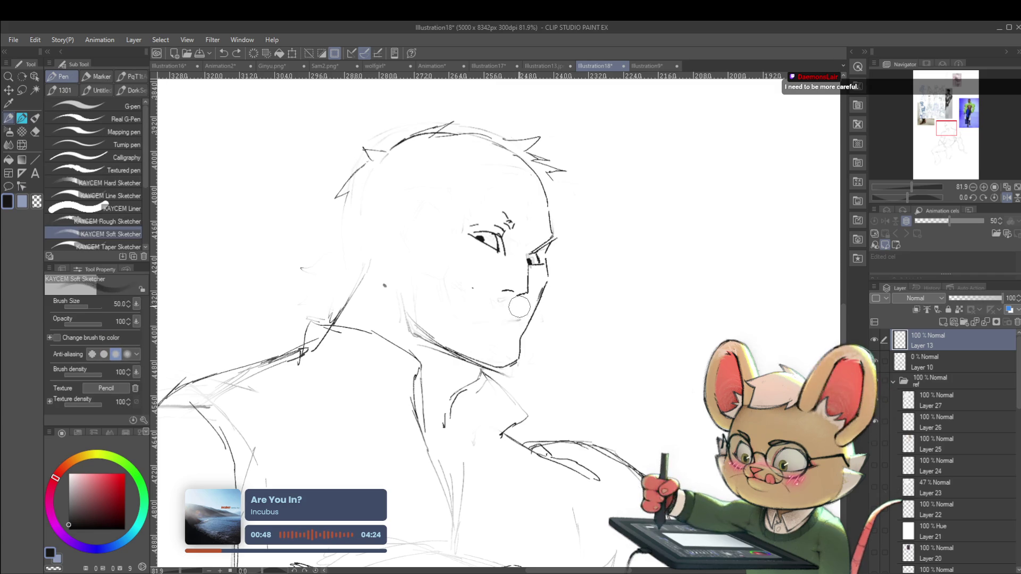
- Look over the upper anime reference sheets, then return to the muscular figure sketch
scroll(663, 320, down, 5)
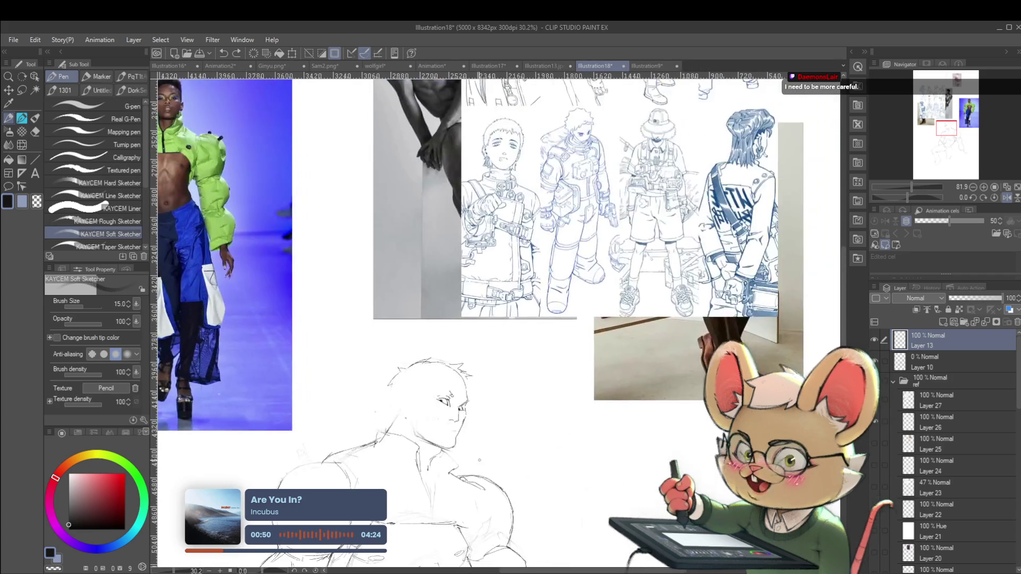
drag(663, 321, 585, 415)
scroll(568, 328, up, 2)
scroll(425, 385, up, 3)
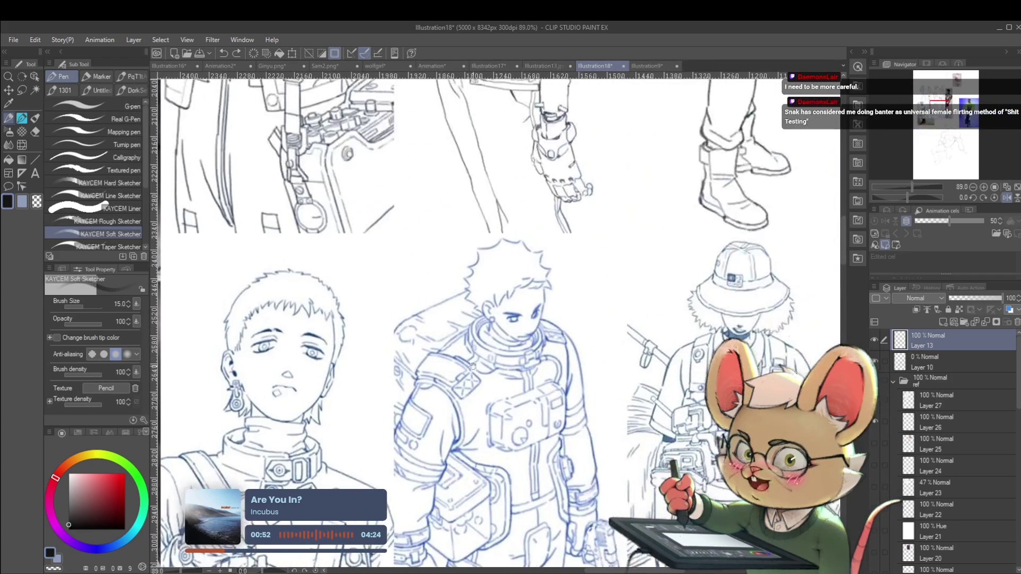
mouse_move(525, 378)
mouse_down()
mouse_move(470, 437)
mouse_move(588, 369)
mouse_up()
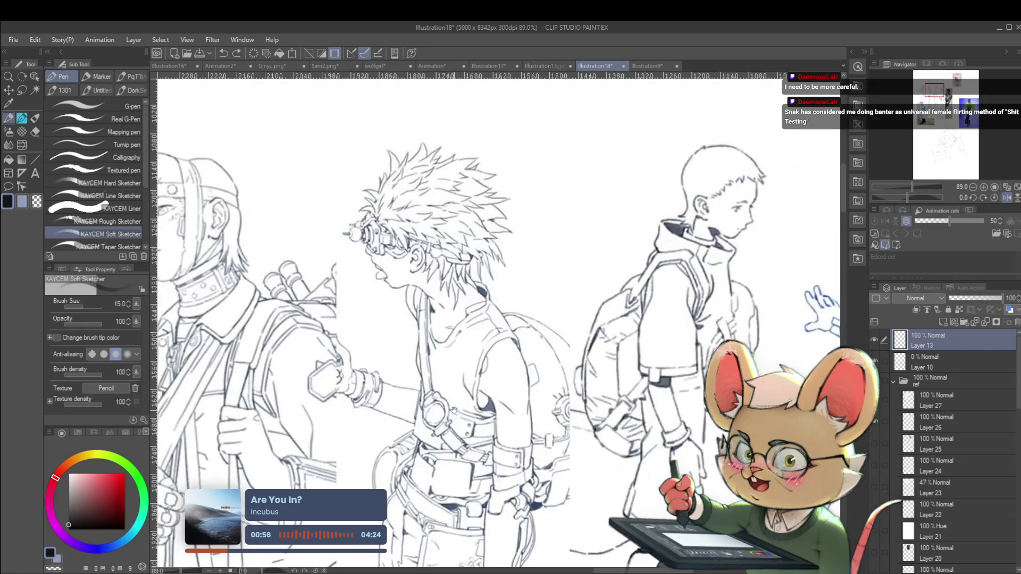
scroll(569, 319, down, 3)
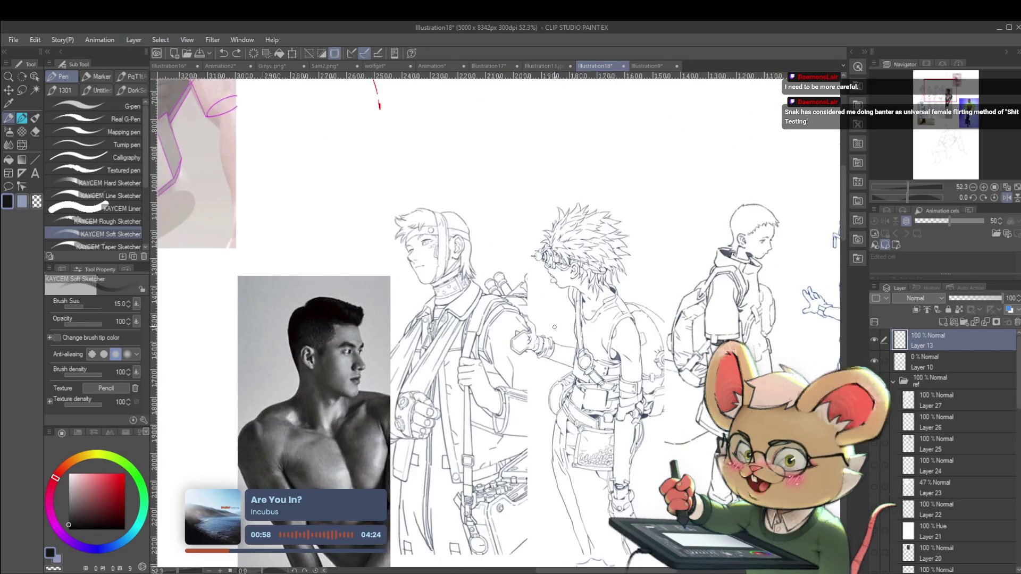
scroll(625, 365, down, 2)
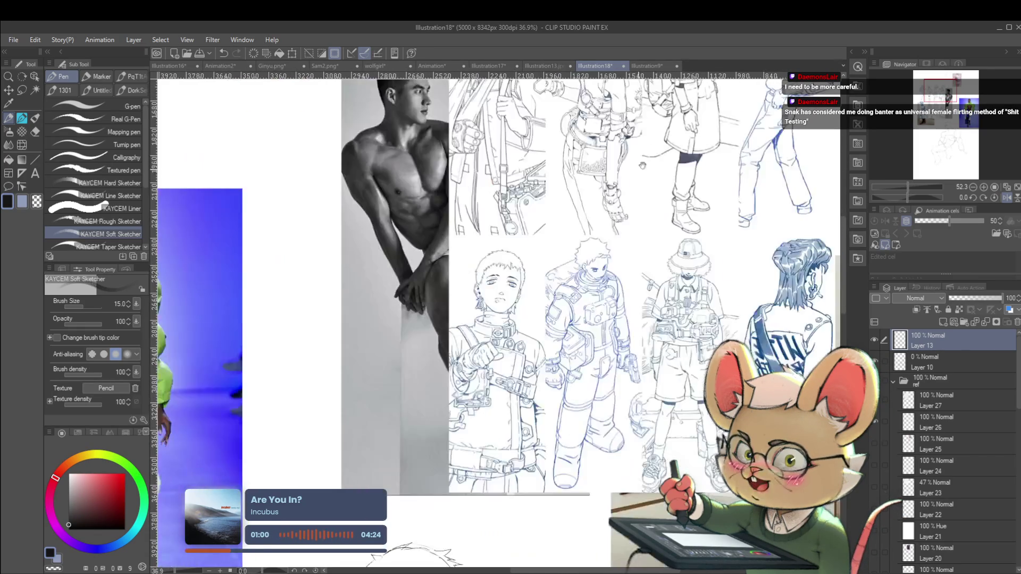
drag(626, 364, 554, 359)
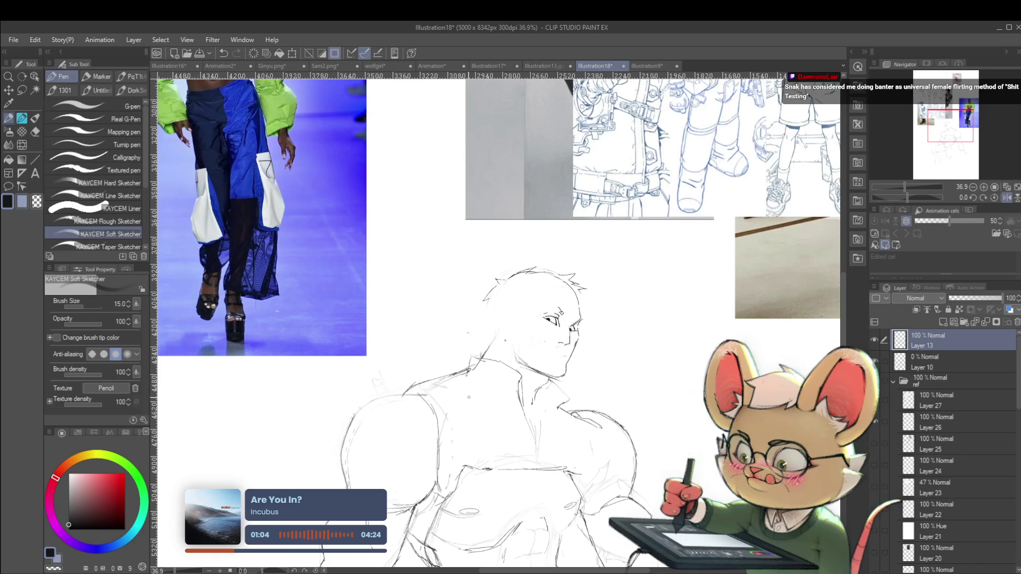
- Return to the Pencil tool and raise Layer 10's opacity to 25%
key(p)
scroll(562, 360, up, 2)
scroll(576, 317, up, 1)
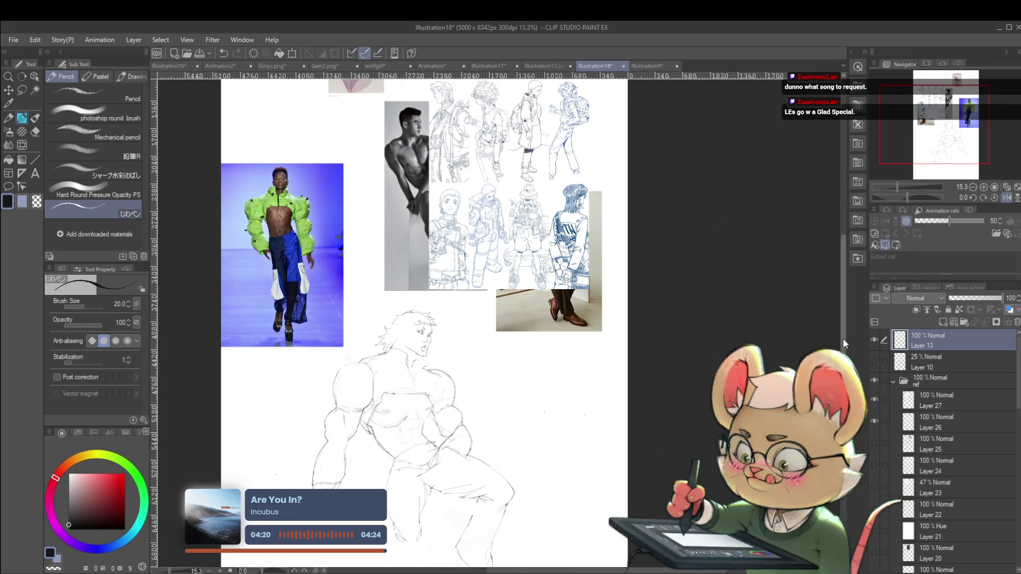
scroll(620, 420, down, 1)
click(1006, 198)
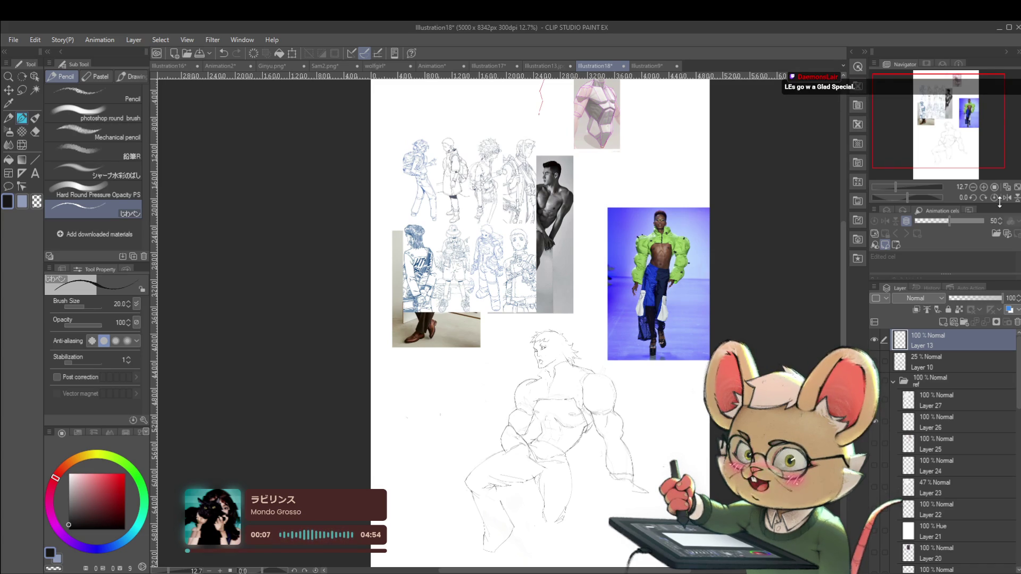
scroll(555, 359, up, 5)
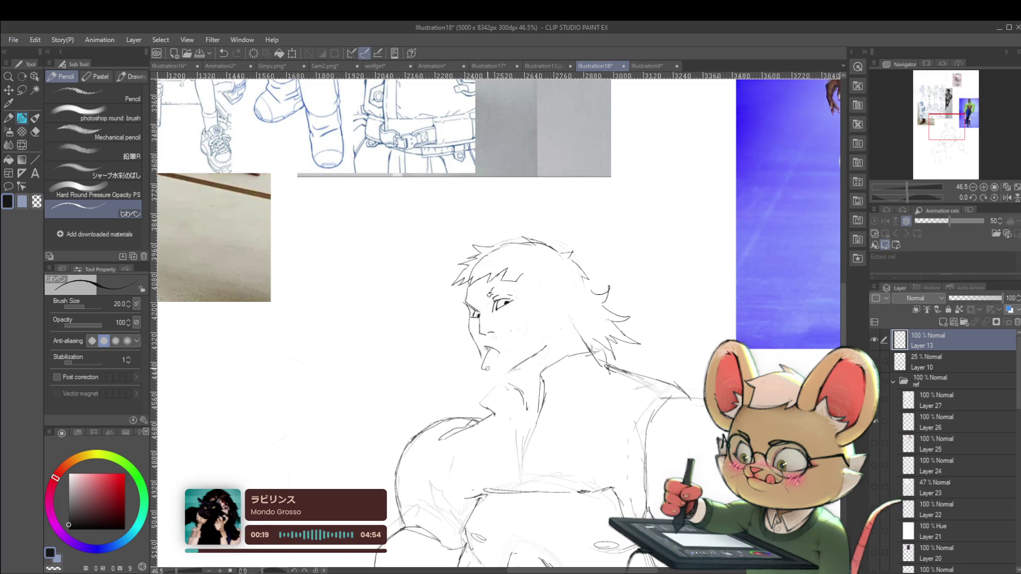
scroll(499, 354, down, 5)
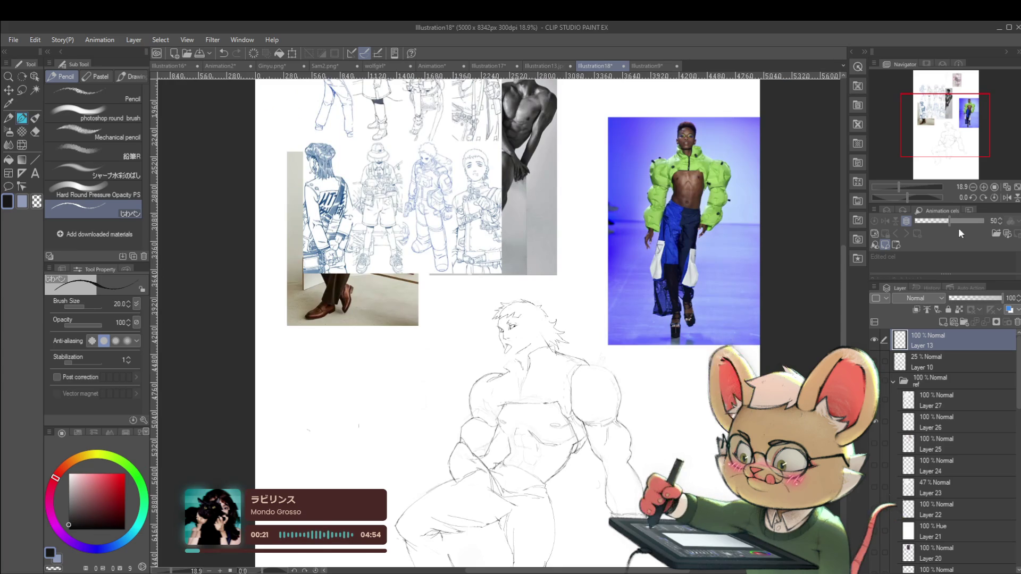
click(1007, 197)
scroll(513, 352, up, 5)
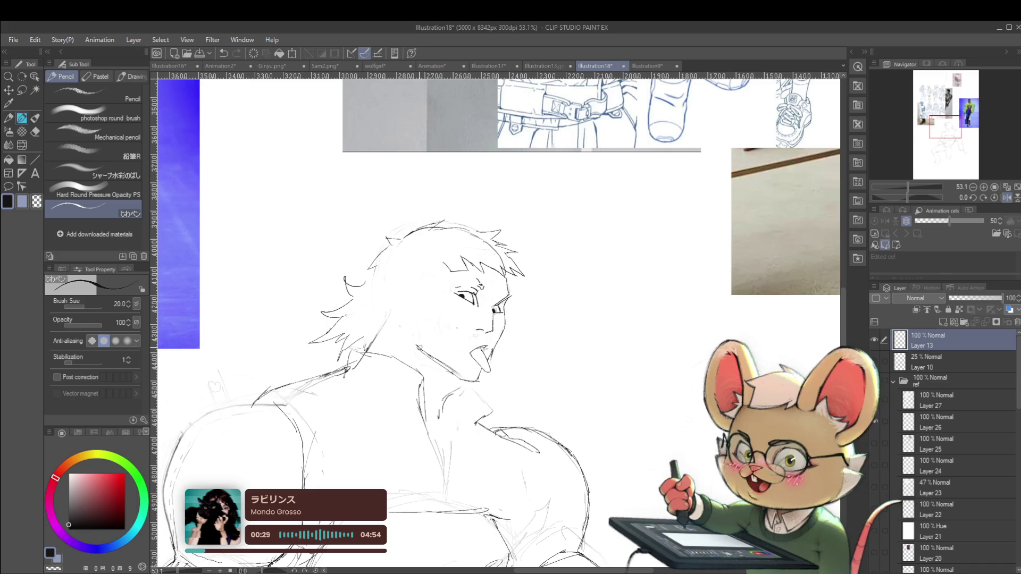
scroll(397, 300, down, 5)
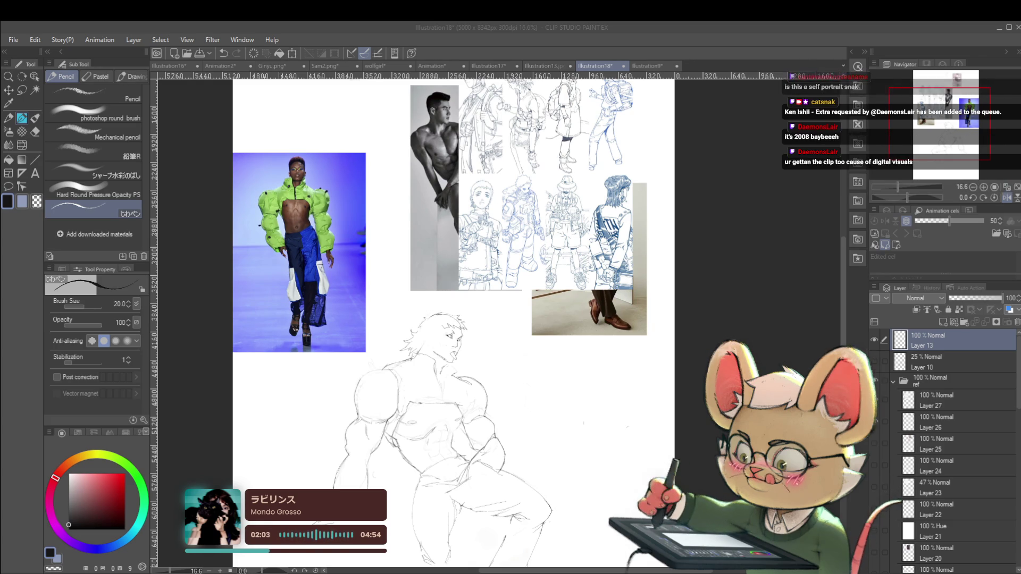
- Reset the Navigator flips so the canvas shows in normal orientation
click(1014, 198)
click(1015, 198)
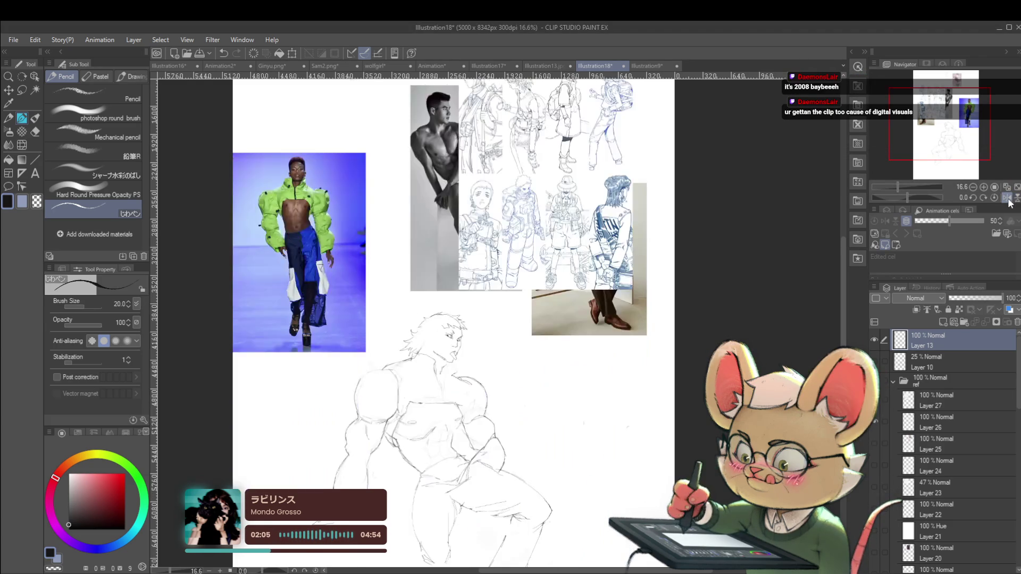
click(1006, 198)
scroll(618, 335, up, 3)
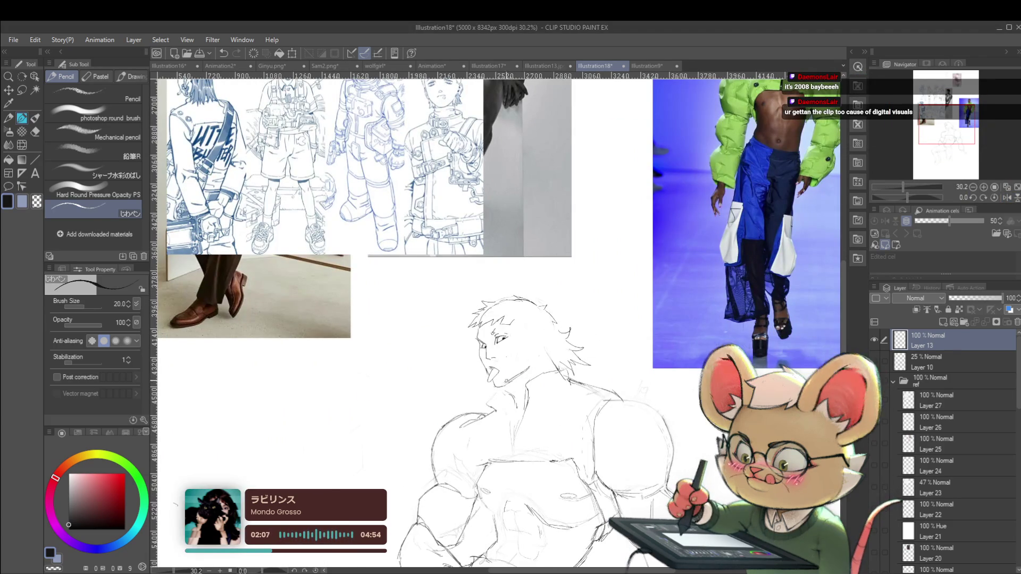
- Lasso the tongue-out head and scale it to about 112%
key(m)
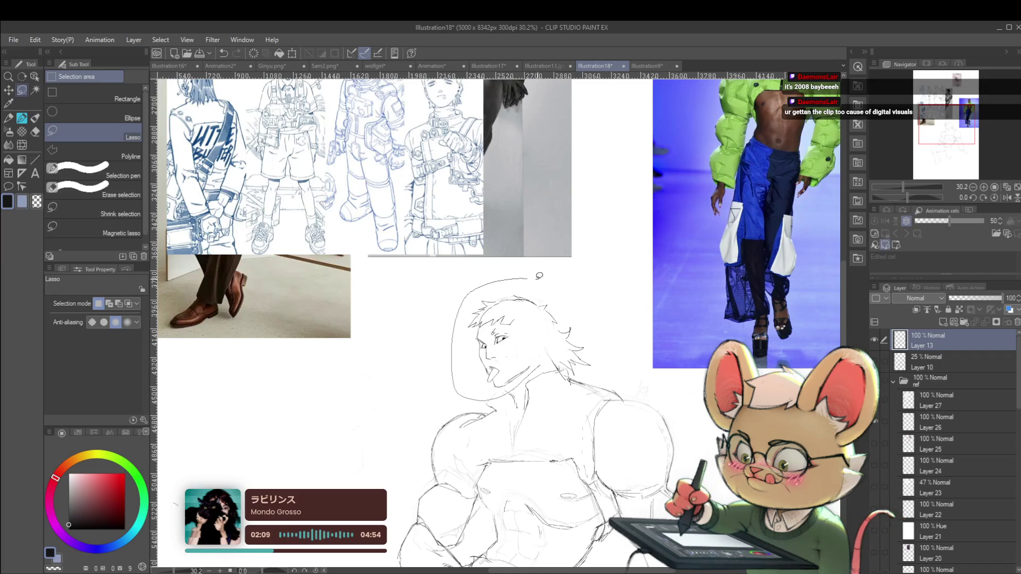
drag(562, 312, 567, 304)
key(ctrl+t)
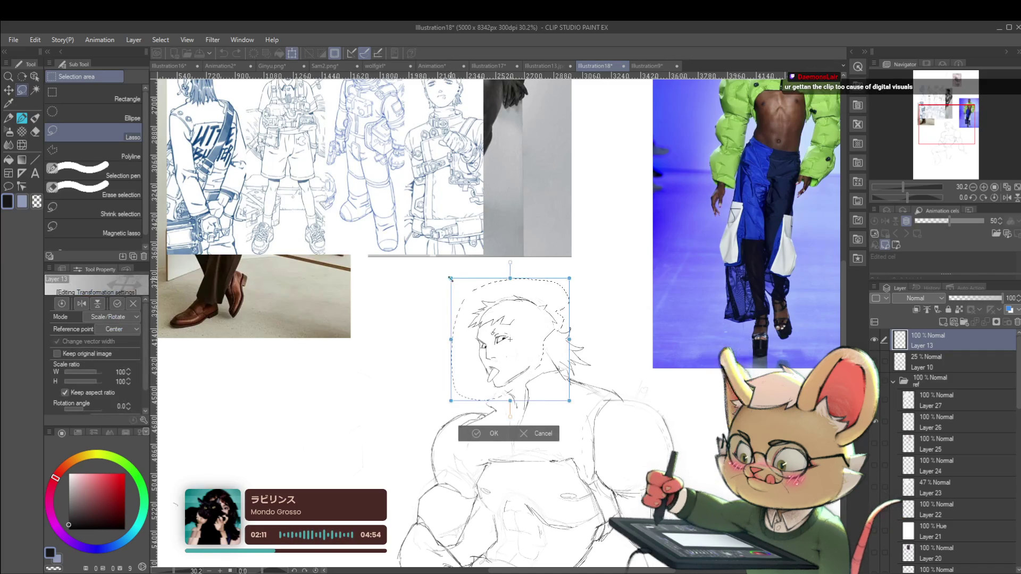
drag(419, 261, 409, 251)
scroll(572, 249, down, 5)
scroll(532, 319, up, 1)
scroll(531, 319, up, 1)
scroll(532, 319, up, 1)
drag(495, 286, 497, 288)
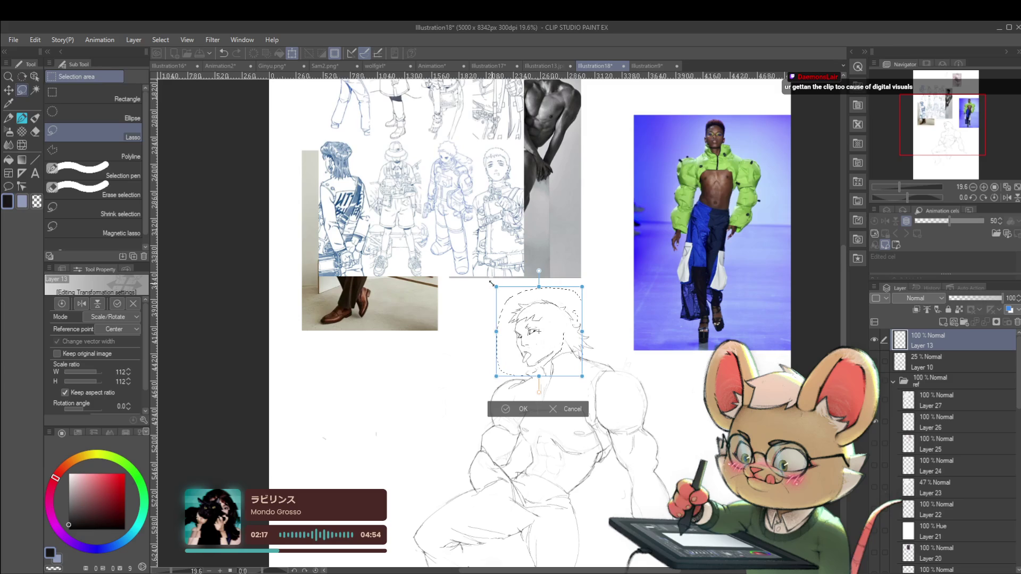
key(Return)
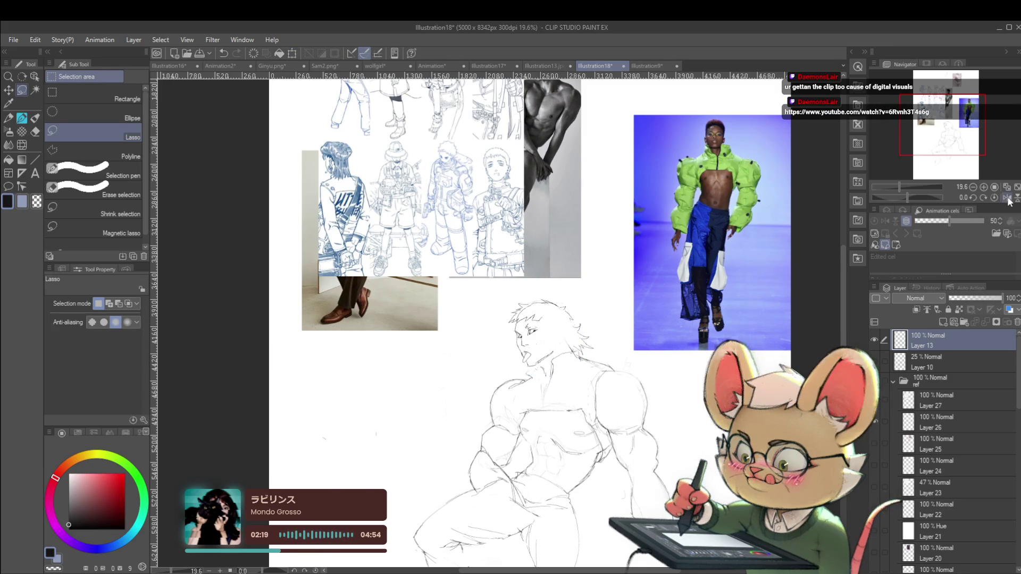
- Switch back to the Pencil and check the whole figure in the mirrored view
click(1006, 198)
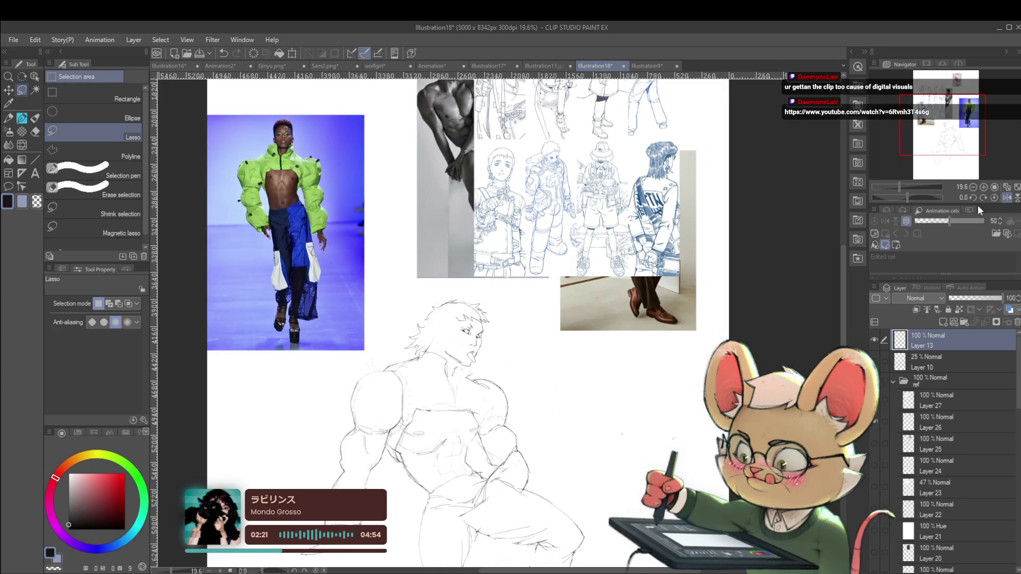
scroll(477, 346, up, 3)
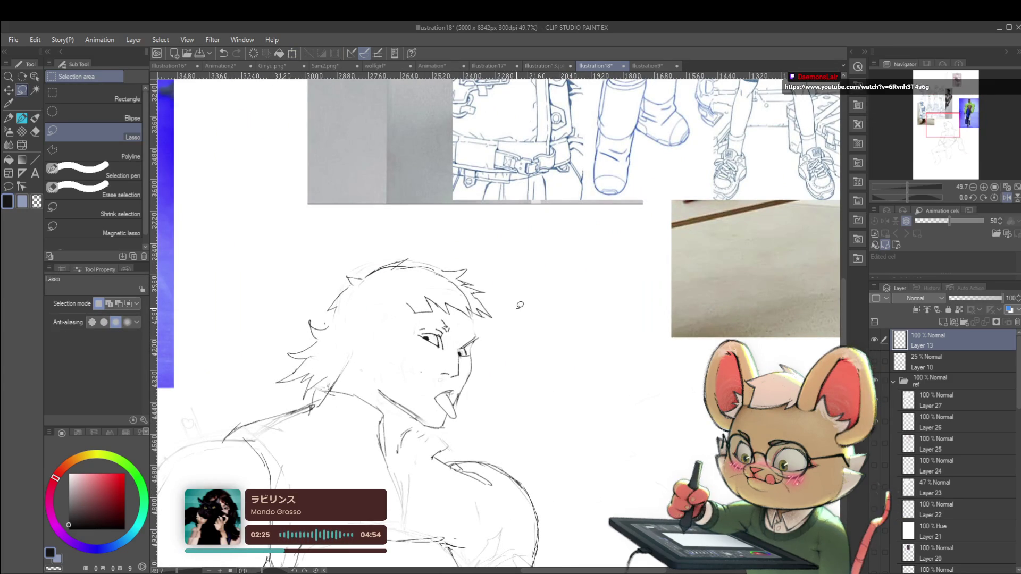
key(p)
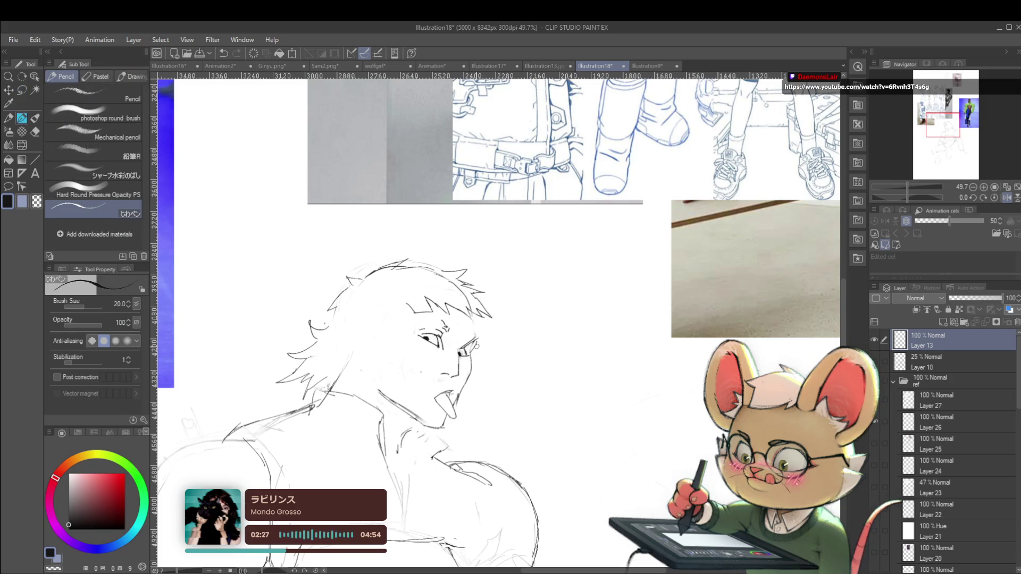
alt+click(508, 336)
click(1007, 197)
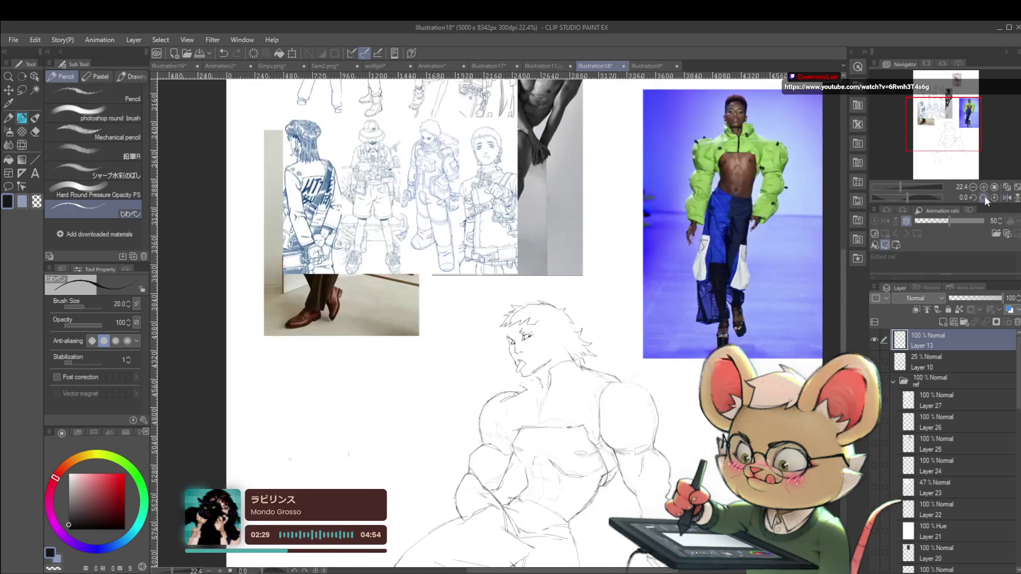
scroll(526, 291, up, 3)
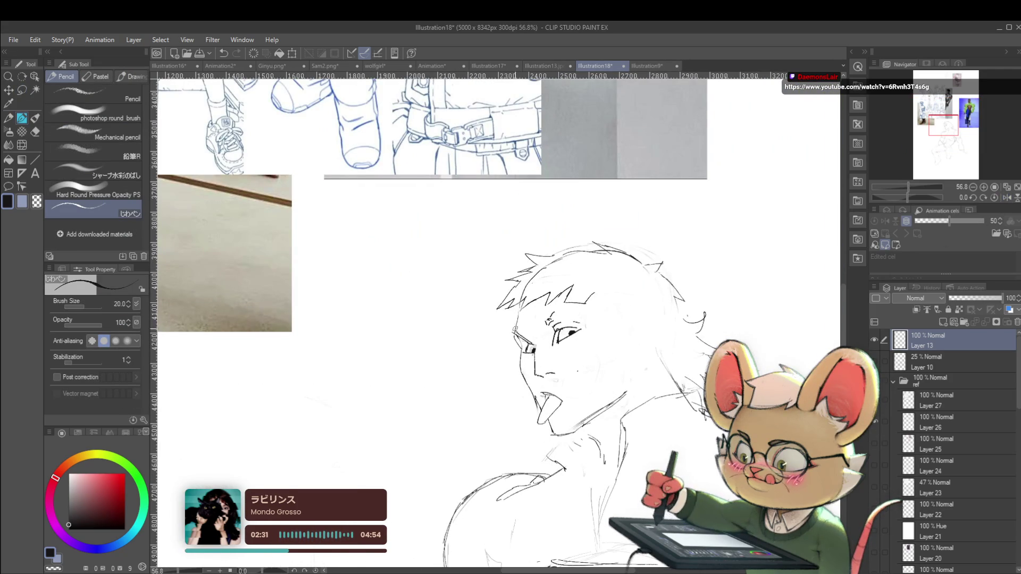
- Turn on Layer 10's visibility to reveal its faint 25% sketch lines around the figure
scroll(530, 319, down, 3)
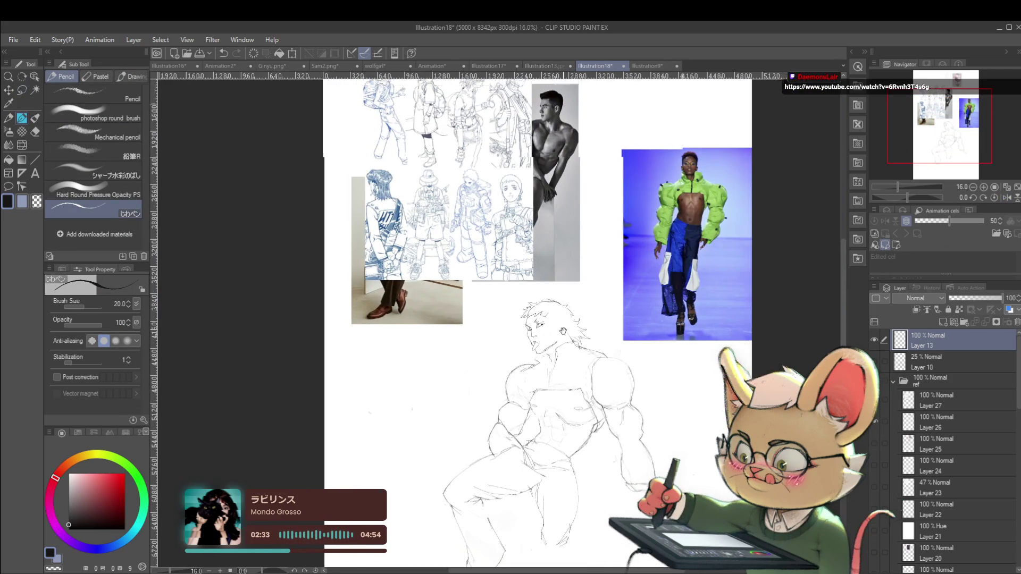
scroll(551, 357, up, 3)
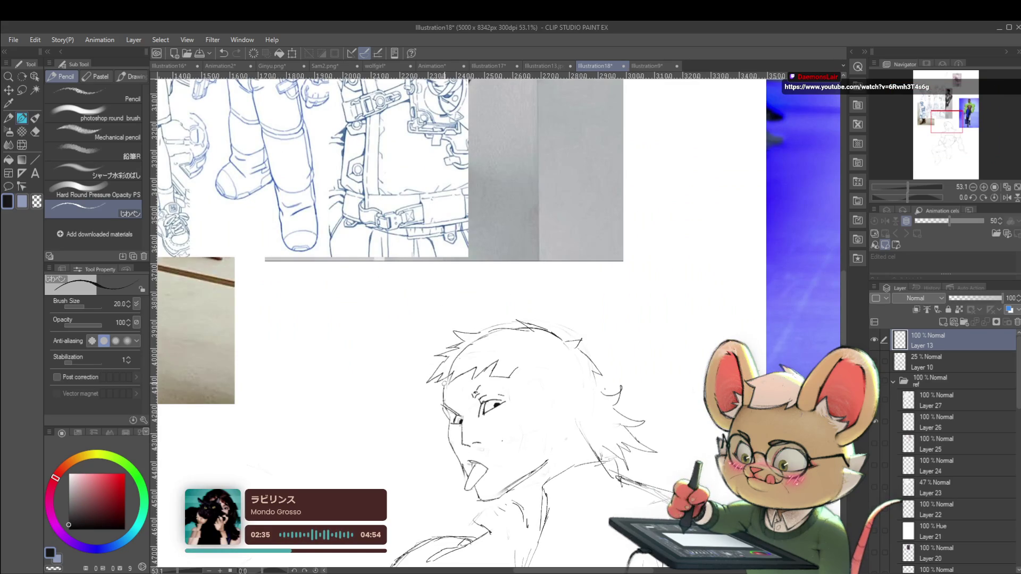
scroll(442, 393, down, 3)
scroll(423, 360, down, 1)
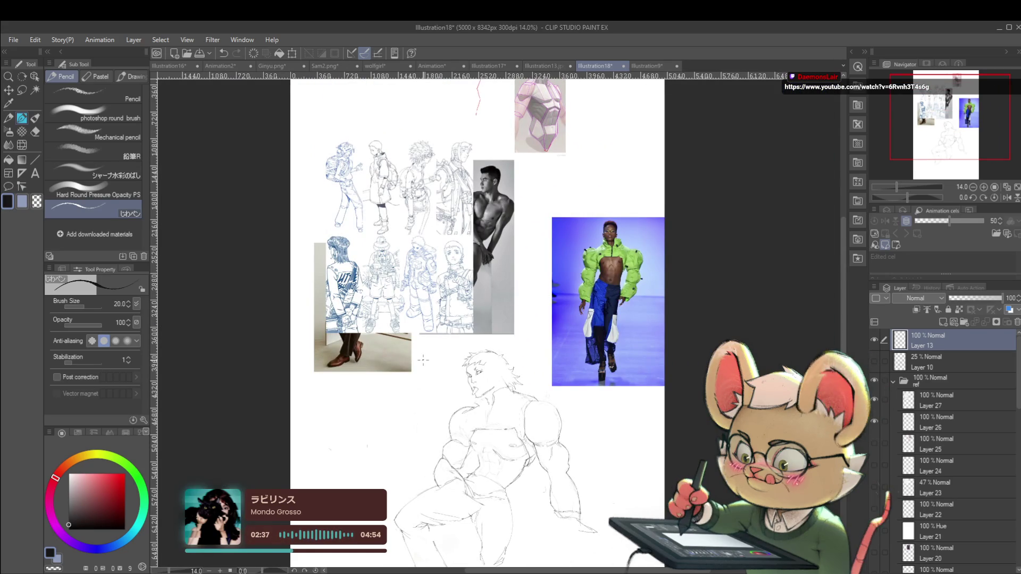
scroll(497, 402, up, 2)
click(875, 362)
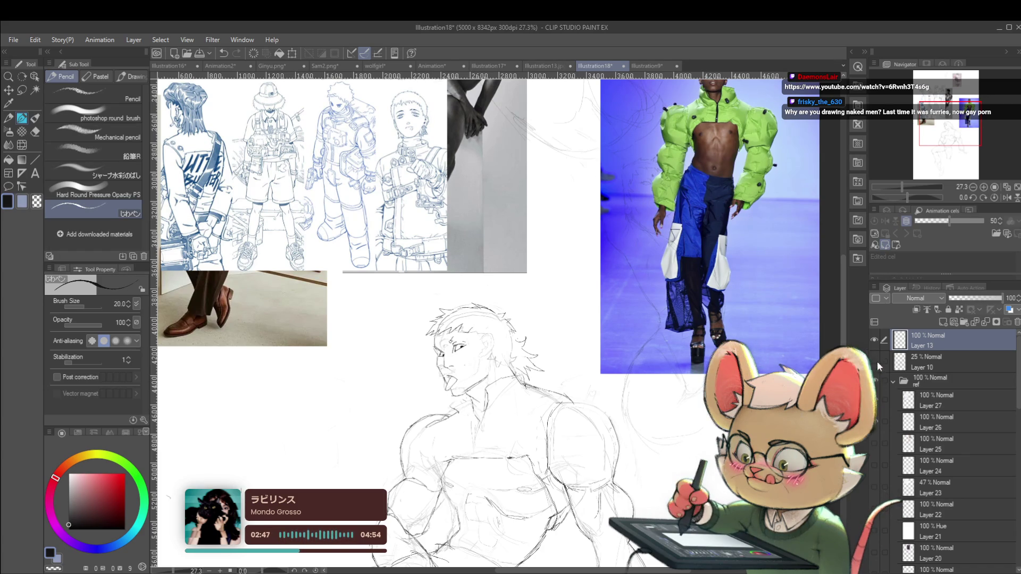
scroll(997, 171, down, 3)
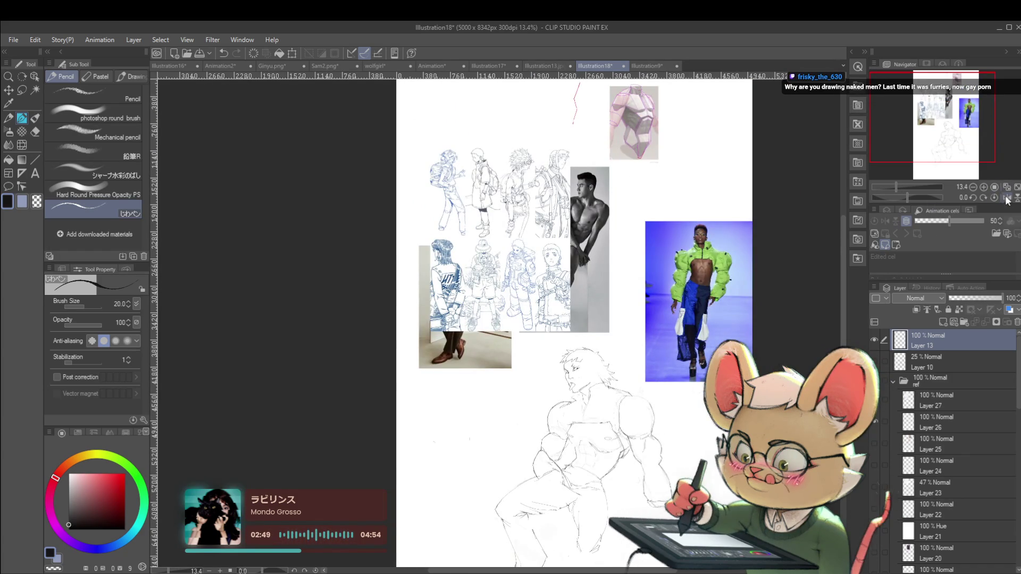
click(1007, 197)
drag(605, 375, 697, 283)
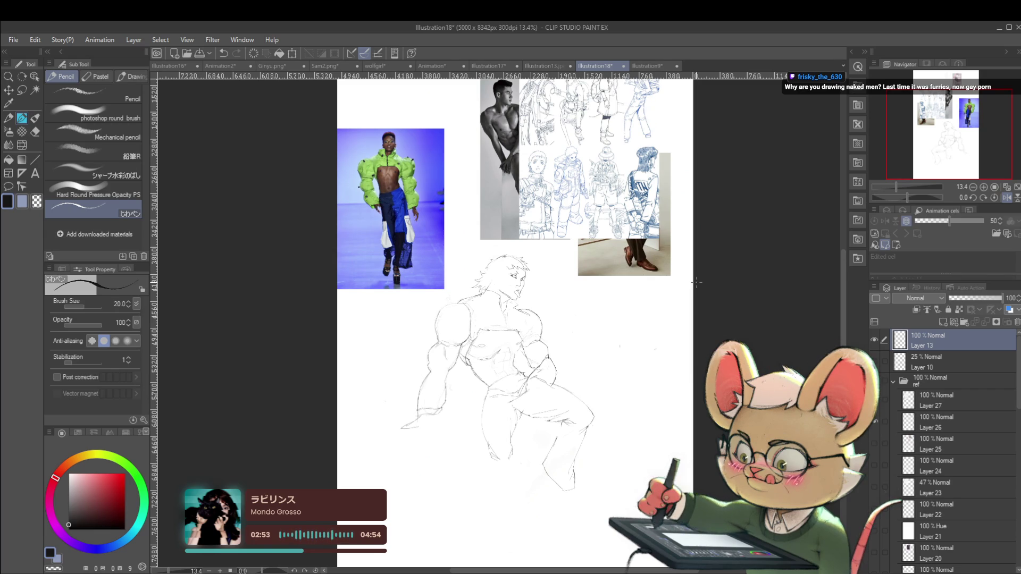
- Raise the pencil brush size from 20 to 25, checking the torso in flipped views
scroll(539, 355, up, 1)
scroll(567, 319, up, 1)
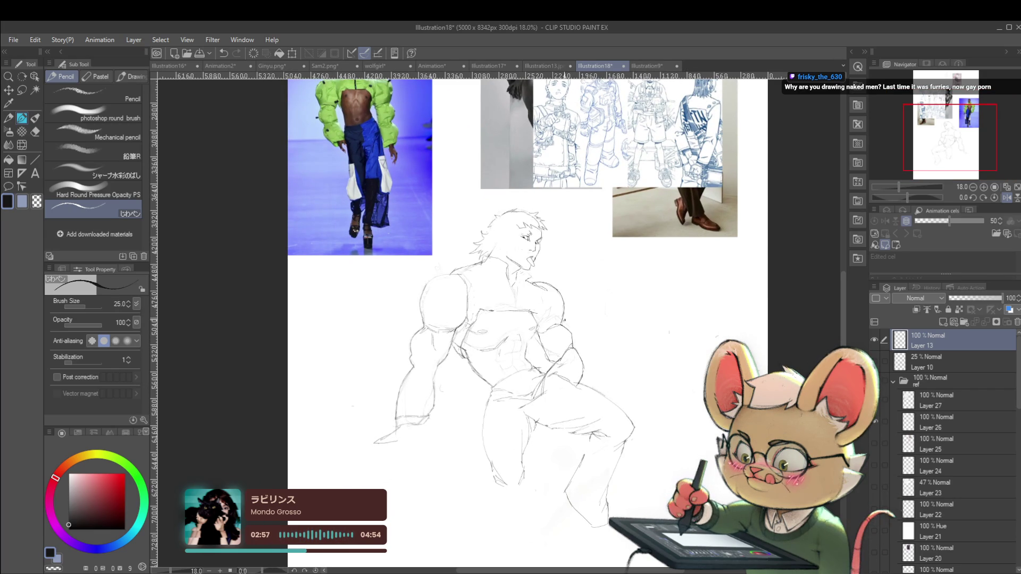
drag(480, 377, 483, 388)
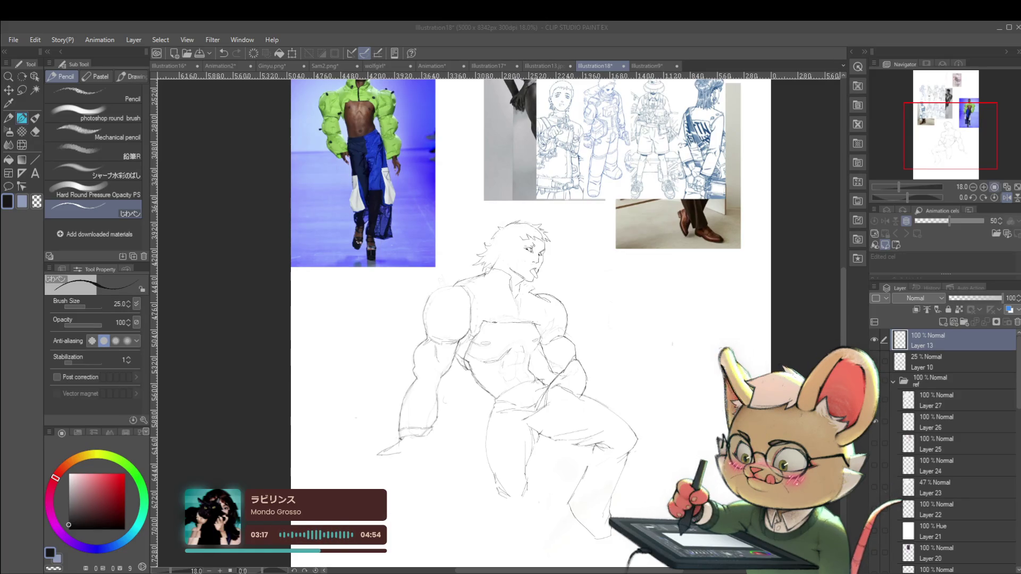
key(h)
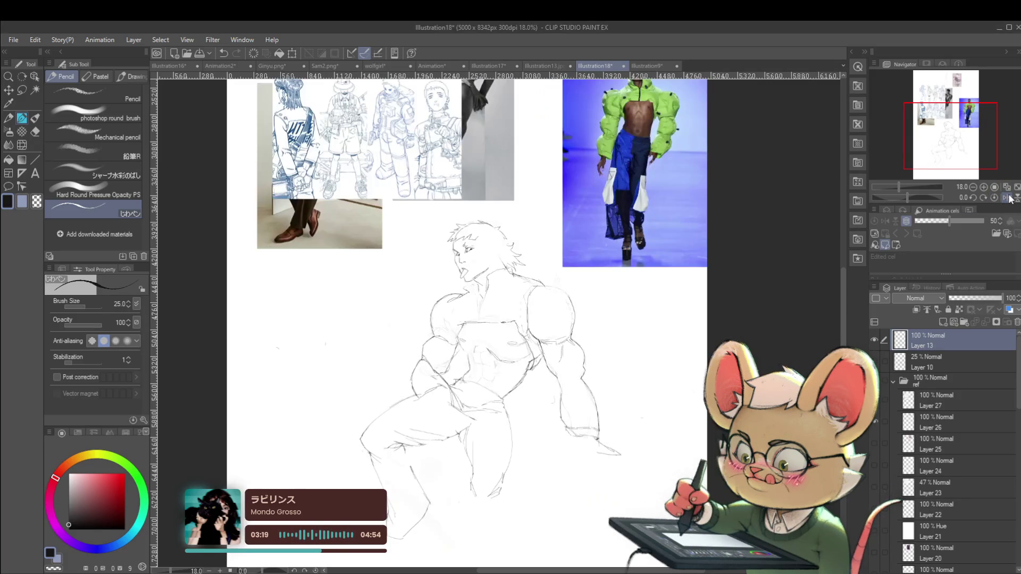
scroll(537, 395, up, 3)
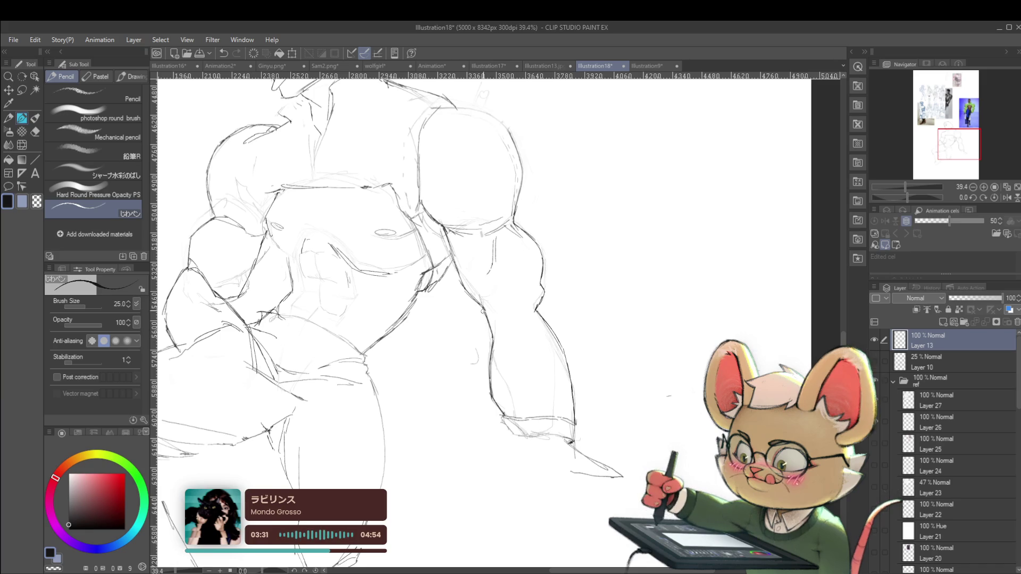
scroll(482, 305, down, 5)
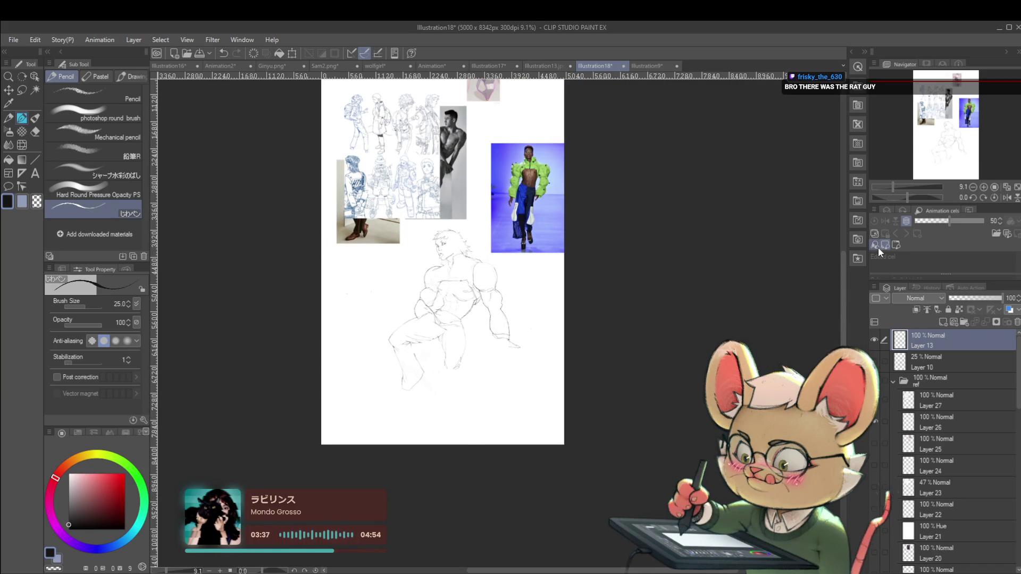
click(1006, 197)
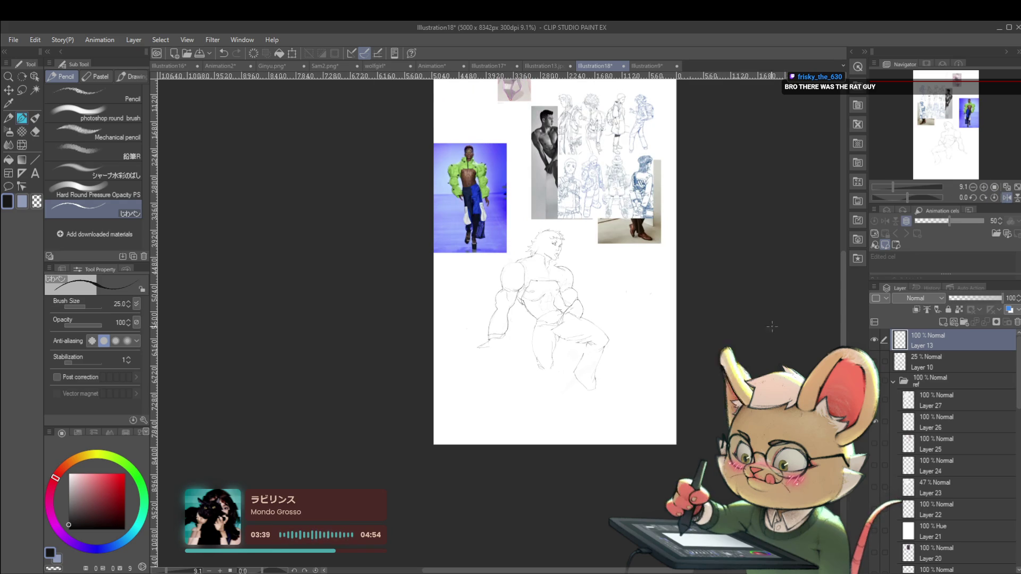
scroll(490, 293, up, 1)
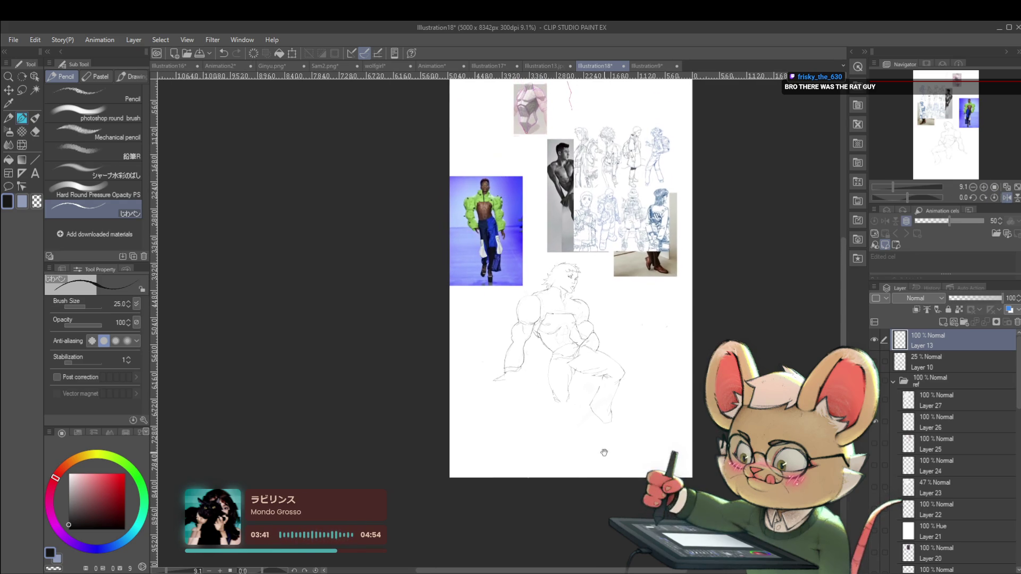
scroll(491, 293, up, 2)
scroll(490, 293, up, 2)
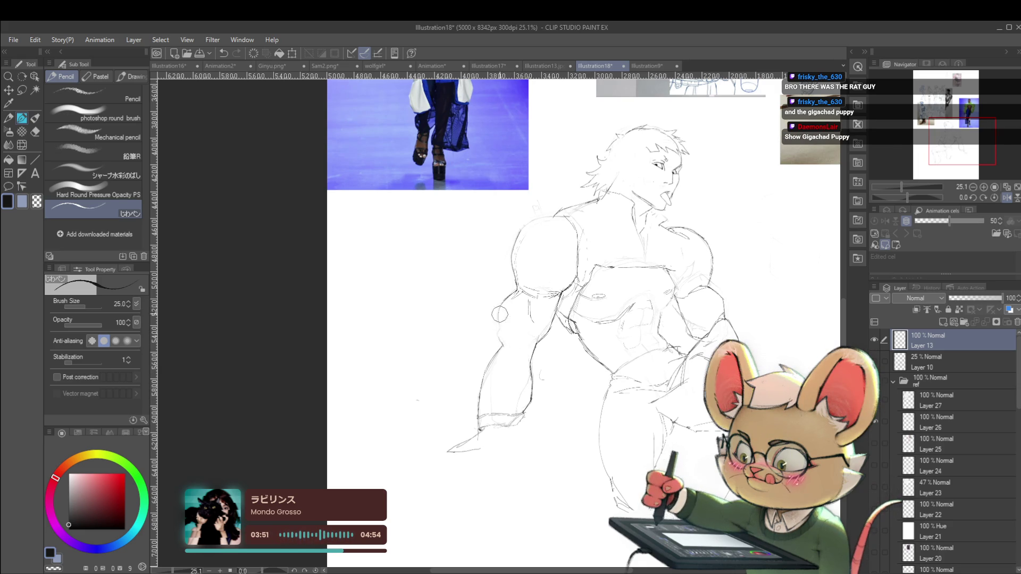
drag(557, 281, 539, 306)
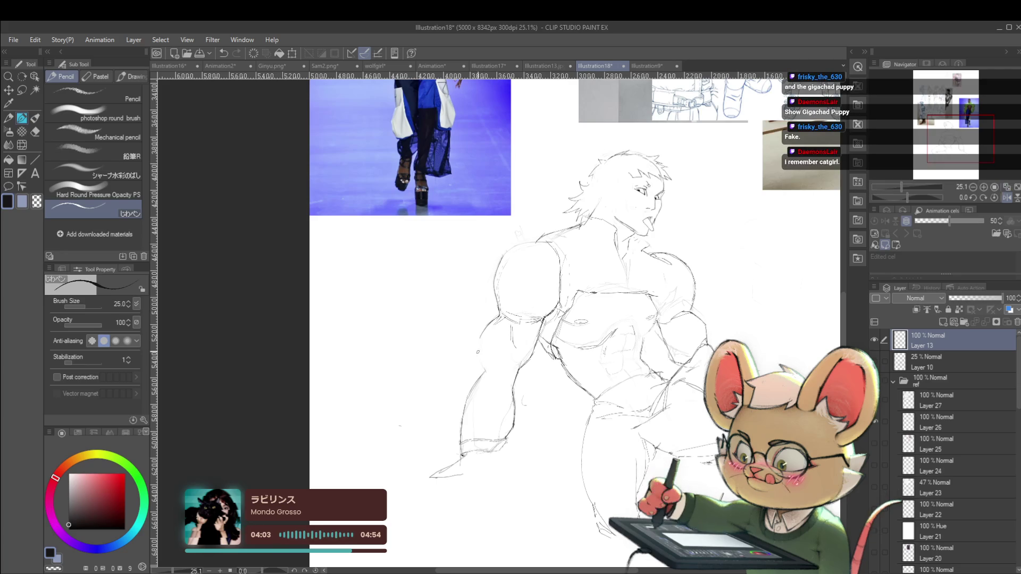
scroll(481, 319, down, 2)
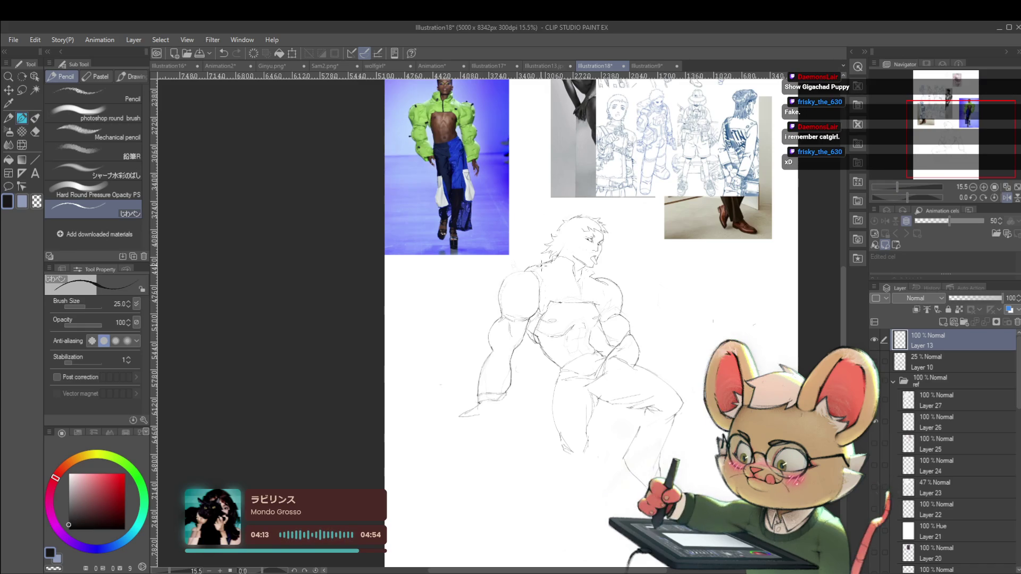
drag(532, 301, 530, 320)
scroll(530, 320, up, 2)
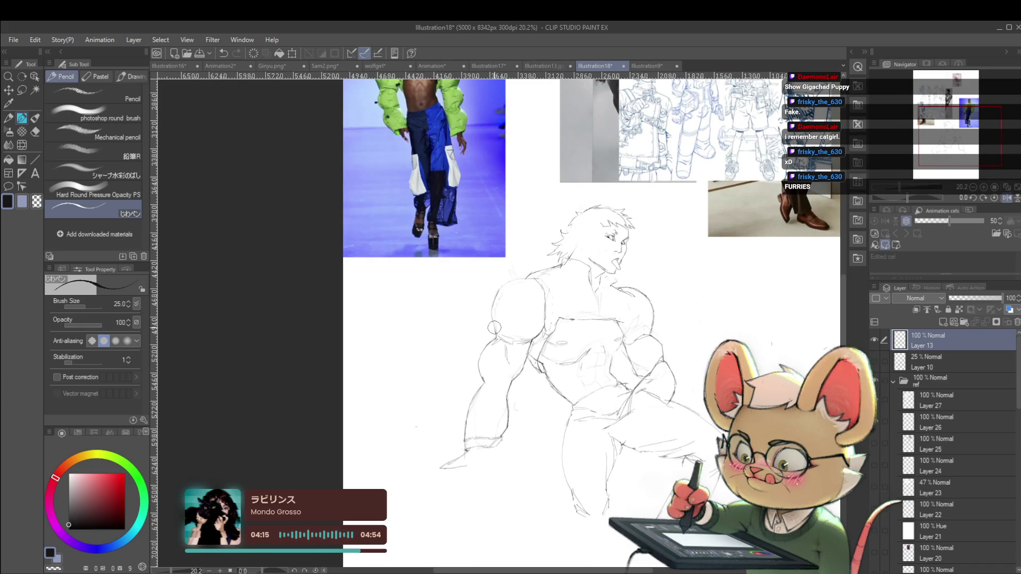
drag(489, 312, 491, 326)
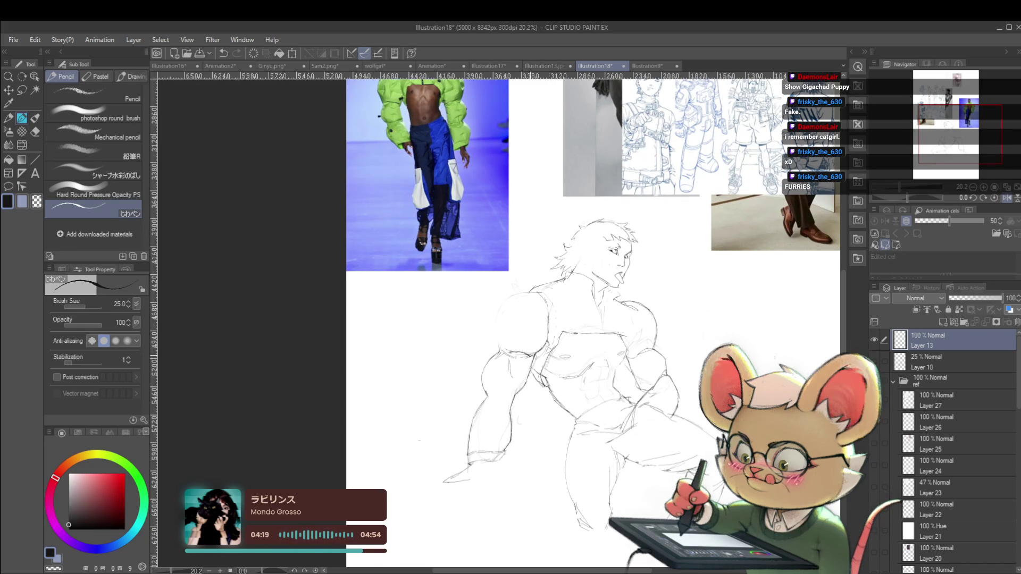
scroll(526, 340, down, 3)
scroll(524, 317, up, 3)
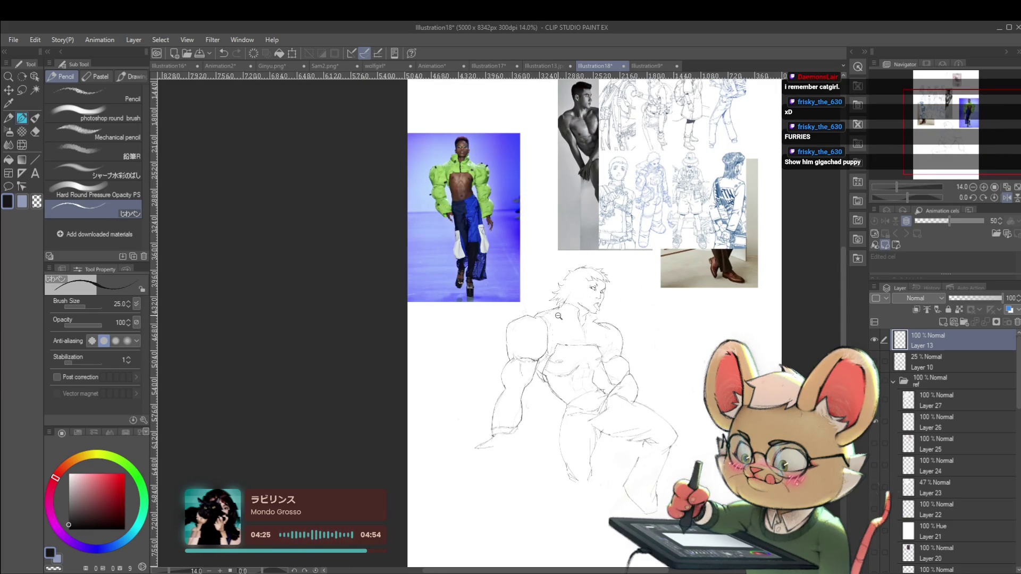
scroll(574, 336, down, 3)
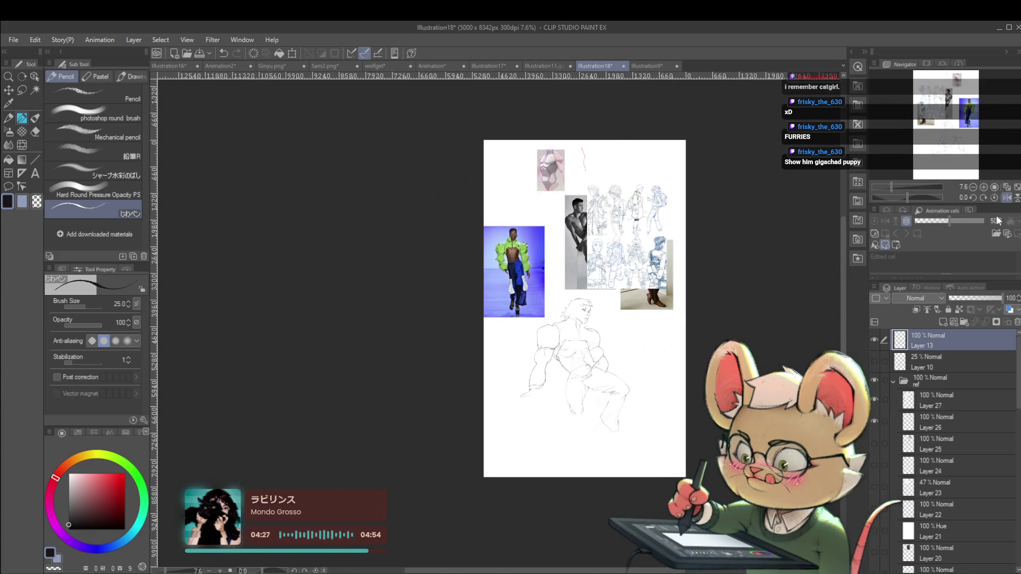
key(h)
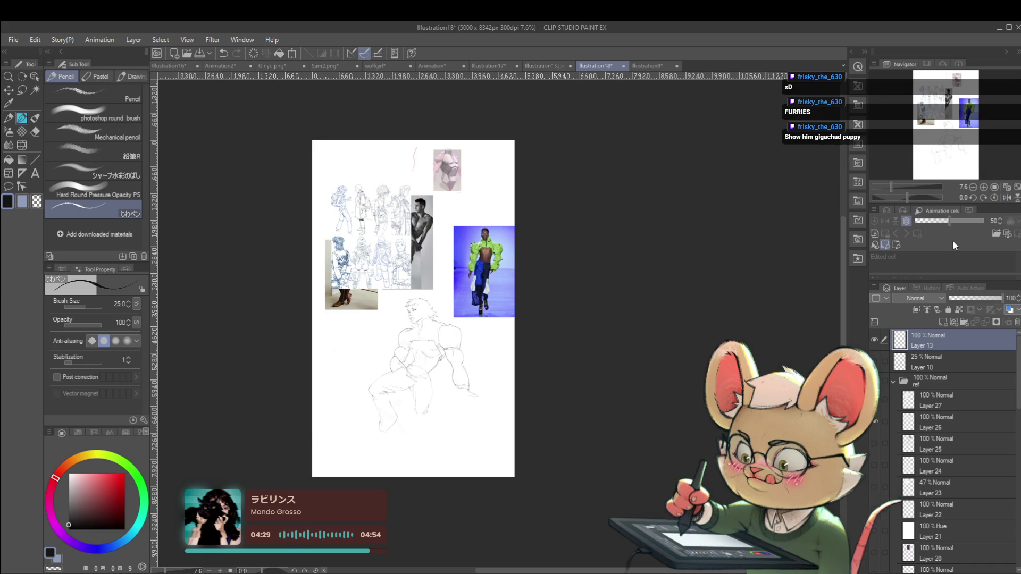
- Unflip the view, add a pencil stroke at the figure's shoulder, then mirror the canvas again
scroll(445, 278, up, 3)
scroll(445, 279, down, 1)
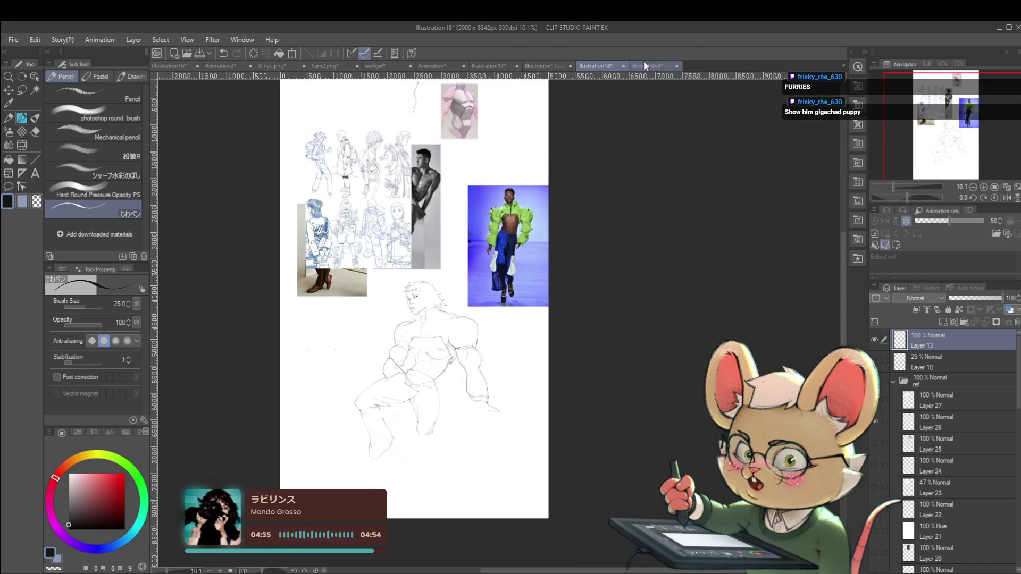
scroll(467, 367, up, 2)
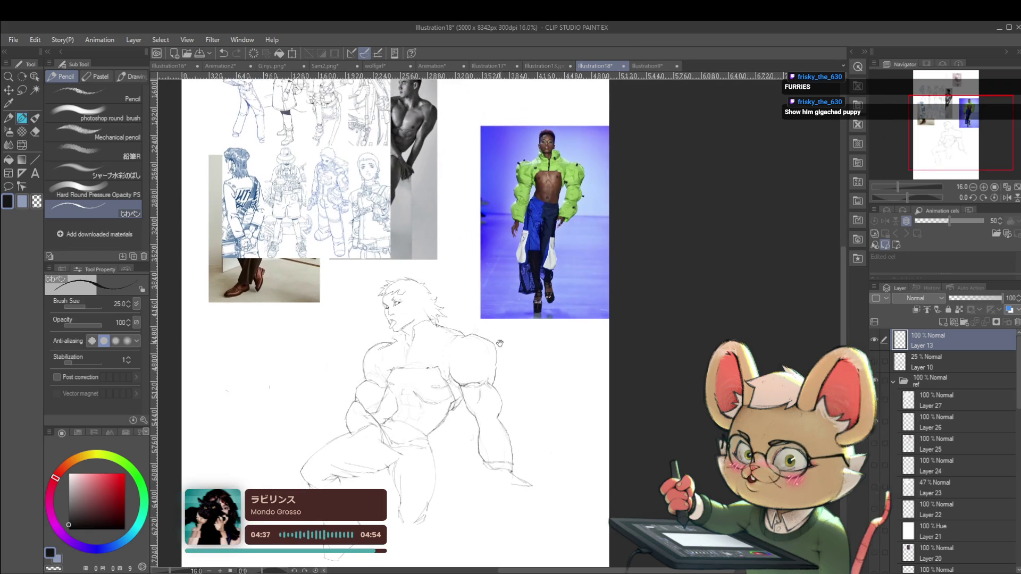
scroll(467, 367, up, 3)
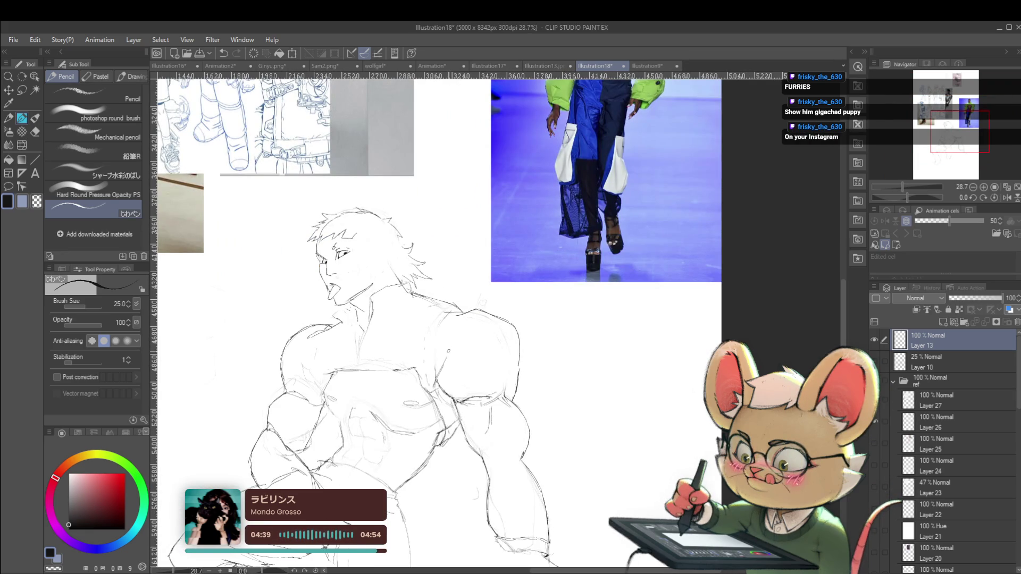
scroll(468, 297, down, 3)
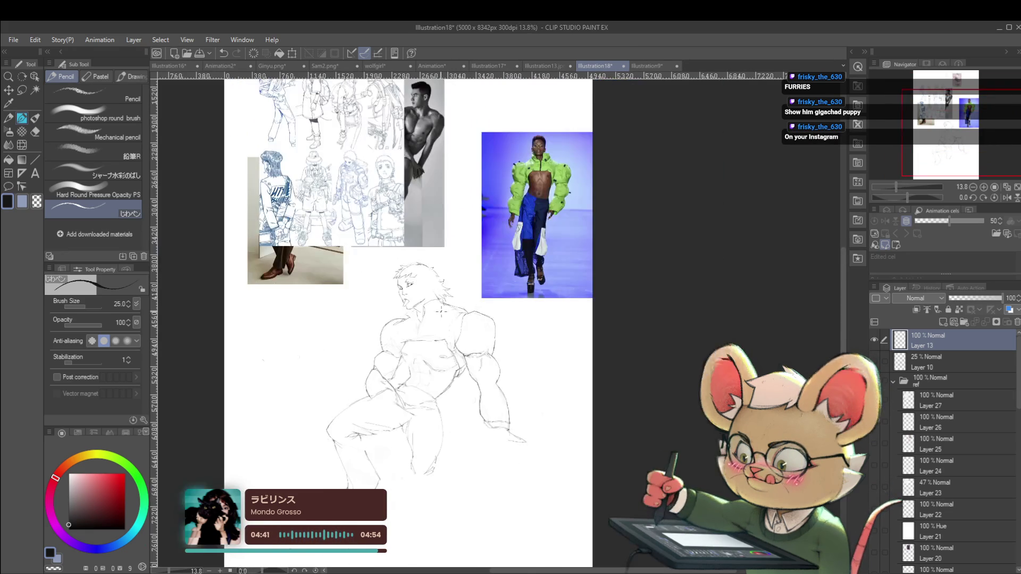
click(1009, 197)
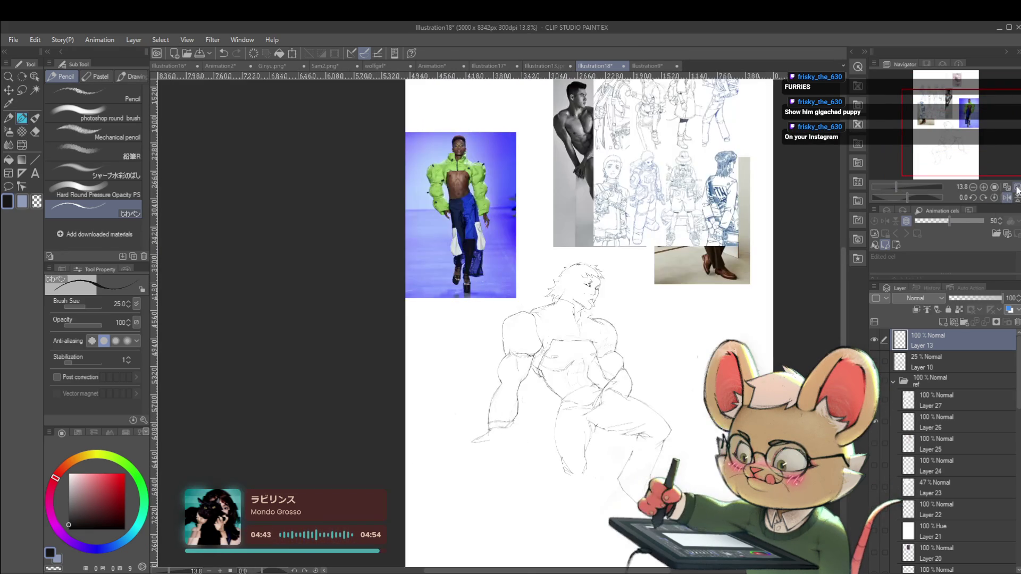
scroll(536, 321, up, 2)
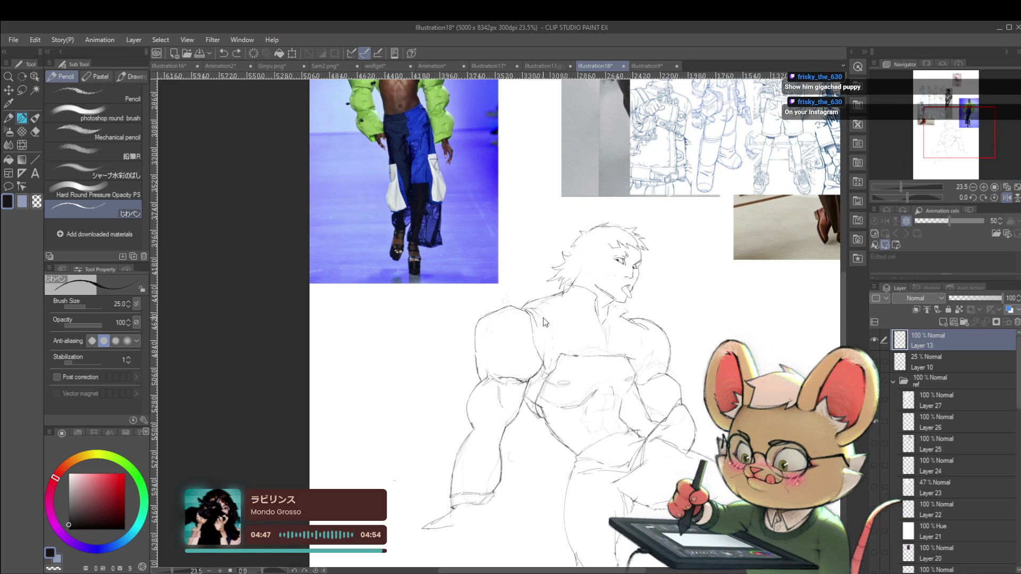
drag(544, 325, 543, 340)
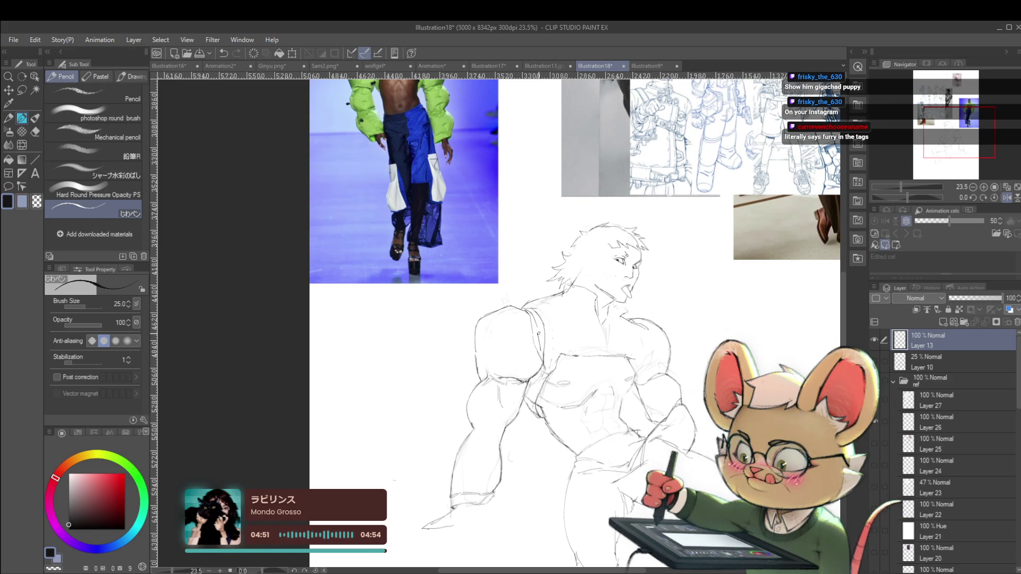
scroll(545, 343, down, 4)
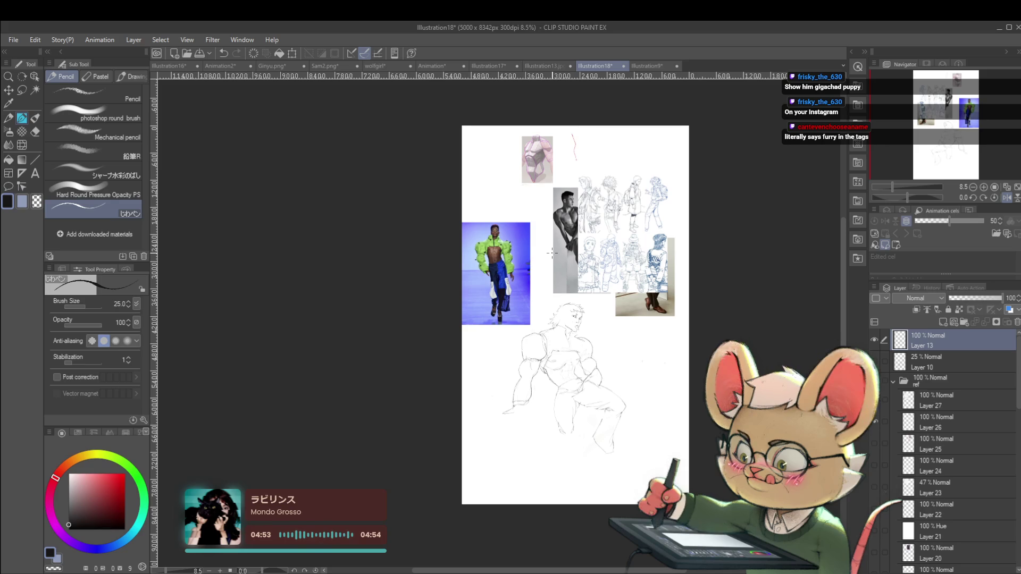
scroll(551, 253, up, 3)
scroll(563, 288, down, 3)
scroll(572, 308, up, 1)
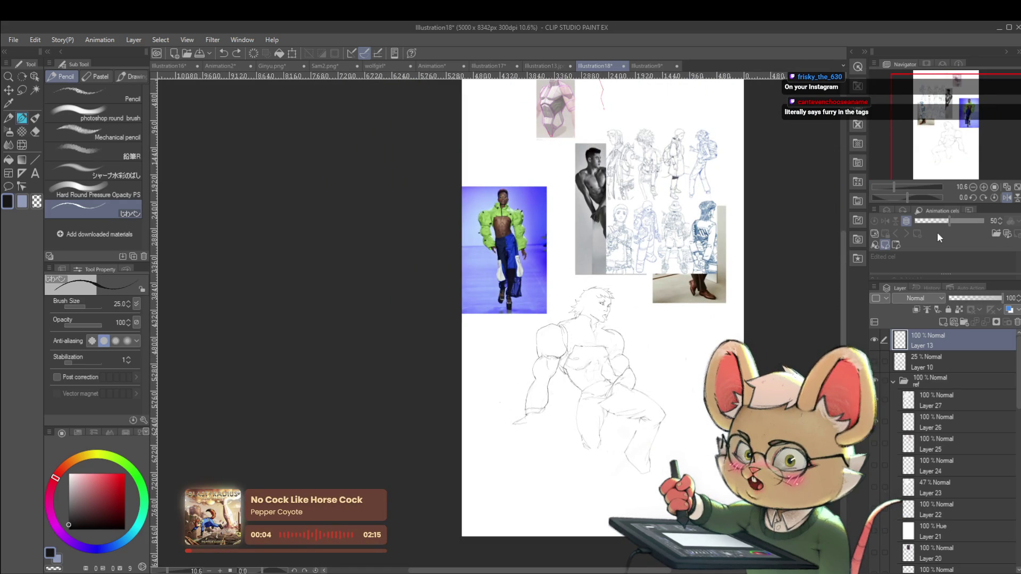
click(1007, 198)
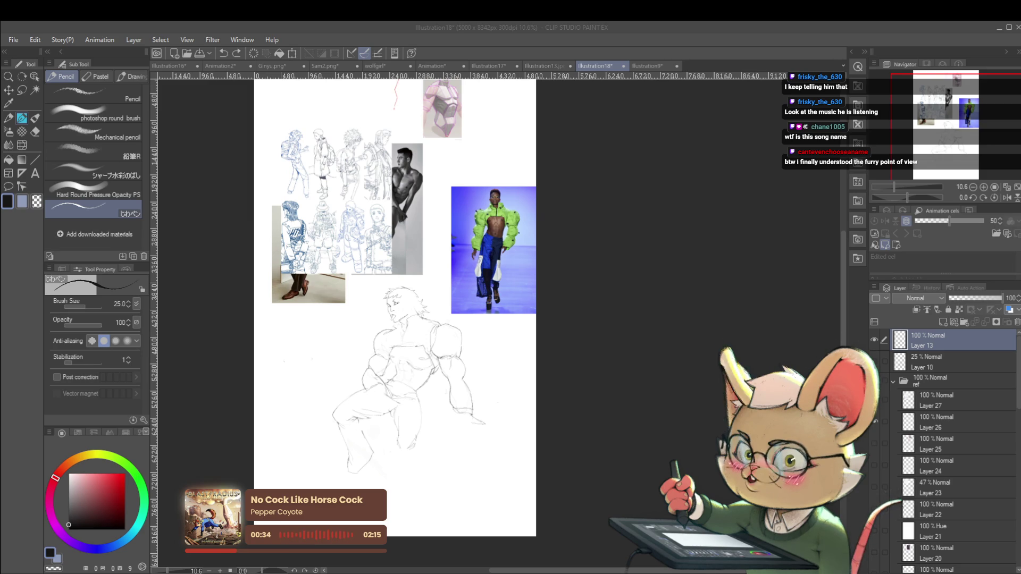
- Unmirror and recentre the view, then extend pencil lines along the shoulder, neck and jaw
key(h)
scroll(499, 319, up, 5)
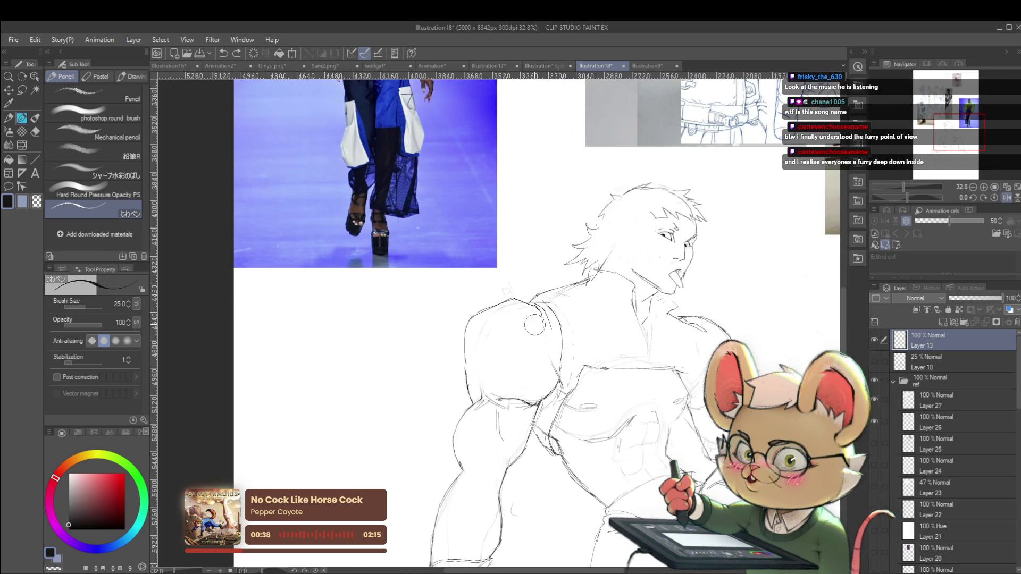
scroll(536, 299, down, 4)
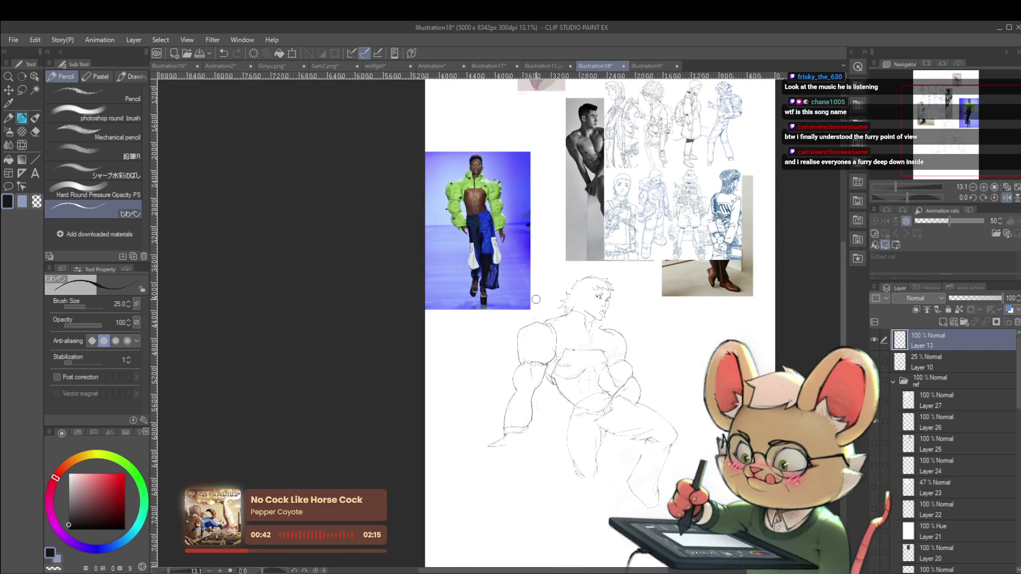
drag(536, 299, 627, 381)
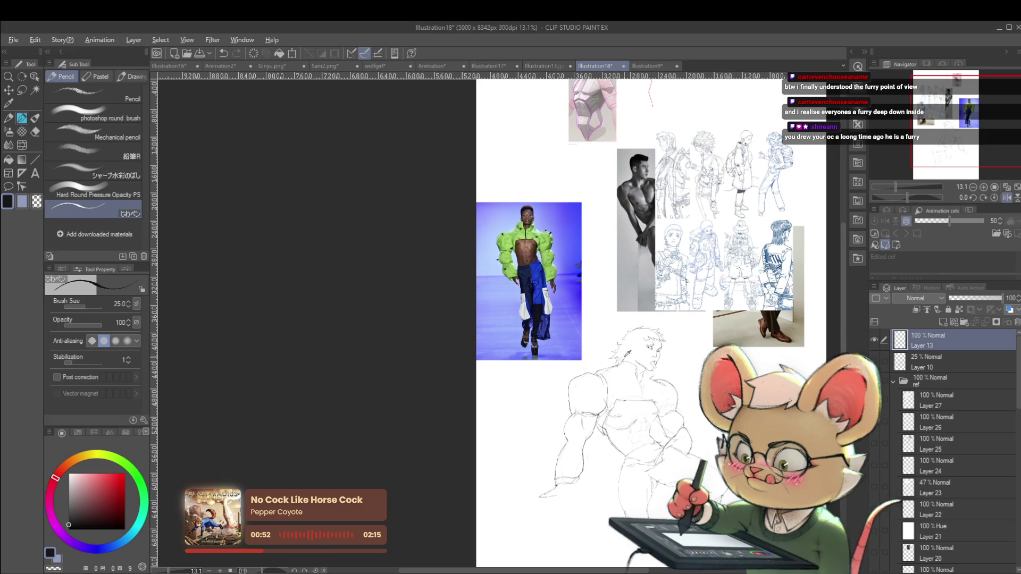
scroll(608, 374, up, 5)
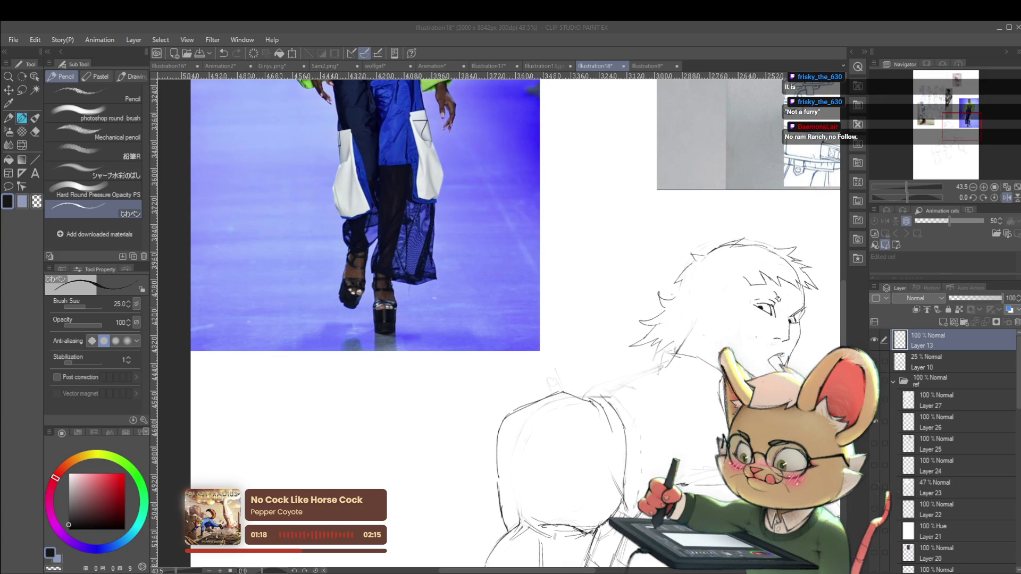
click(637, 347)
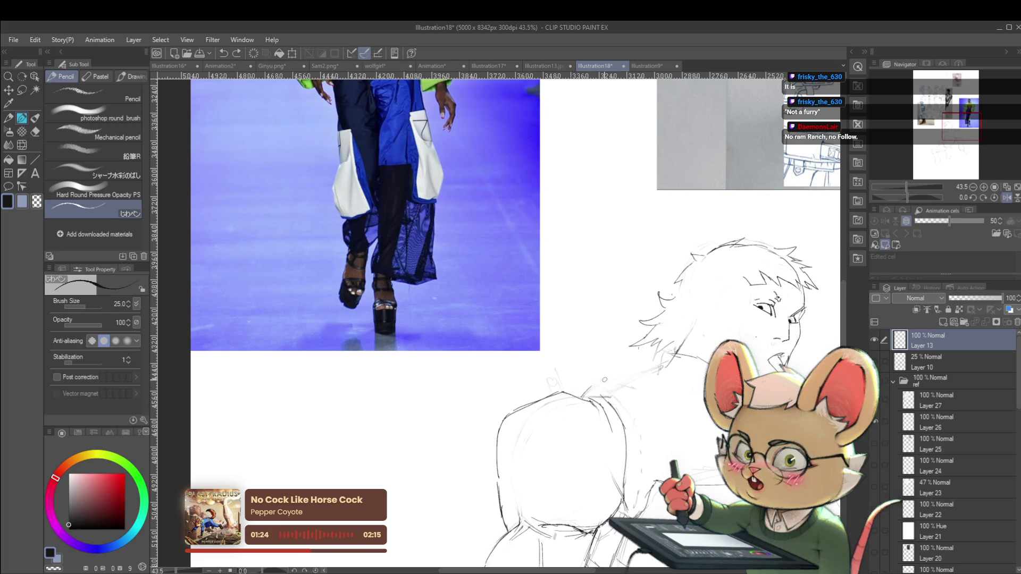
scroll(628, 377, down, 5)
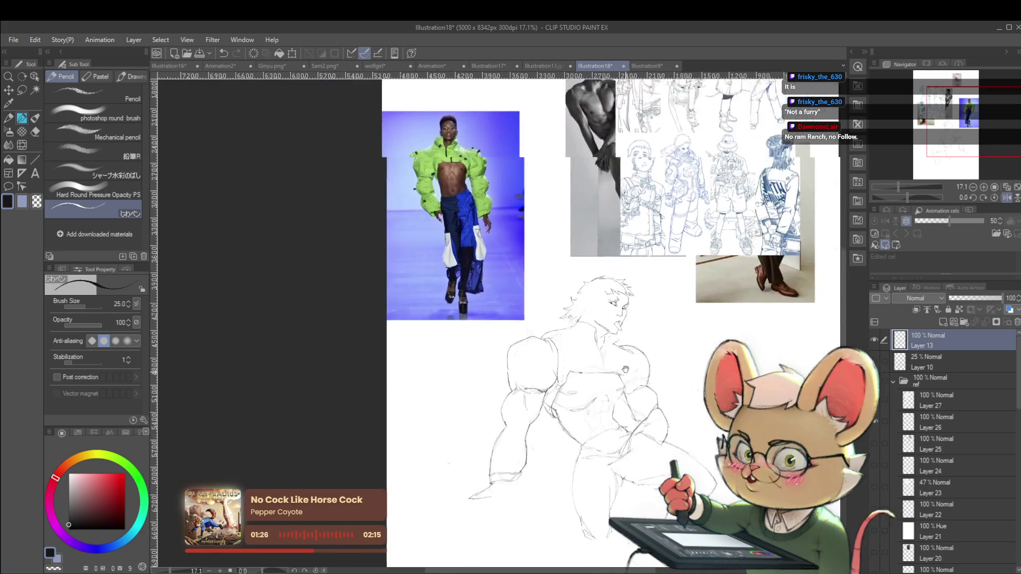
scroll(474, 287, up, 3)
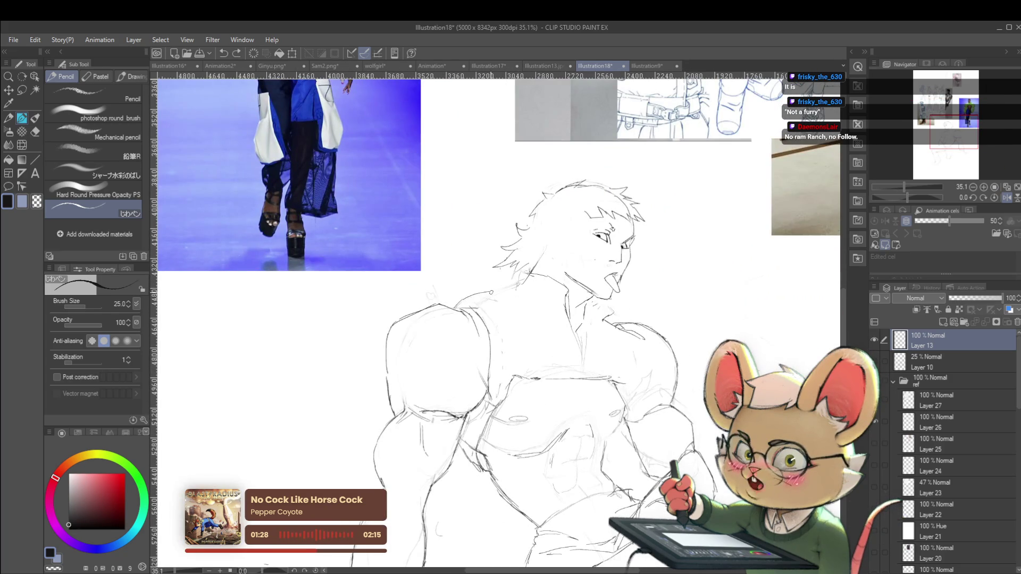
drag(490, 291, 508, 290)
scroll(527, 292, down, 5)
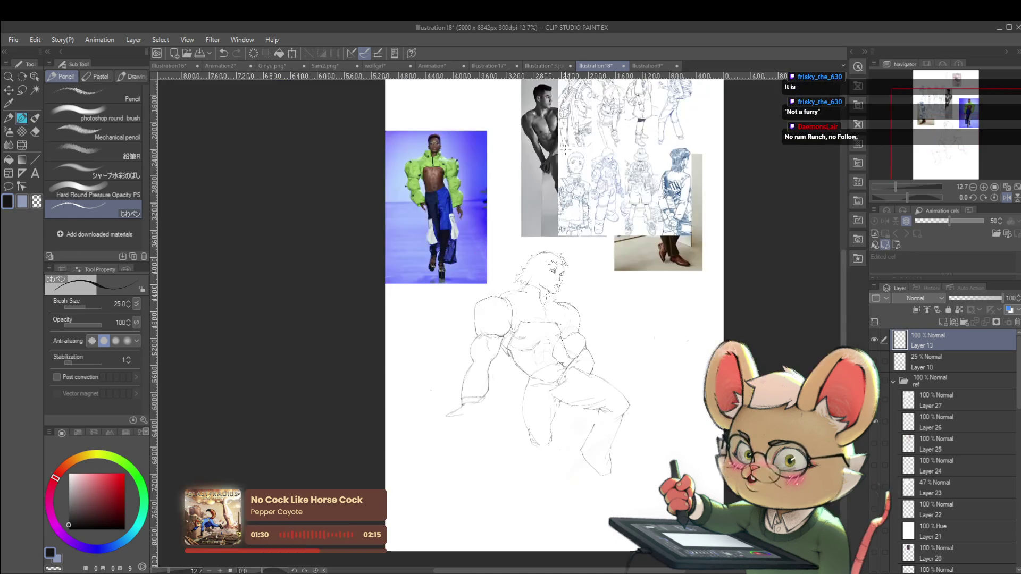
scroll(572, 301, up, 6)
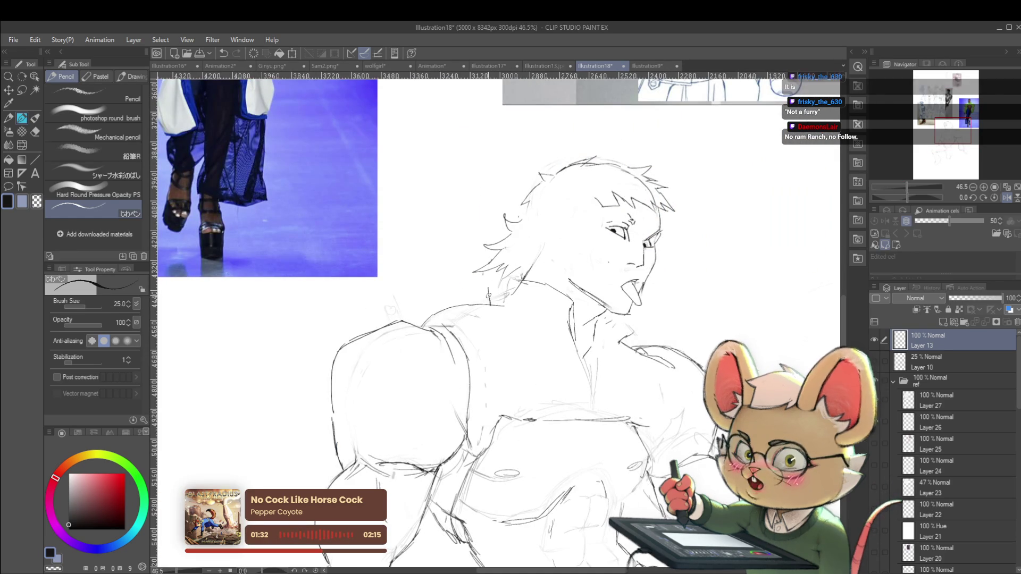
drag(489, 301, 519, 261)
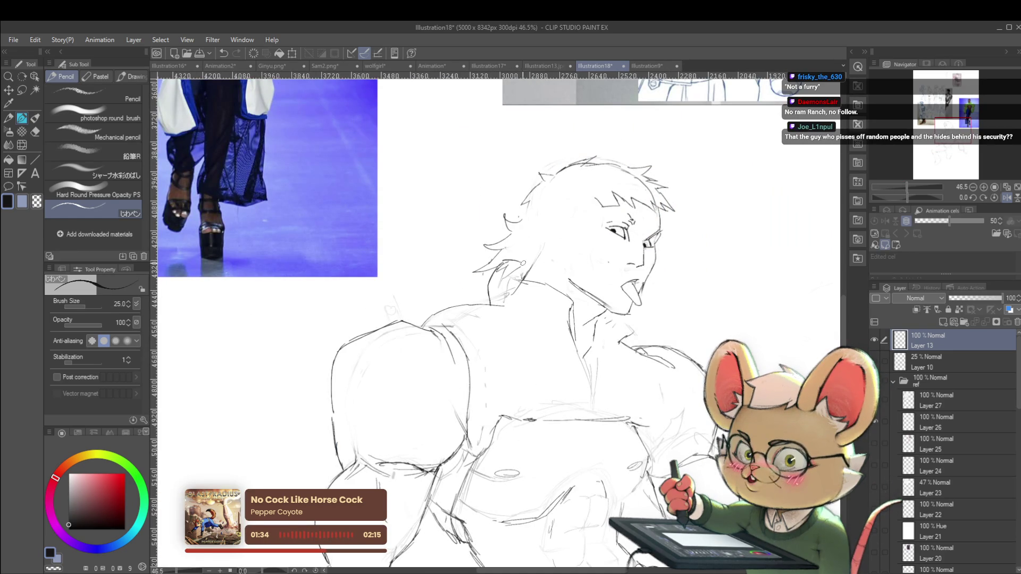
- Inspect the head and torso, flipping the canvas view horizontally to check the drawing
scroll(528, 263, down, 3)
scroll(538, 252, down, 2)
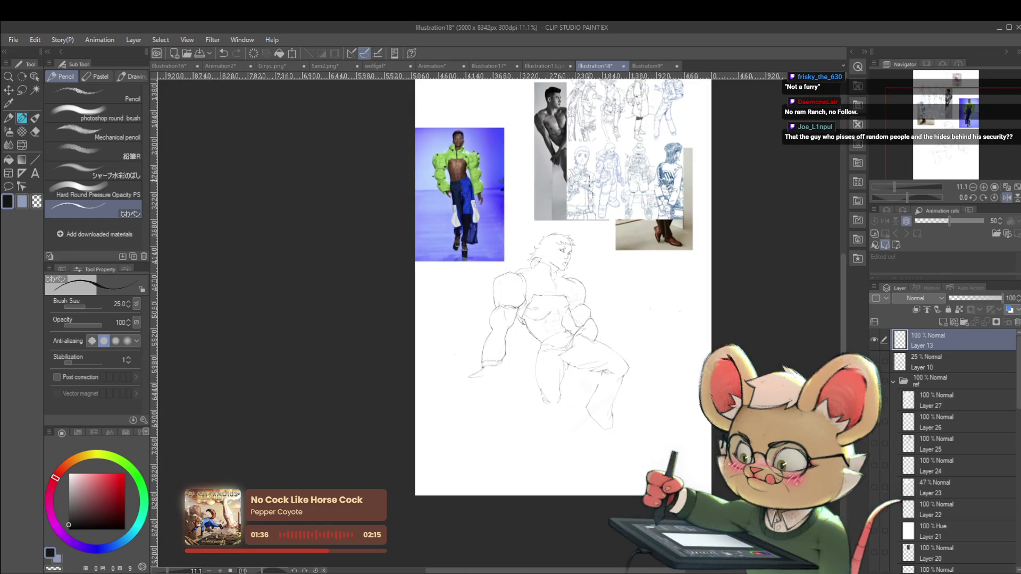
scroll(538, 252, up, 3)
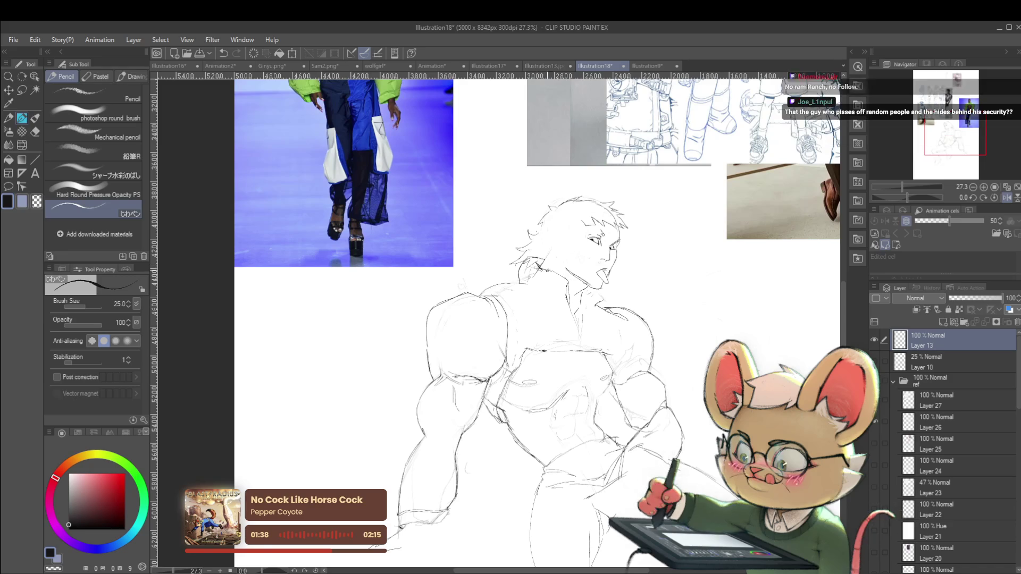
scroll(529, 252, down, 3)
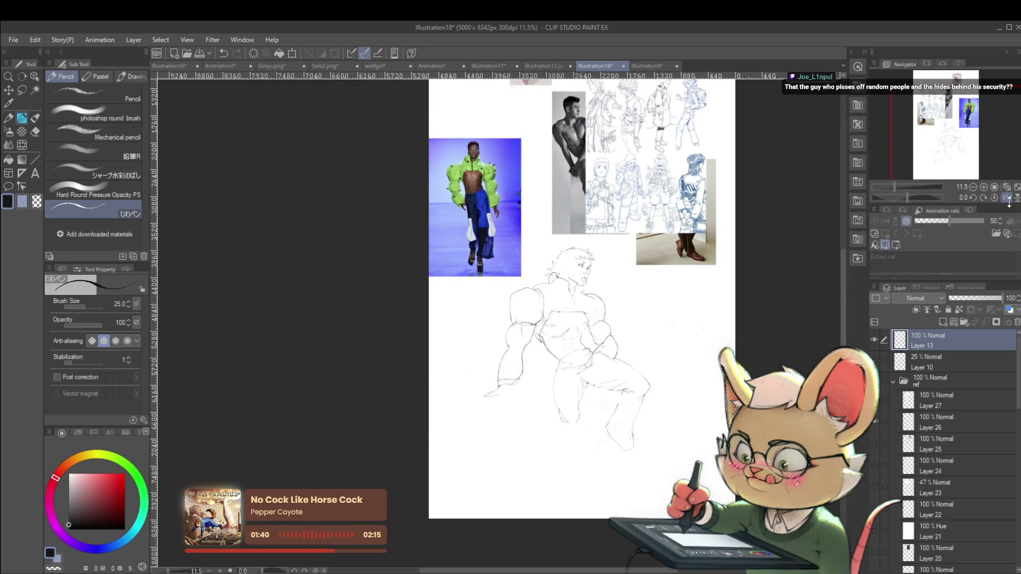
key(h)
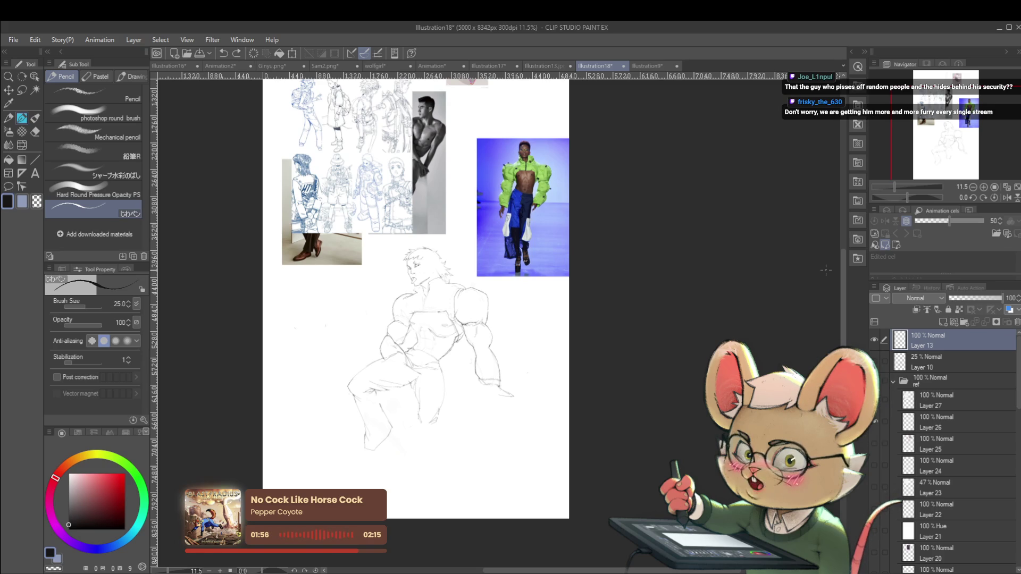
click(1007, 197)
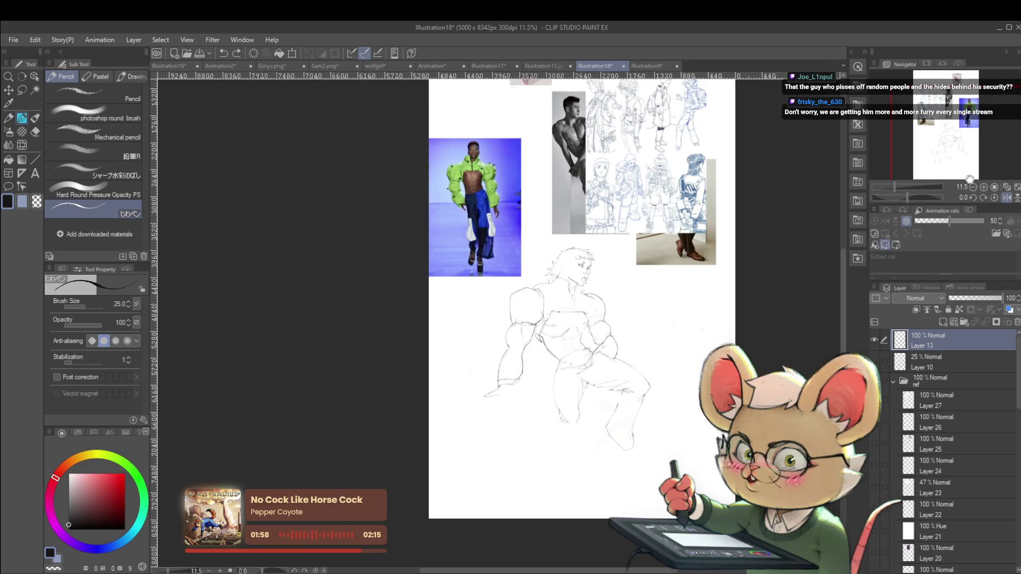
scroll(569, 288, up, 1)
scroll(569, 288, up, 2)
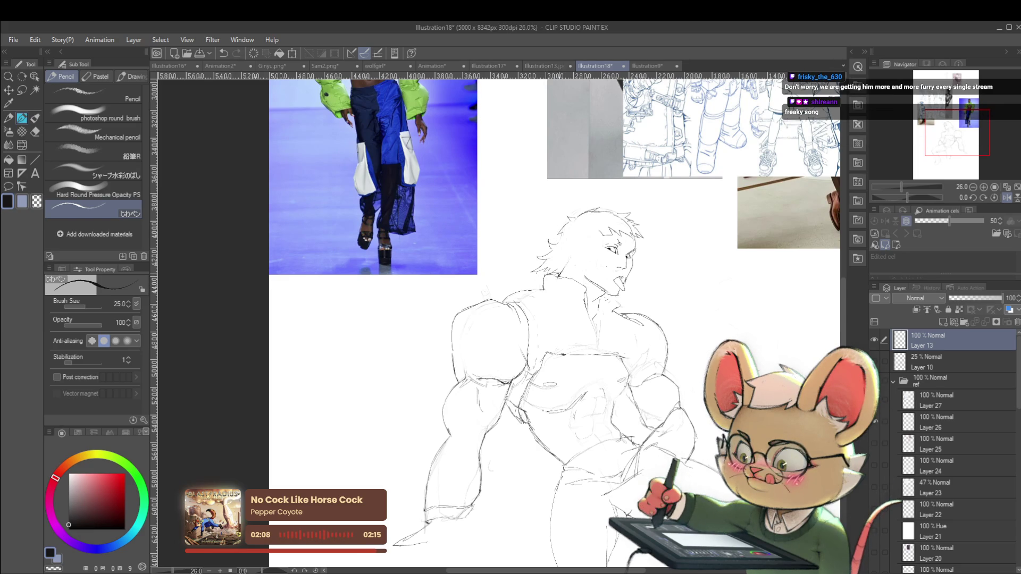
scroll(571, 264, down, 3)
scroll(595, 250, down, 2)
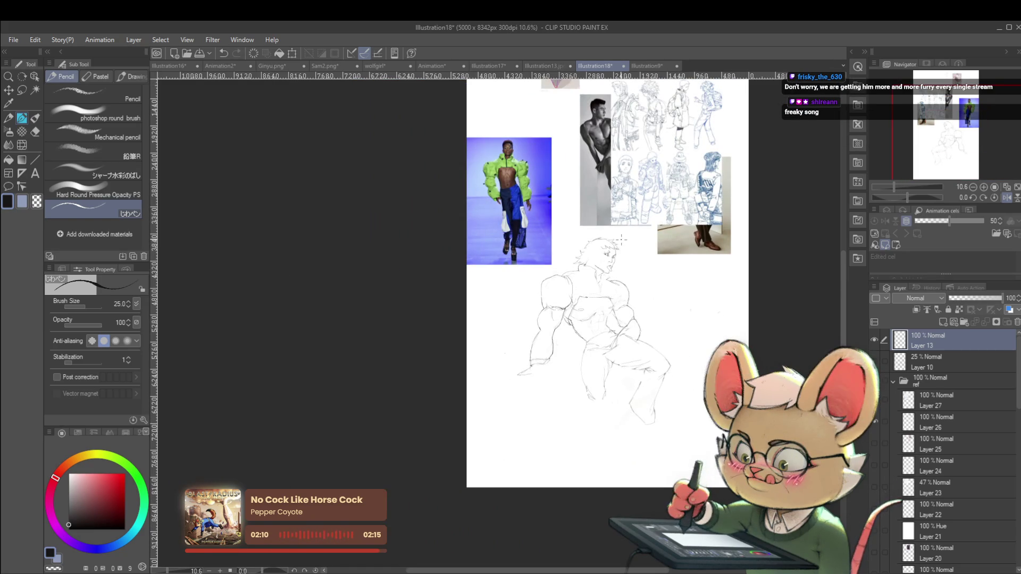
scroll(594, 269, up, 5)
drag(594, 291, 564, 411)
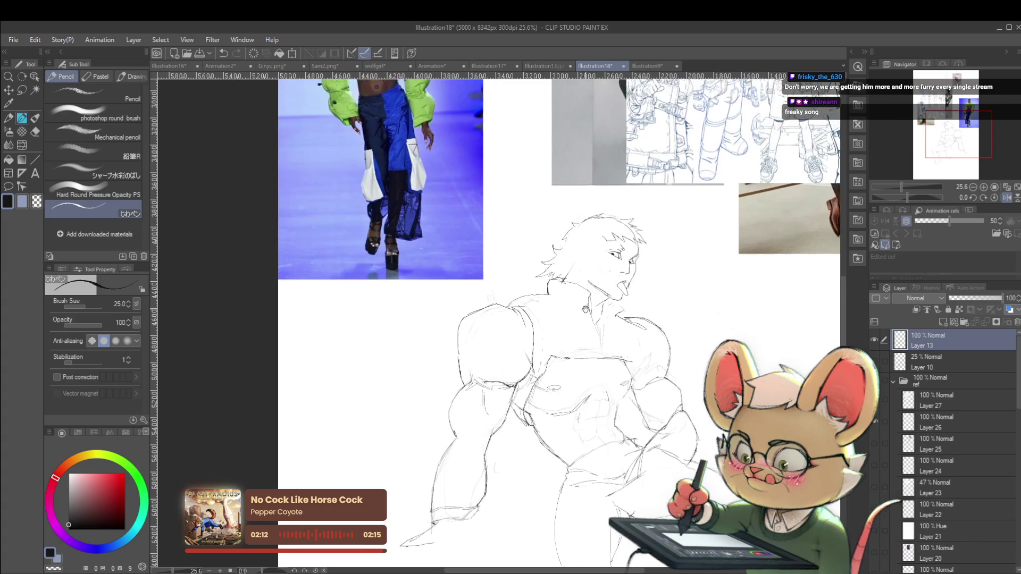
scroll(565, 411, up, 2)
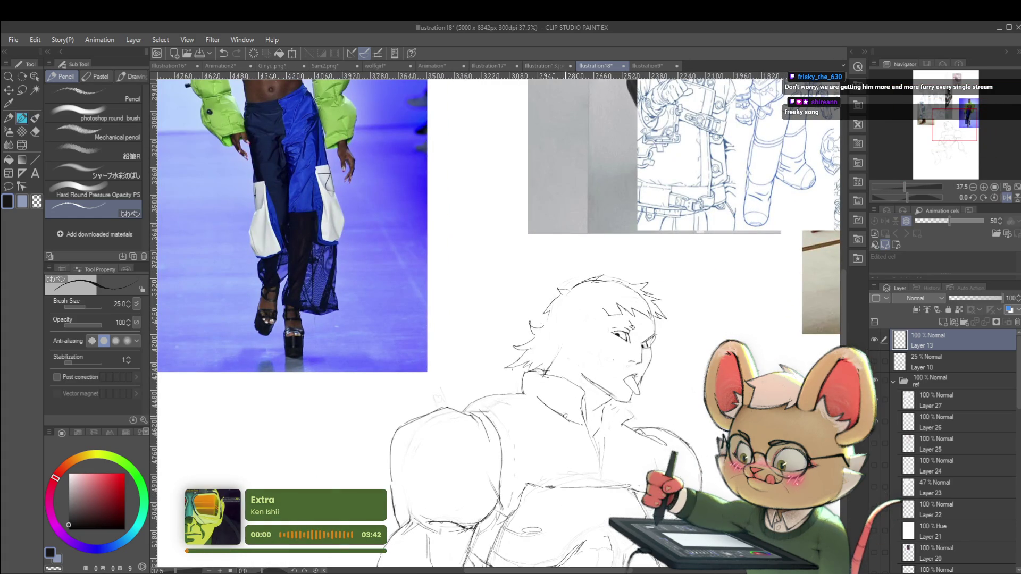
scroll(545, 355, down, 4)
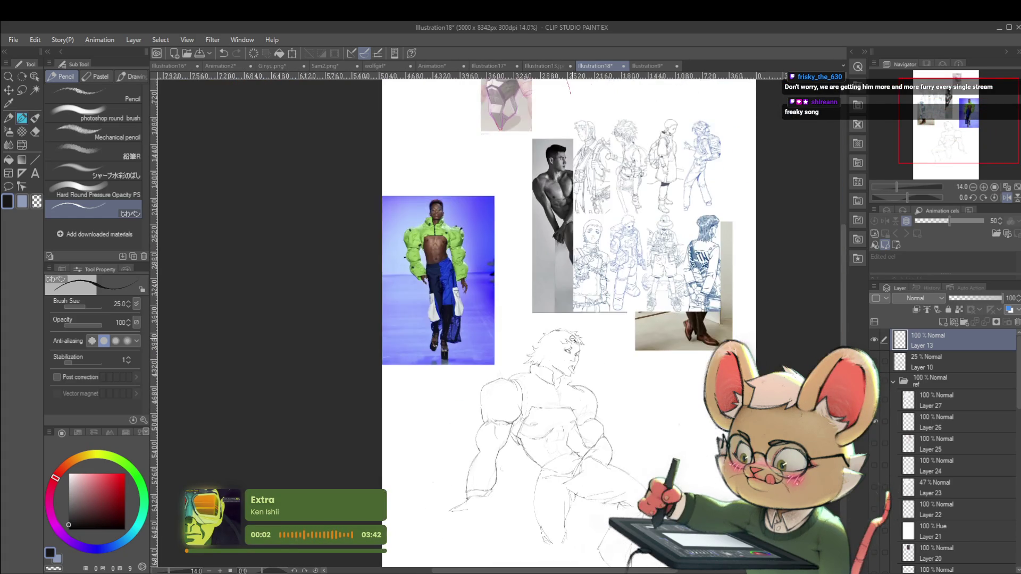
scroll(545, 356, down, 1)
scroll(577, 368, up, 3)
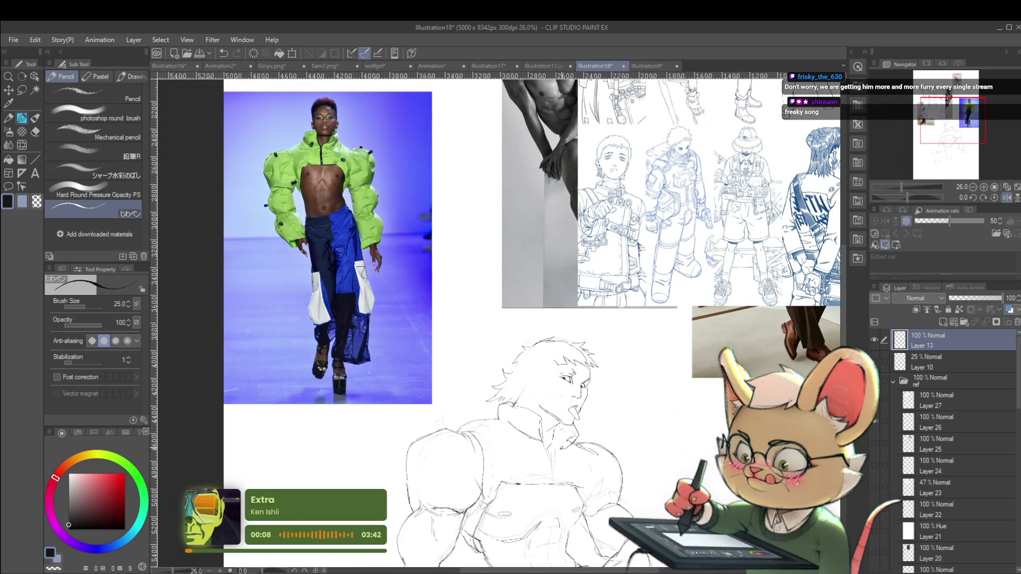
scroll(585, 426, down, 4)
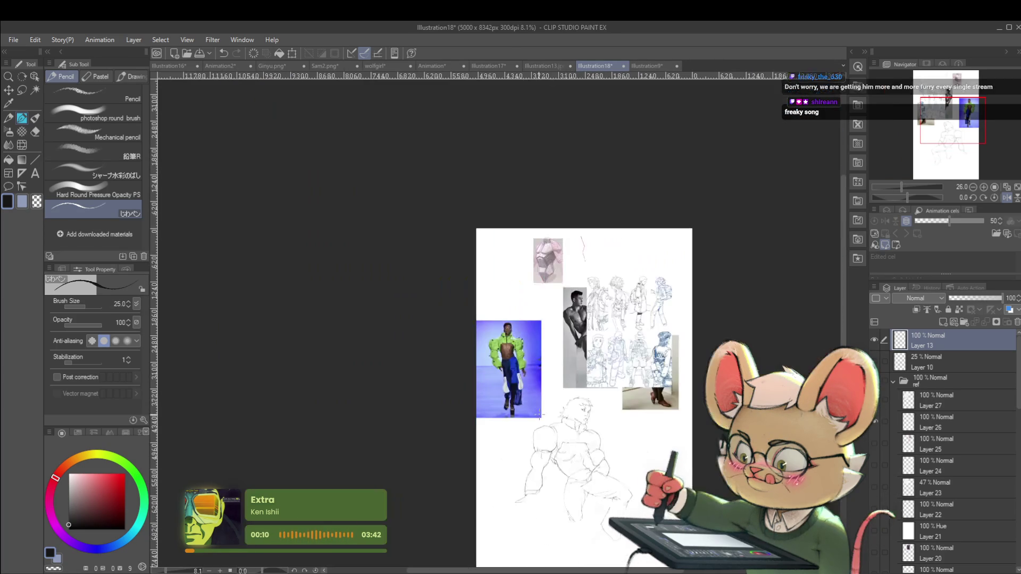
scroll(585, 425, up, 3)
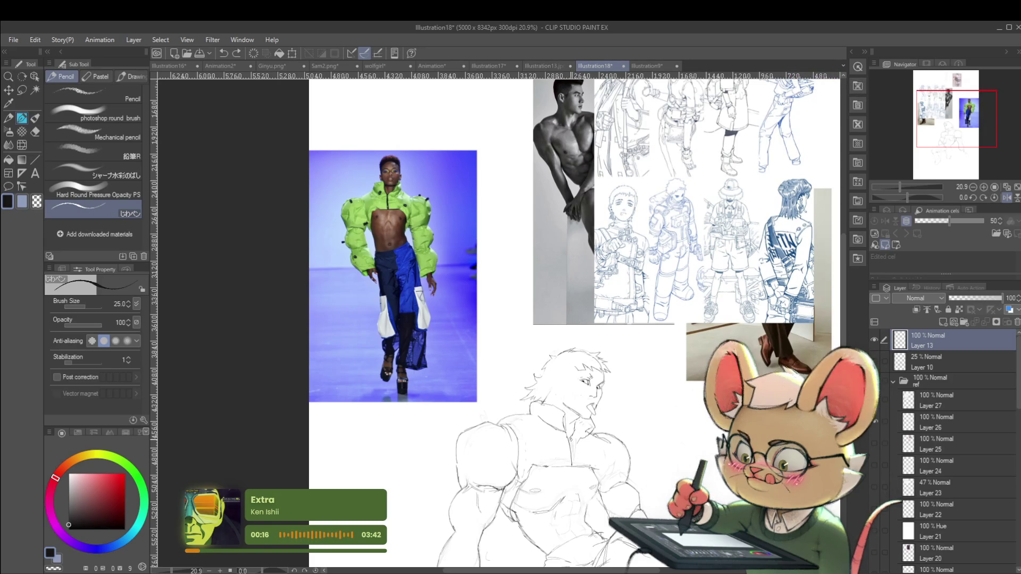
scroll(596, 431, down, 3)
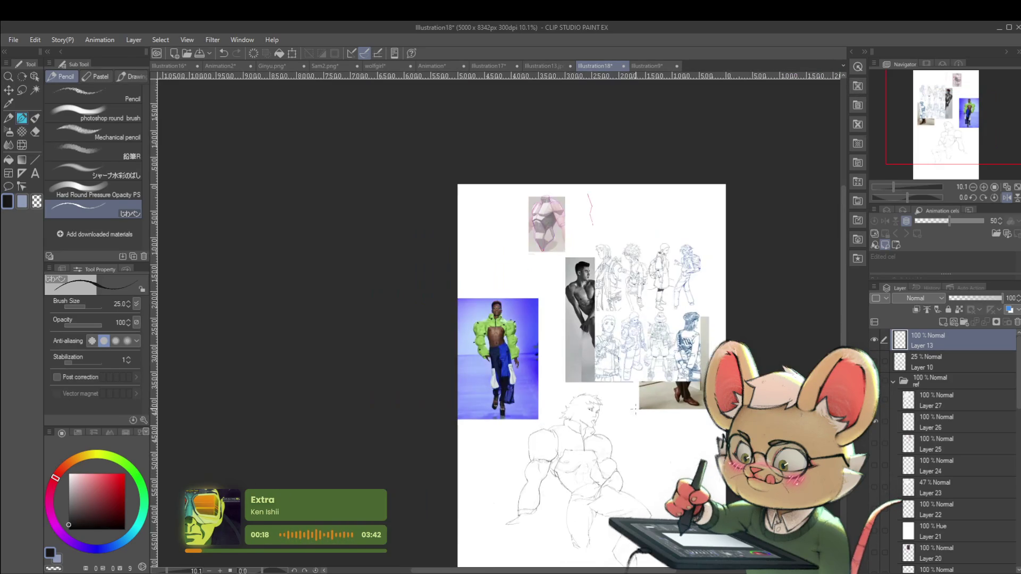
scroll(592, 438, up, 3)
scroll(574, 409, down, 4)
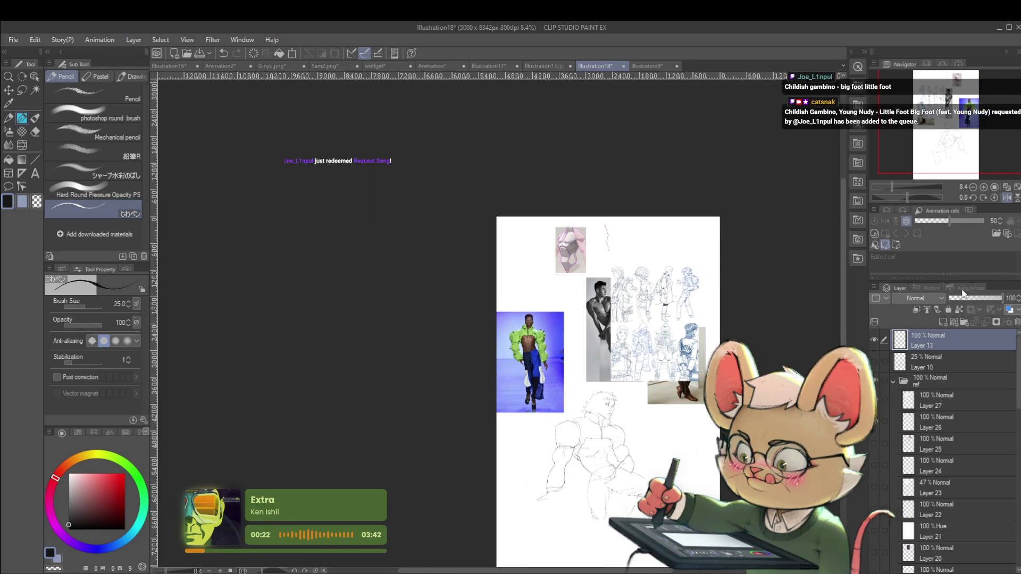
key(h)
scroll(415, 410, up, 5)
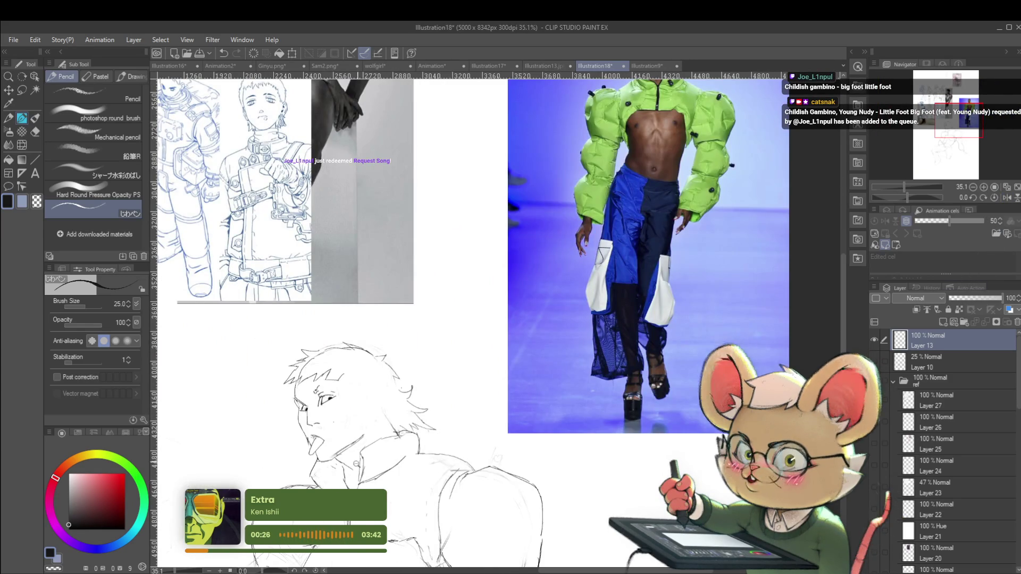
scroll(377, 416, down, 4)
scroll(376, 416, down, 1)
drag(377, 416, 444, 296)
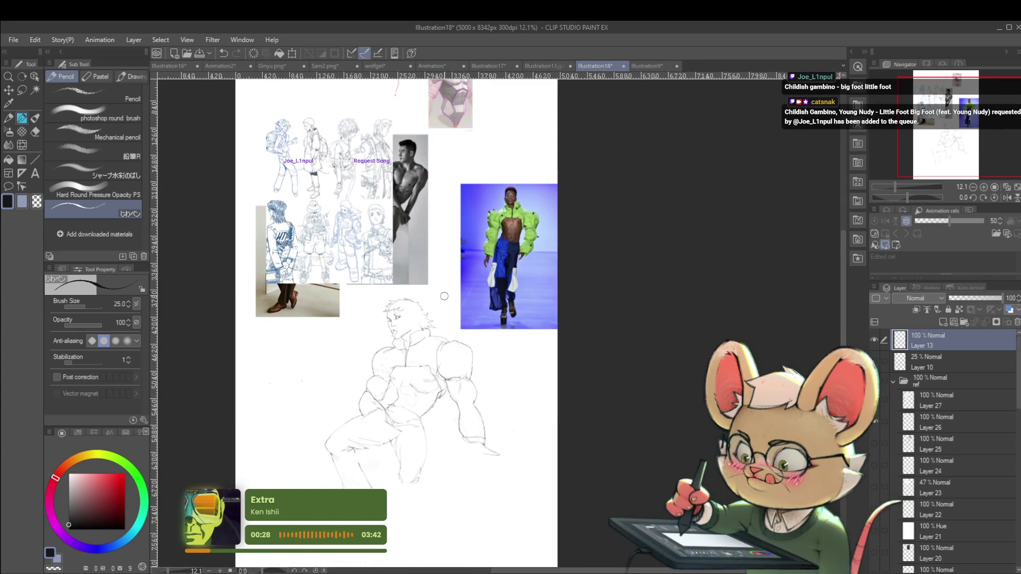
- Undo the stray stroke below the runway model's shoe and restore the unmirrored canvas view
scroll(414, 353, up, 4)
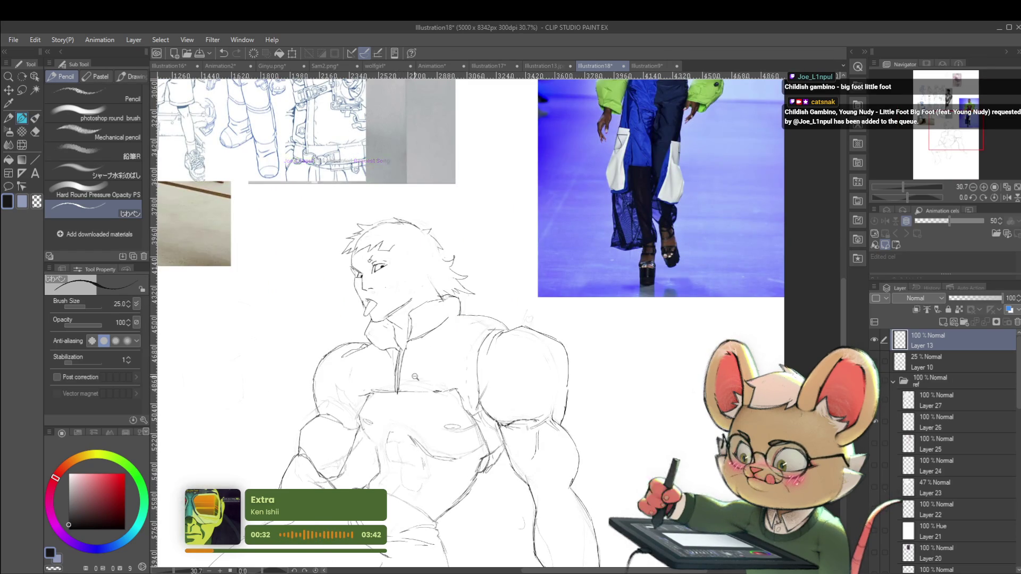
scroll(422, 378, down, 4)
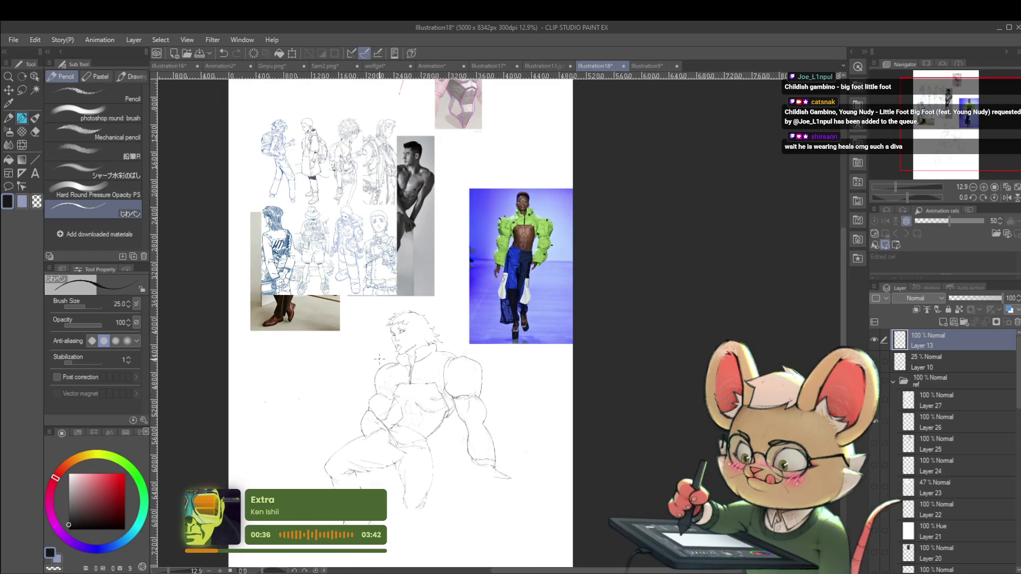
drag(379, 359, 567, 302)
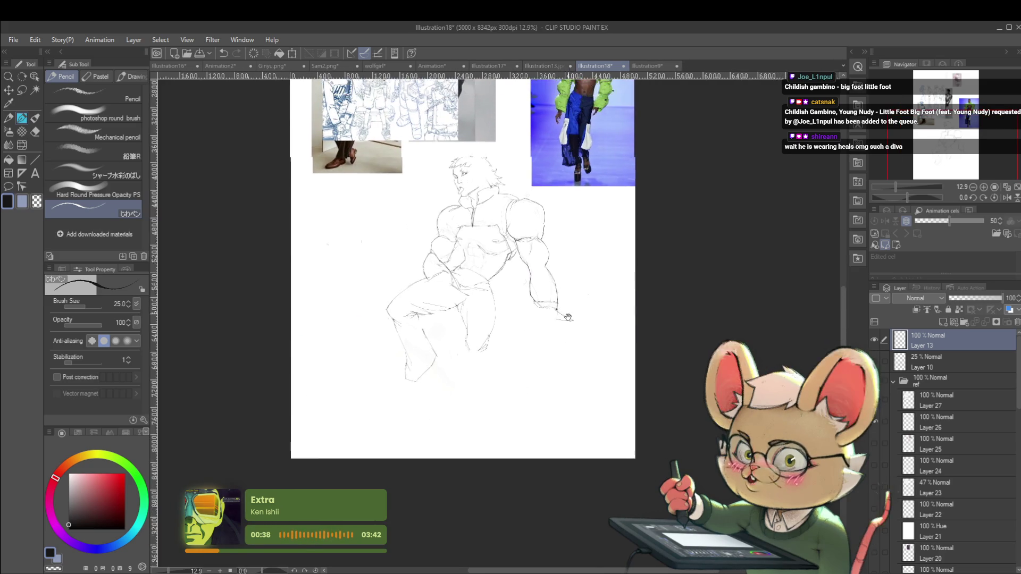
scroll(566, 302, up, 4)
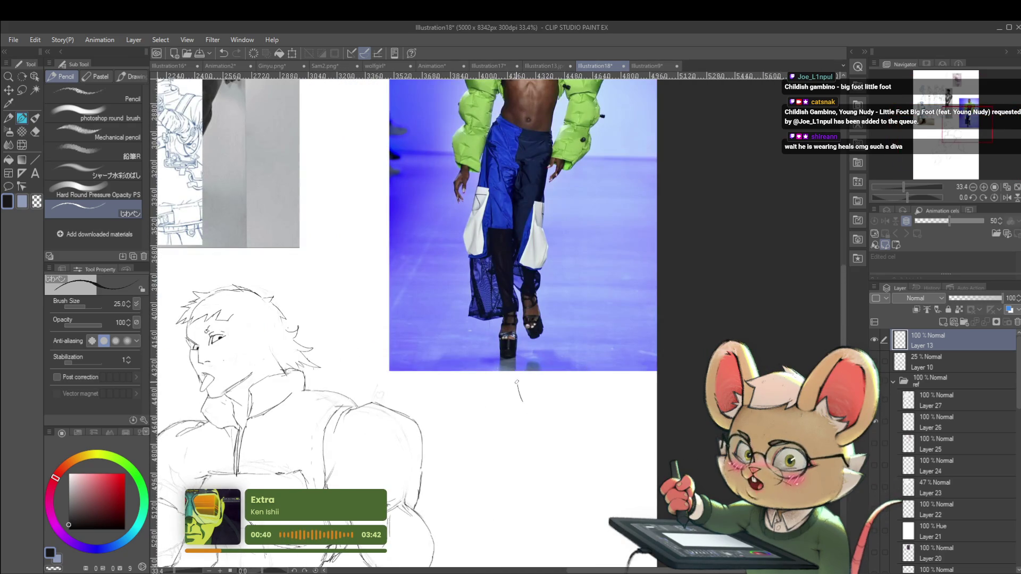
key(ctrl+z)
scroll(522, 357, down, 2)
scroll(545, 325, down, 2)
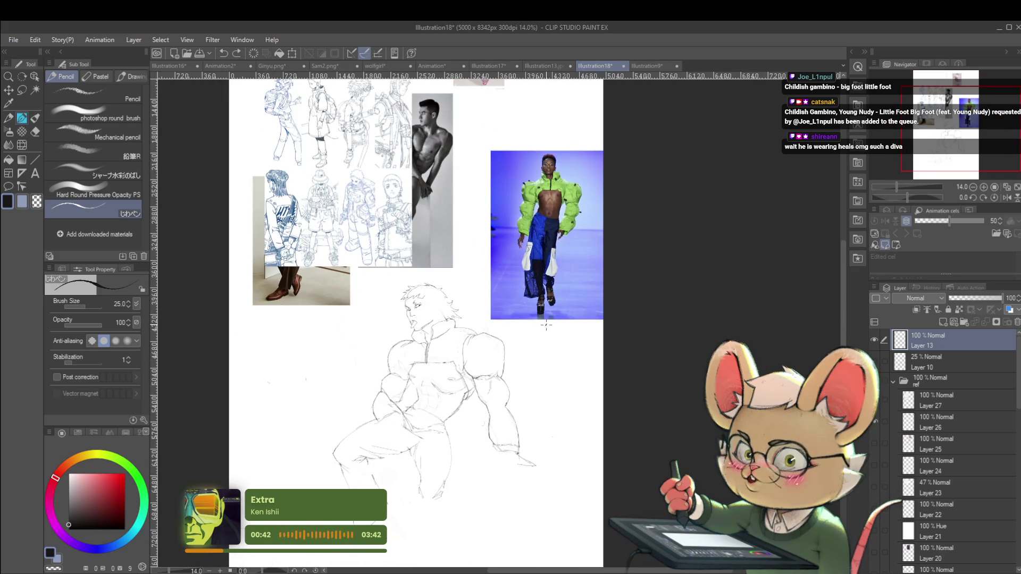
click(1007, 197)
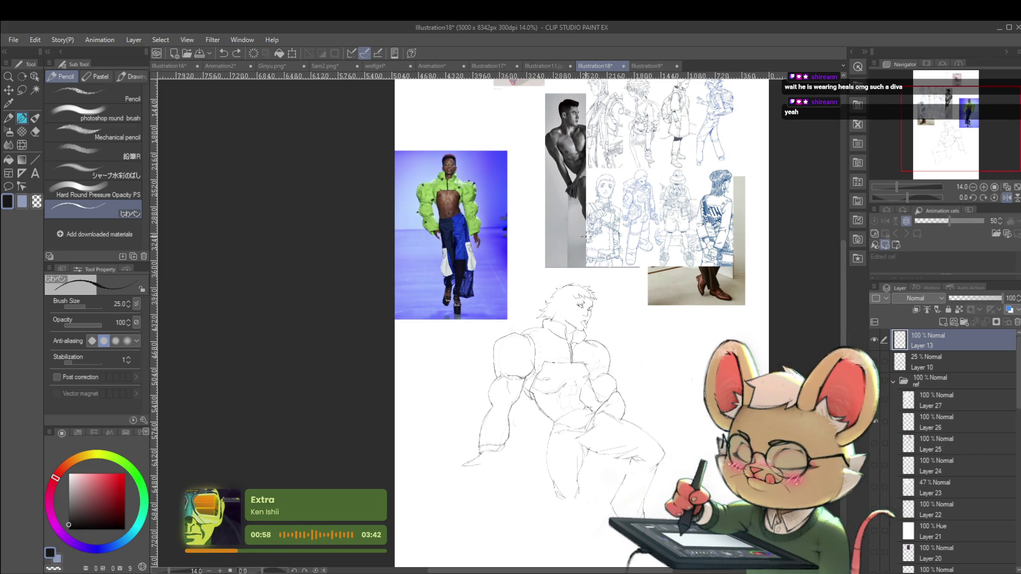
scroll(575, 310, up, 2)
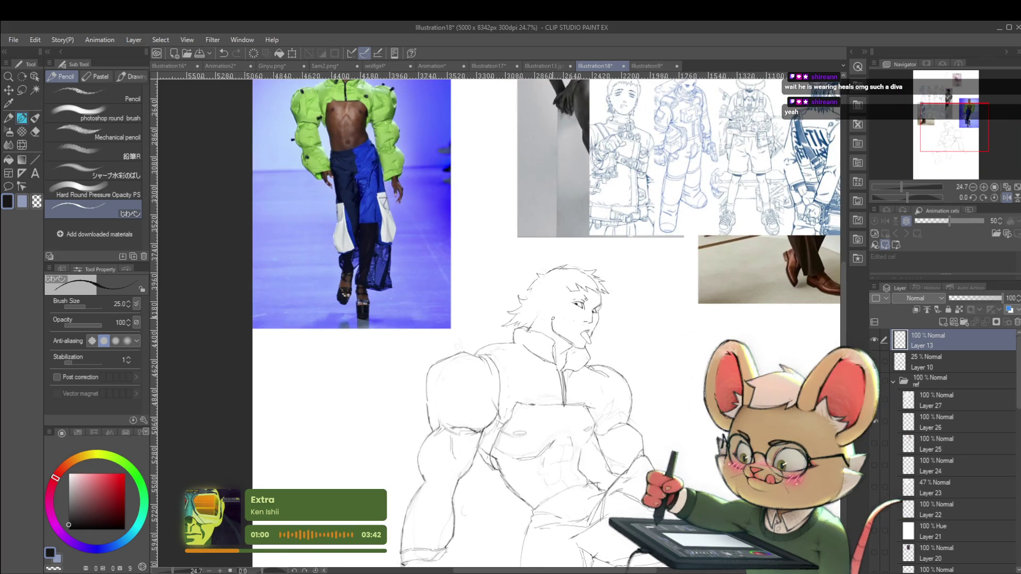
scroll(576, 309, up, 1)
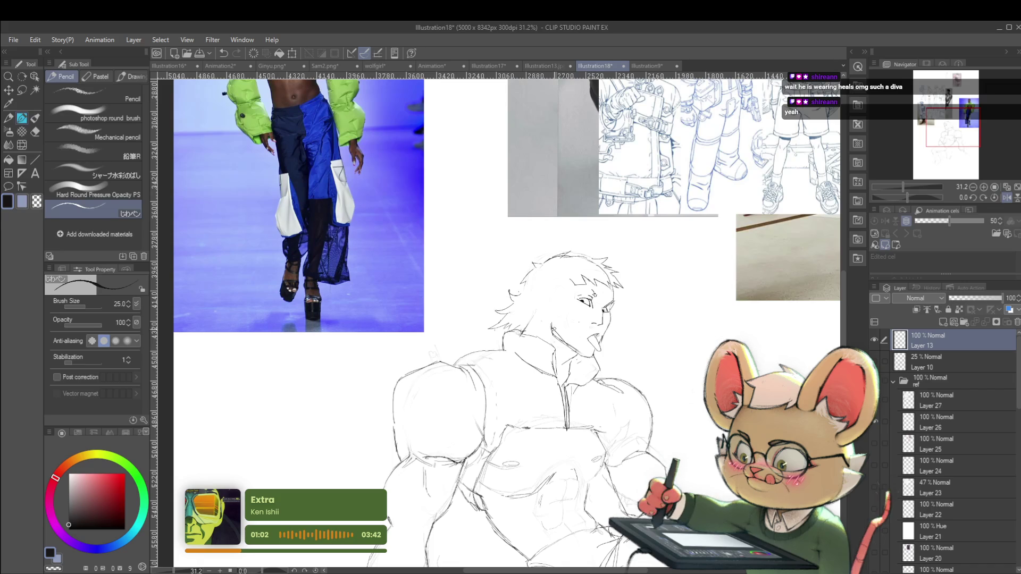
scroll(584, 298, down, 3)
scroll(587, 313, up, 4)
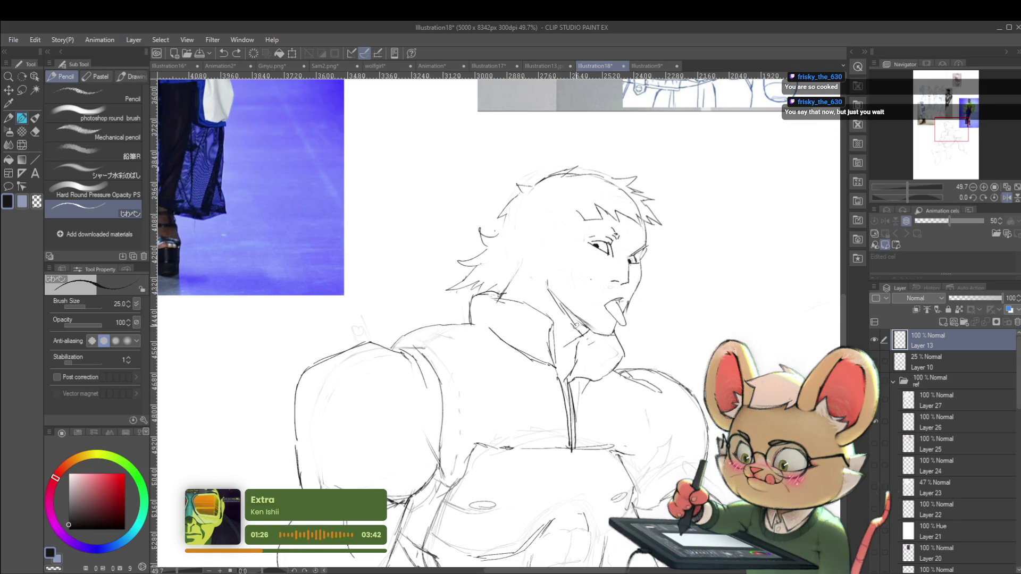
scroll(580, 320, down, 4)
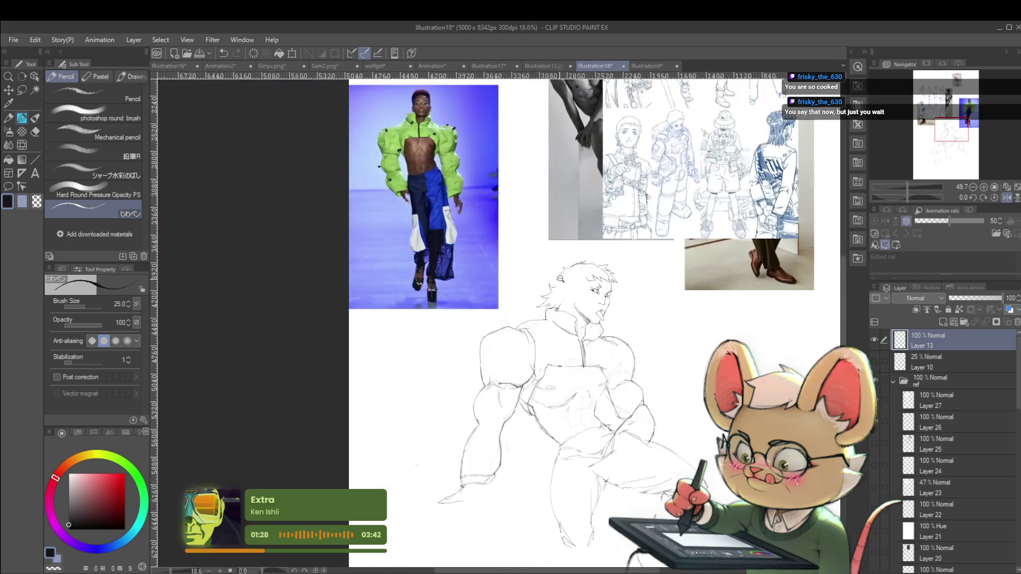
scroll(569, 288, down, 2)
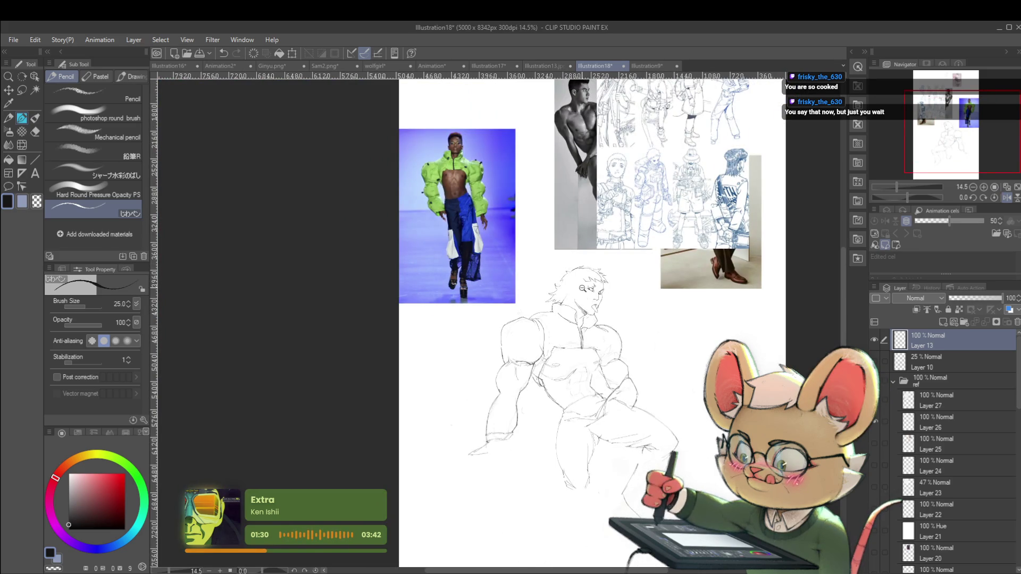
scroll(585, 287, up, 3)
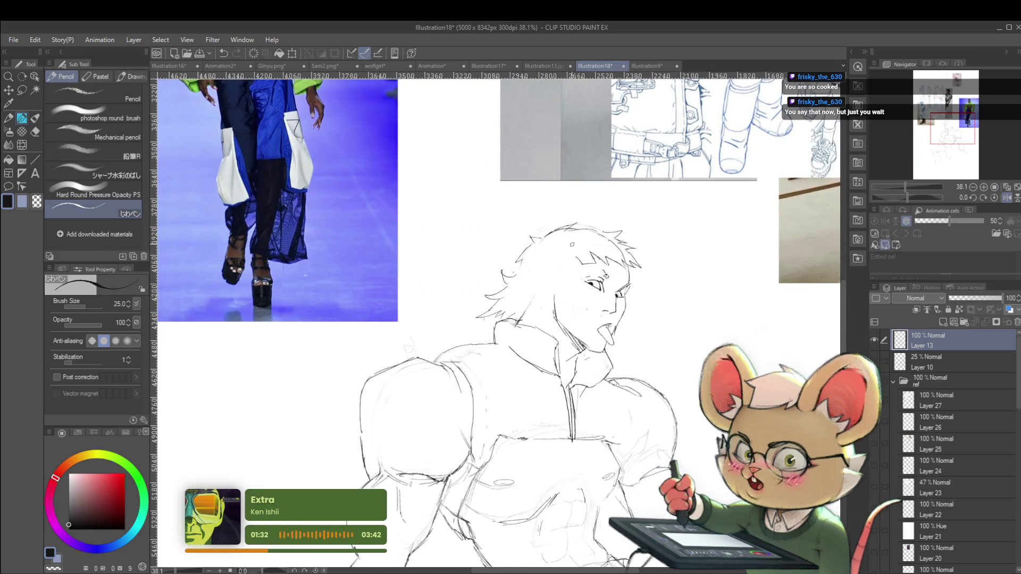
scroll(555, 297, down, 3)
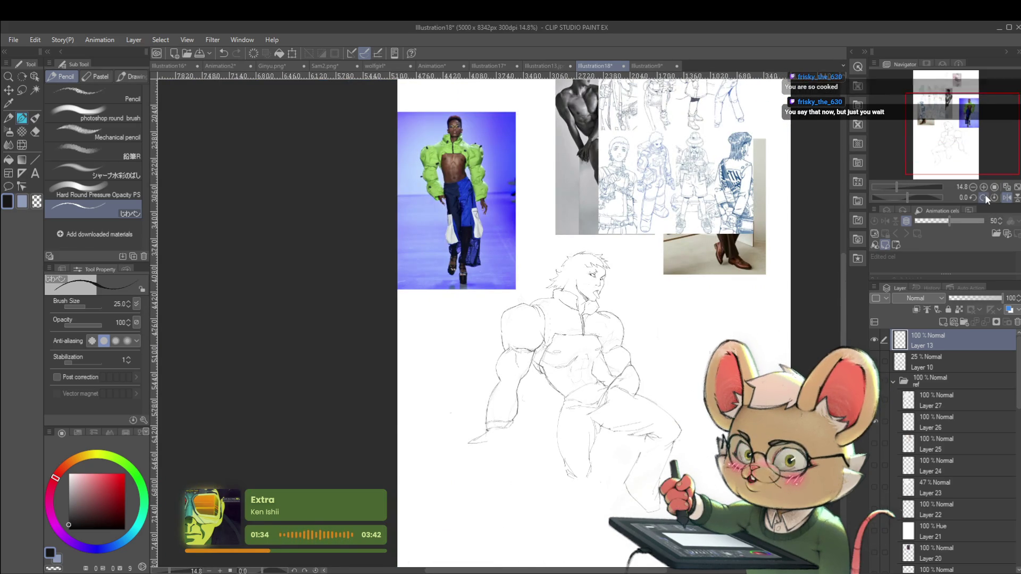
click(1008, 198)
- Zoom around the reference board and sketch, then restore the unmirrored canvas view
scroll(418, 266, up, 2)
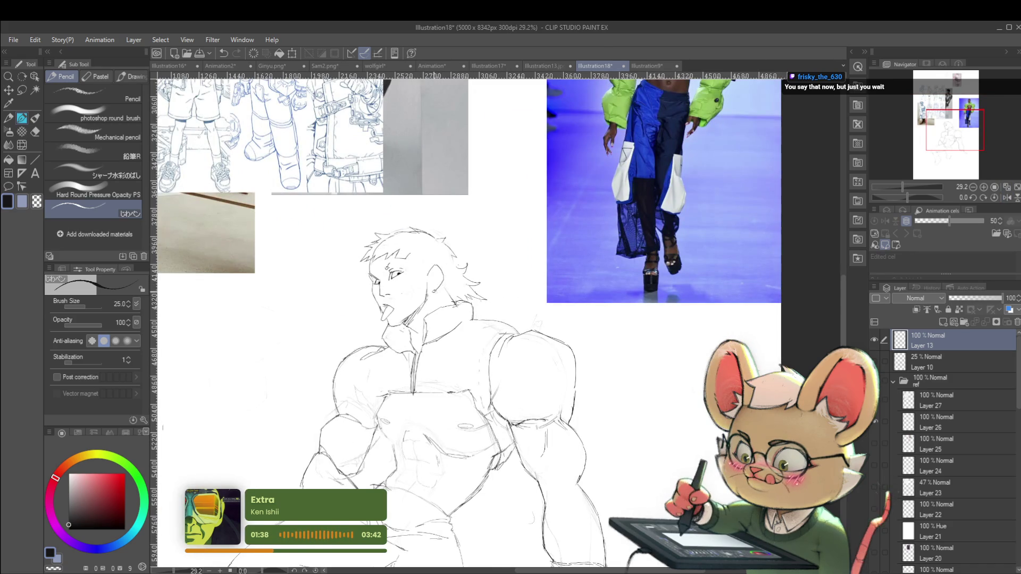
scroll(393, 257, down, 2)
scroll(394, 258, up, 1)
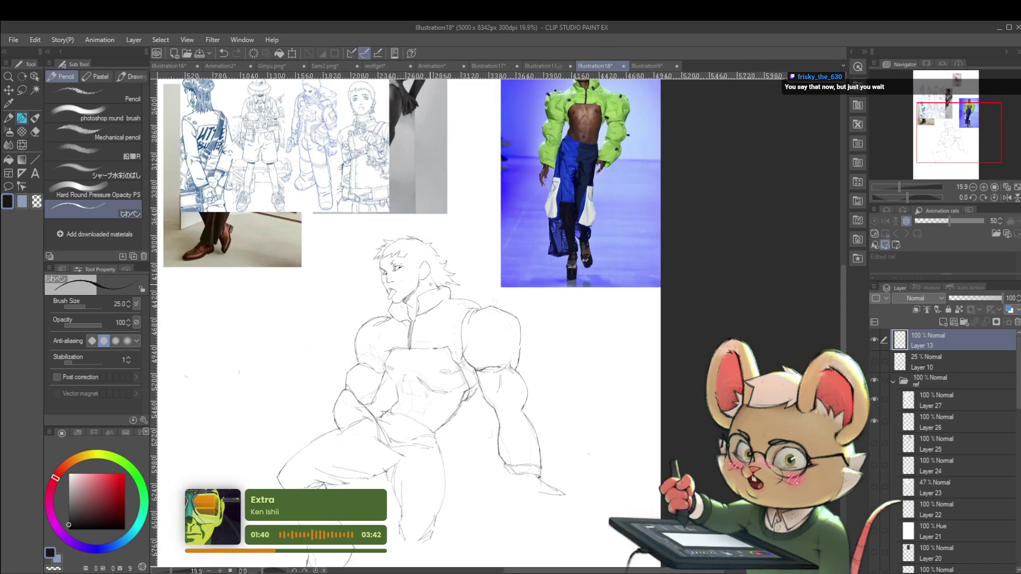
scroll(429, 282, up, 2)
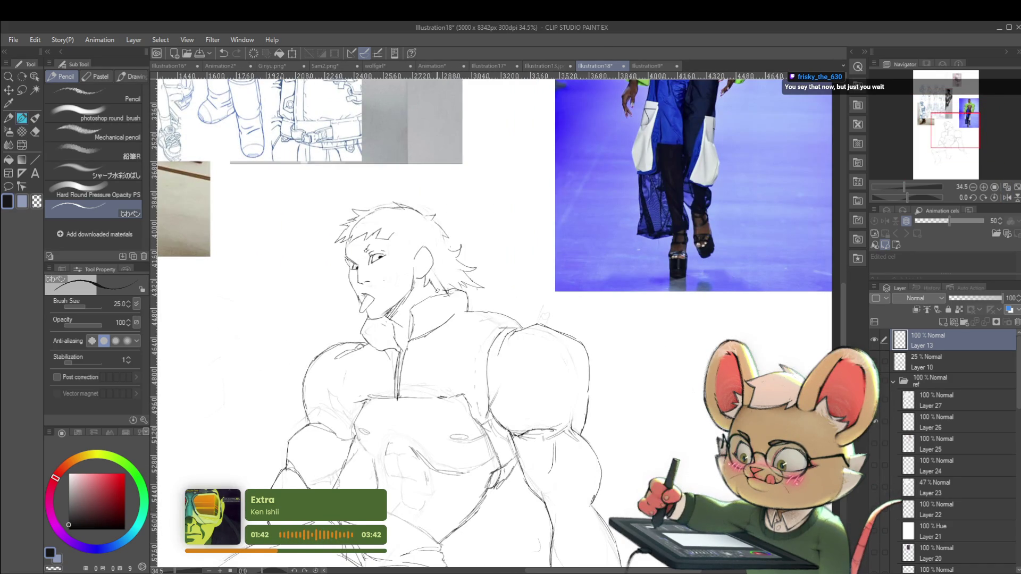
scroll(468, 288, down, 3)
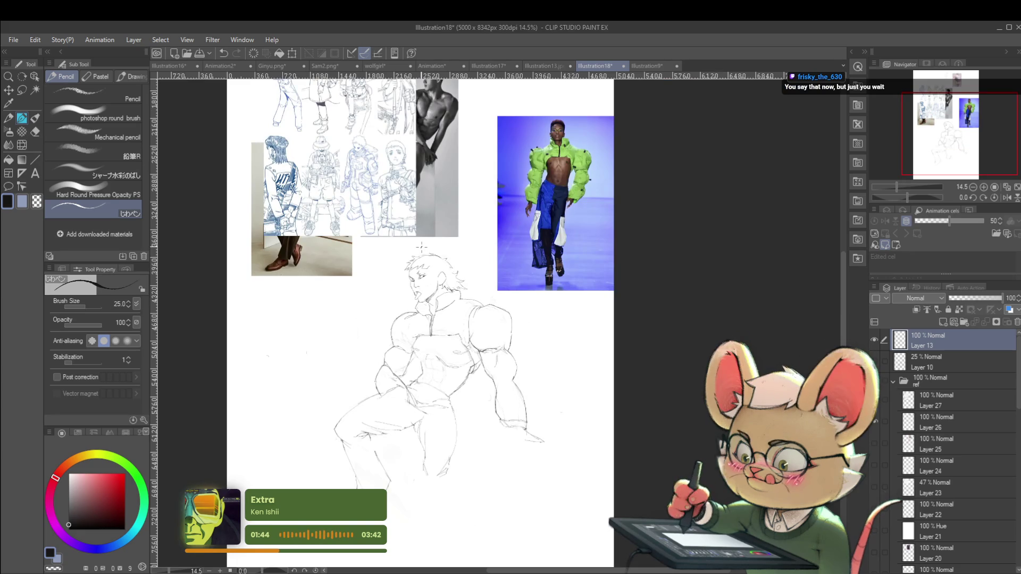
scroll(468, 287, up, 1)
scroll(473, 288, up, 2)
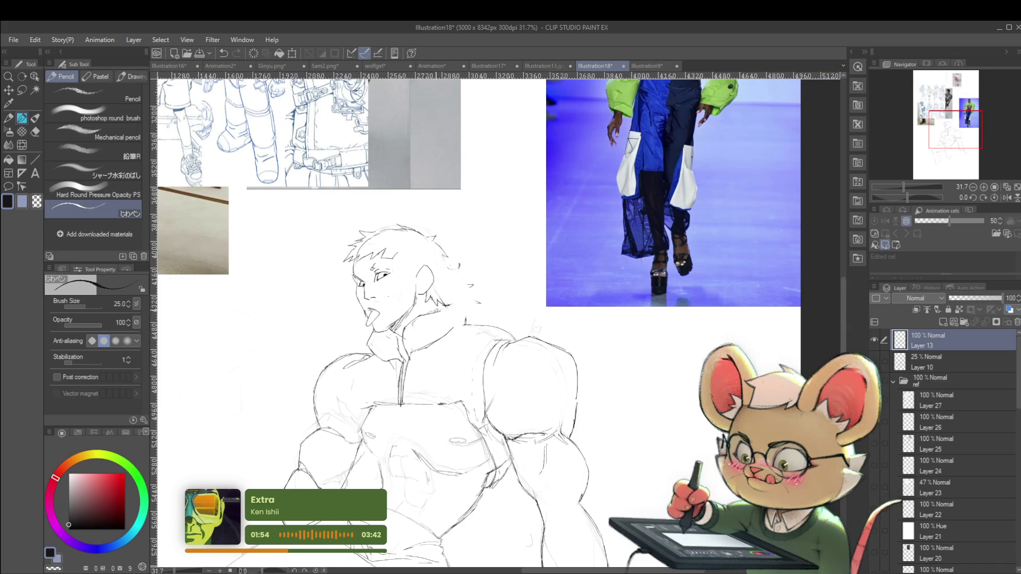
scroll(464, 301, down, 3)
scroll(674, 322, down, 1)
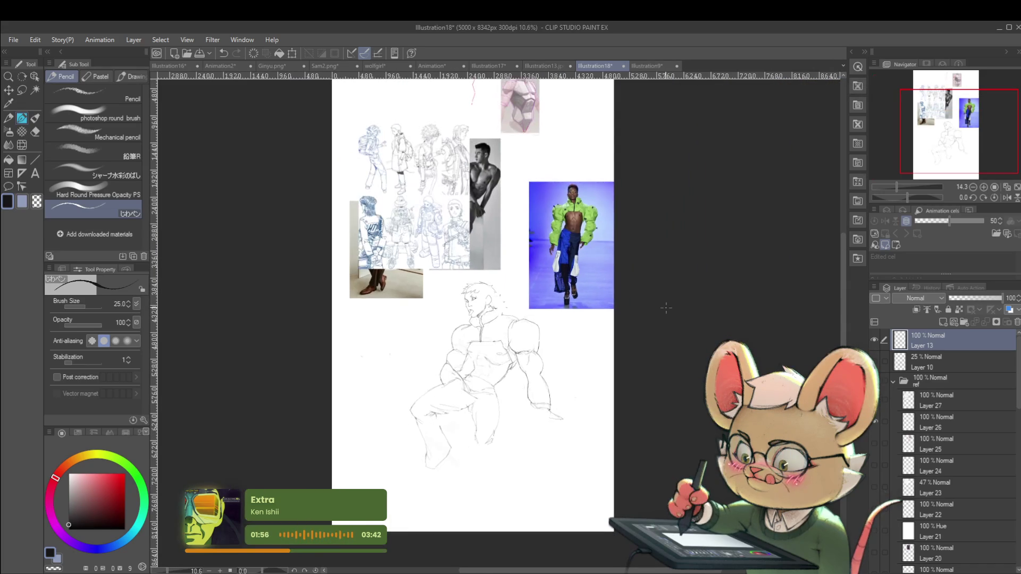
click(1007, 197)
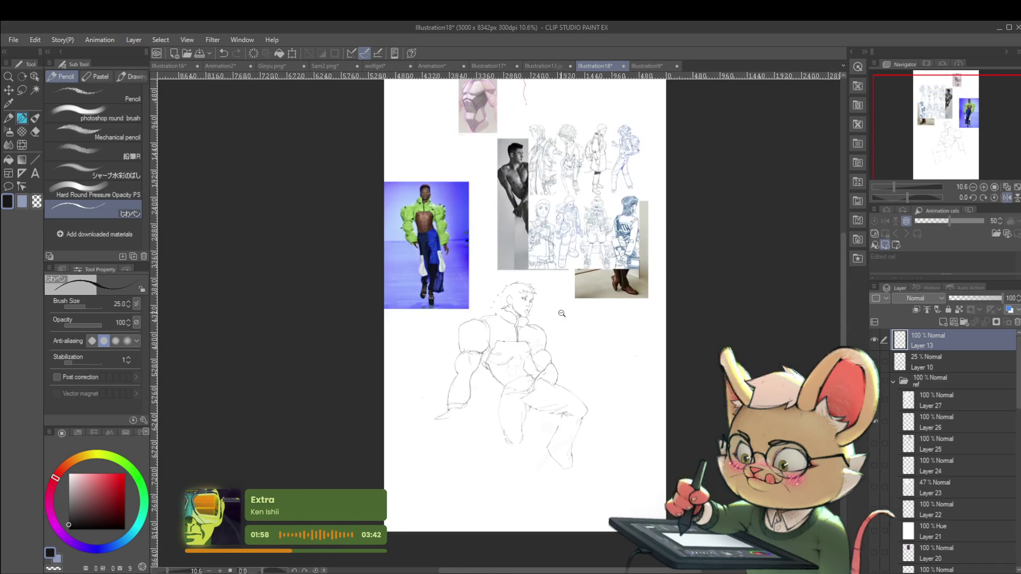
- Review the seated figure at several zoom levels and mirror the canvas horizontally to check it
scroll(531, 276, up, 4)
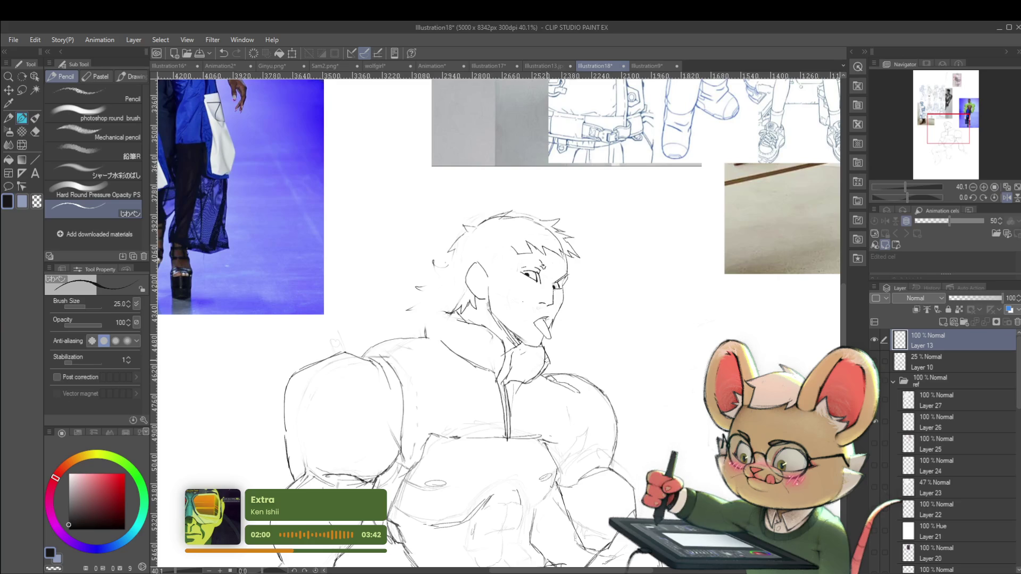
scroll(556, 341, down, 3)
scroll(554, 334, down, 2)
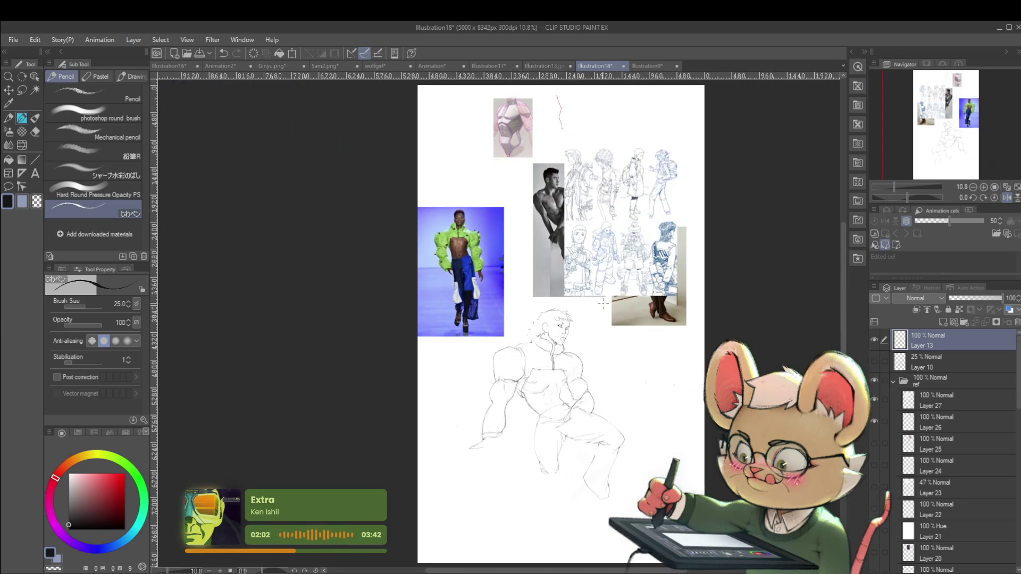
scroll(550, 326, up, 4)
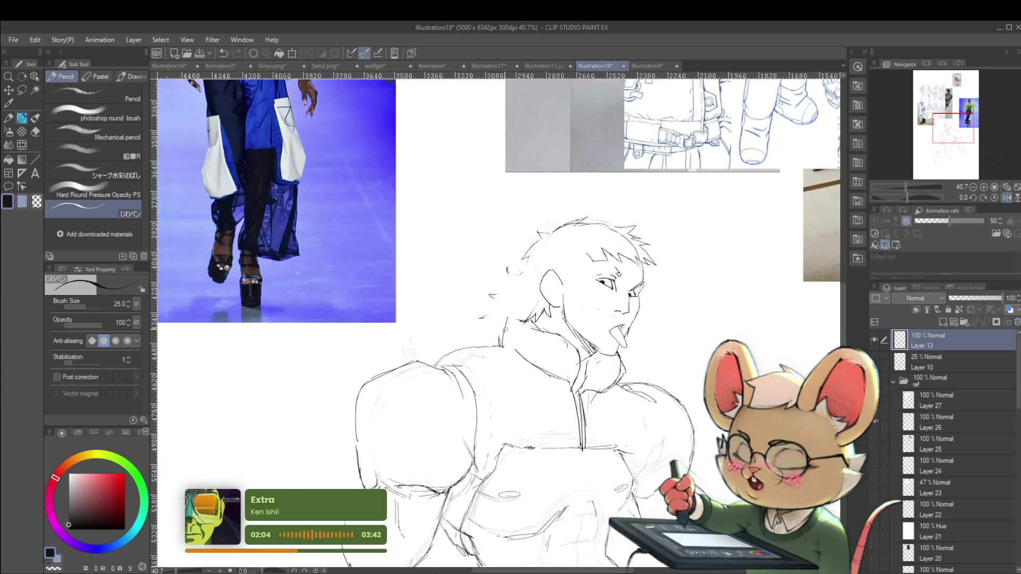
scroll(532, 303, down, 4)
scroll(645, 261, down, 1)
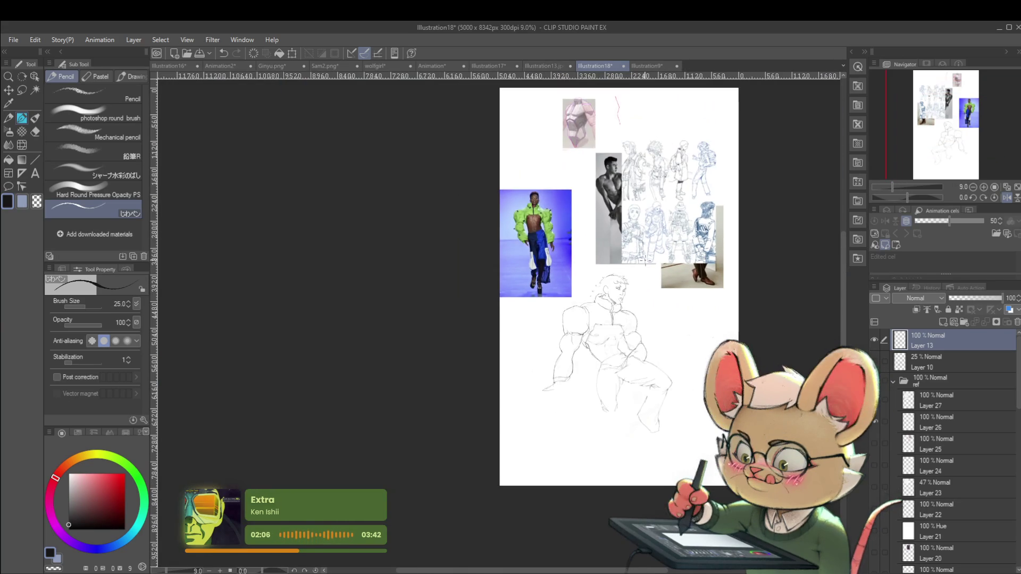
scroll(645, 260, up, 1)
scroll(560, 364, up, 3)
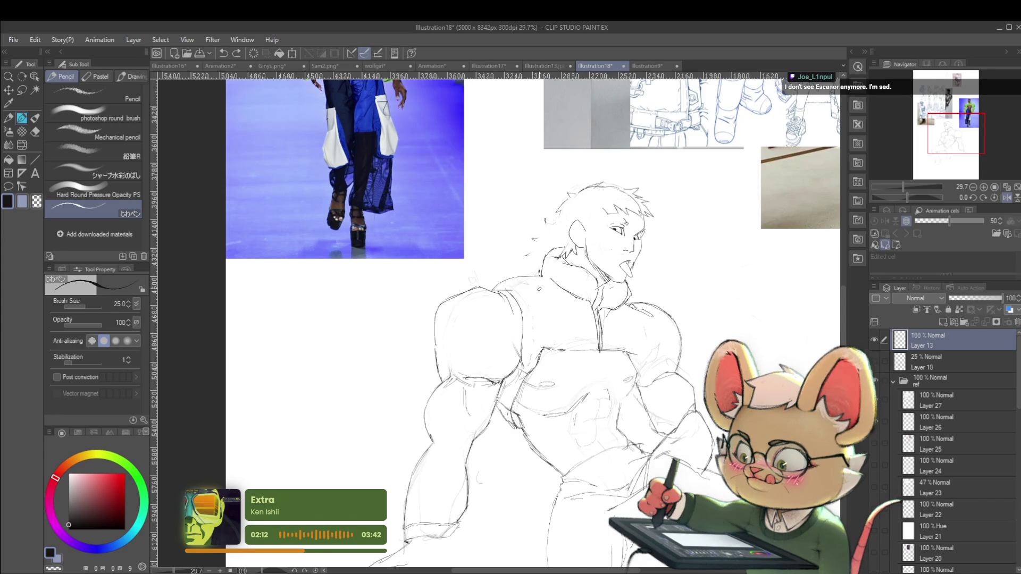
scroll(572, 301, down, 1)
scroll(572, 301, down, 2)
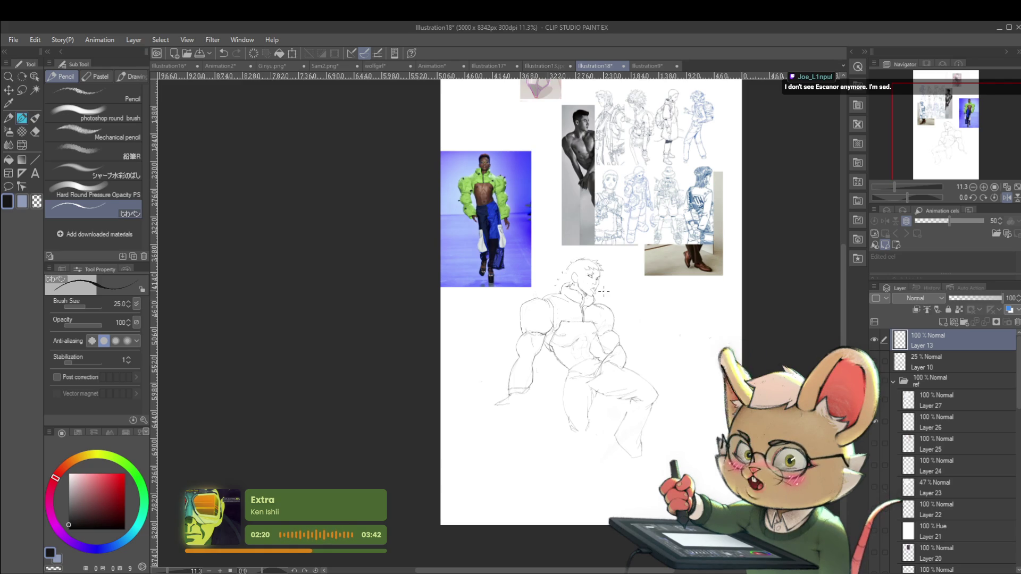
click(1005, 198)
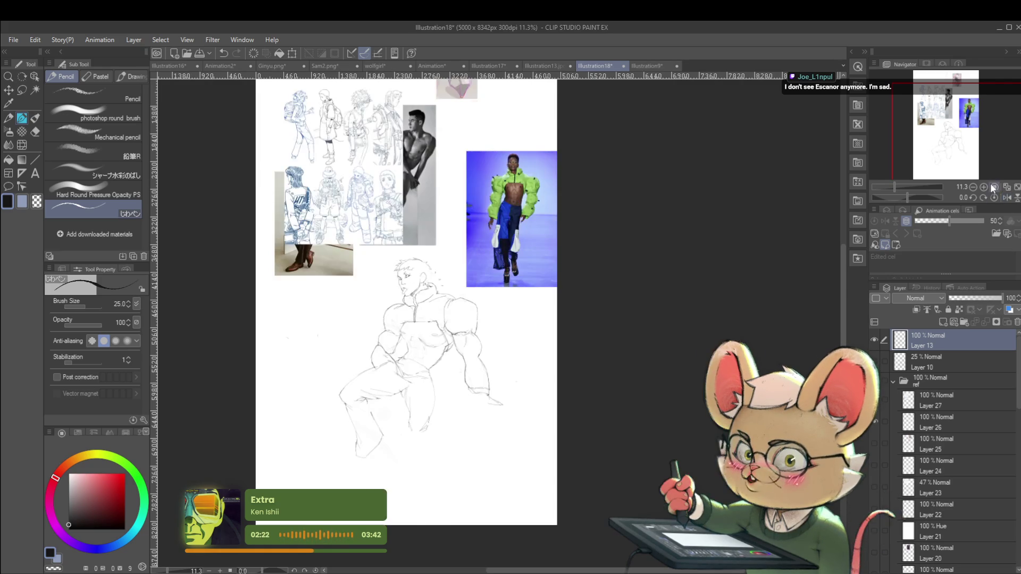
- Unmirror the canvas and add a short pencil stroke at the collar
scroll(492, 318, up, 2)
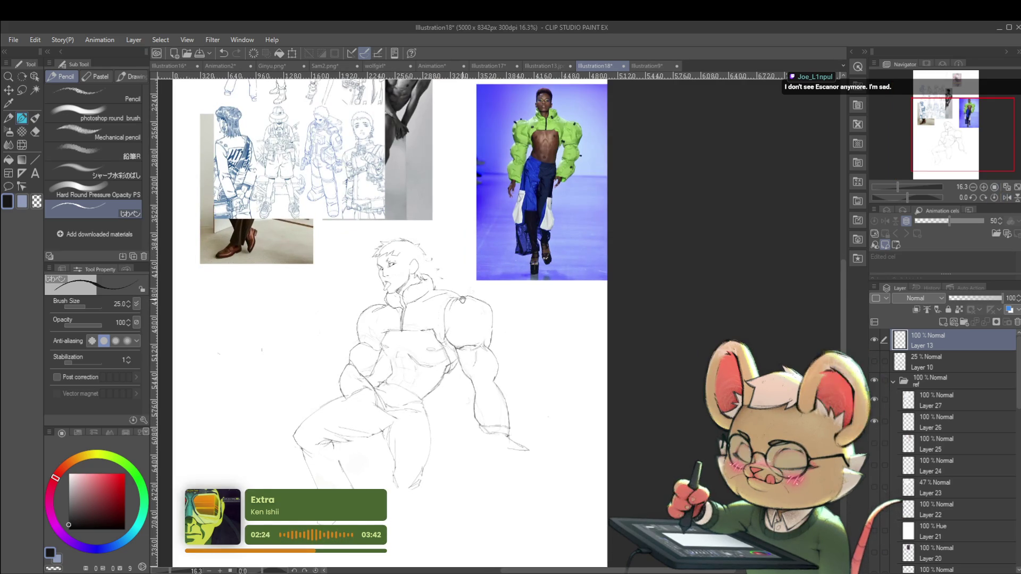
scroll(463, 300, up, 1)
scroll(408, 315, up, 1)
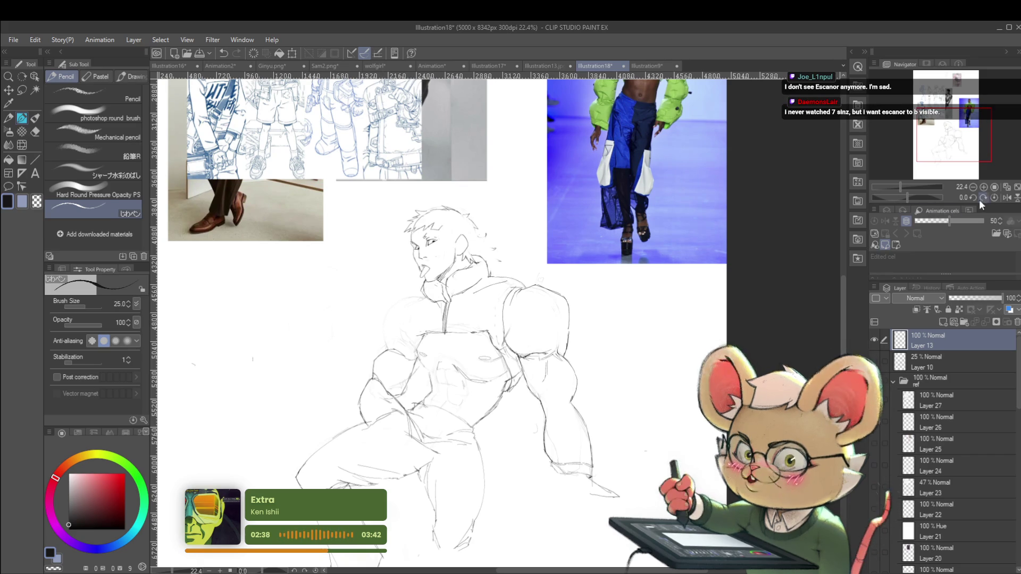
click(1007, 198)
drag(575, 286, 589, 288)
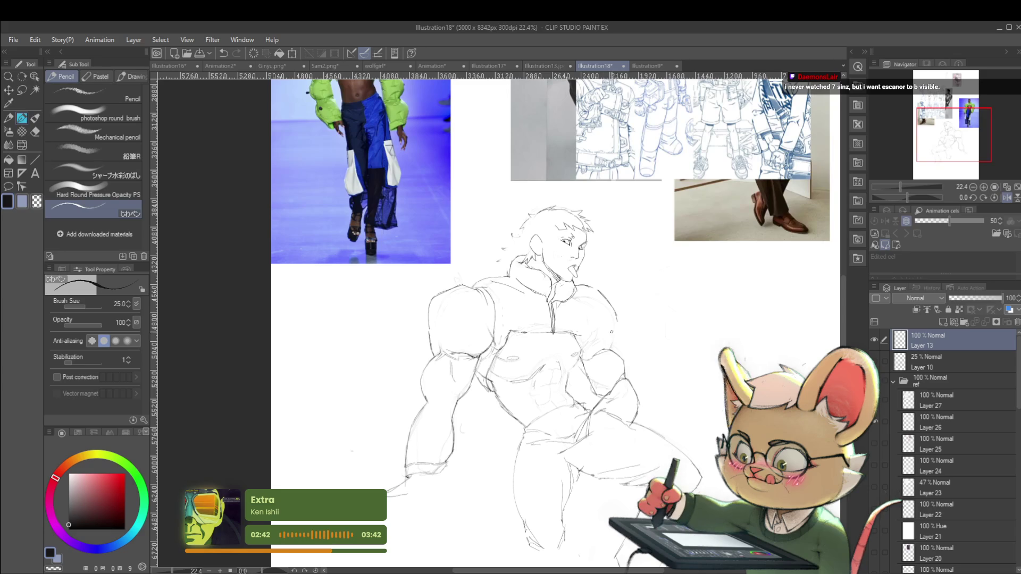
- Zoom in and add a pencil mark on the shoulder
scroll(617, 322, down, 3)
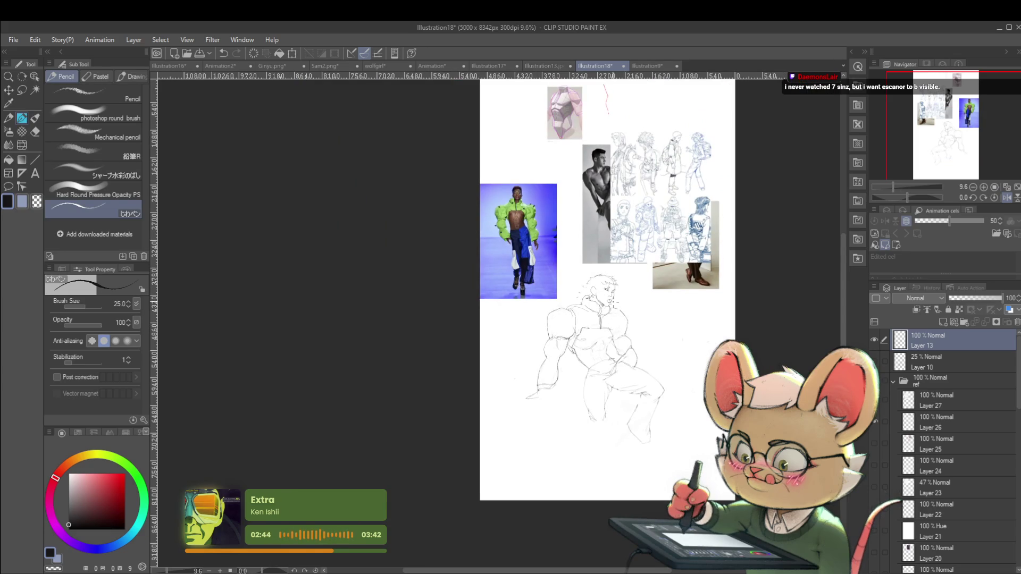
scroll(614, 302, up, 1)
scroll(612, 303, up, 2)
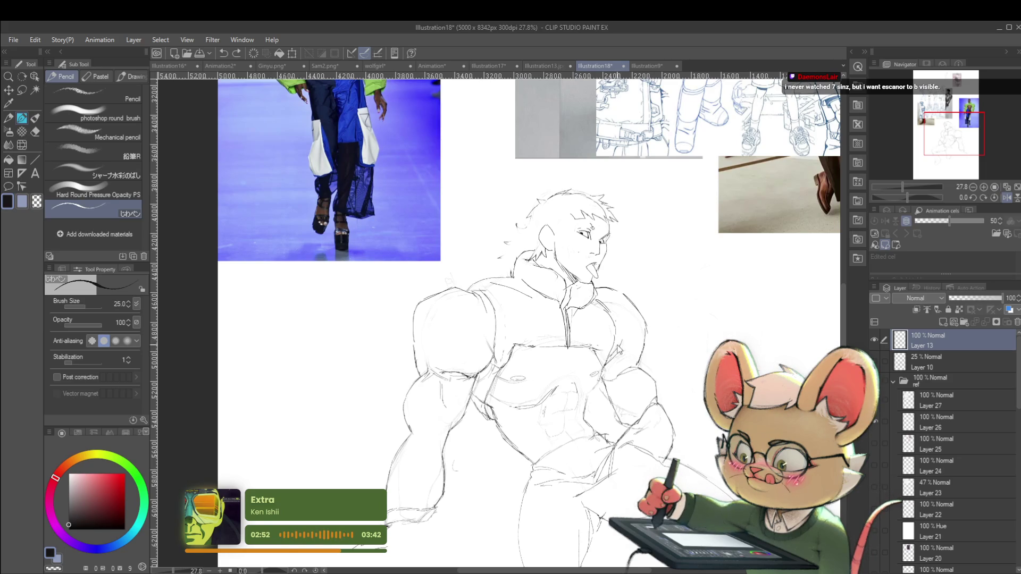
drag(616, 335, 623, 348)
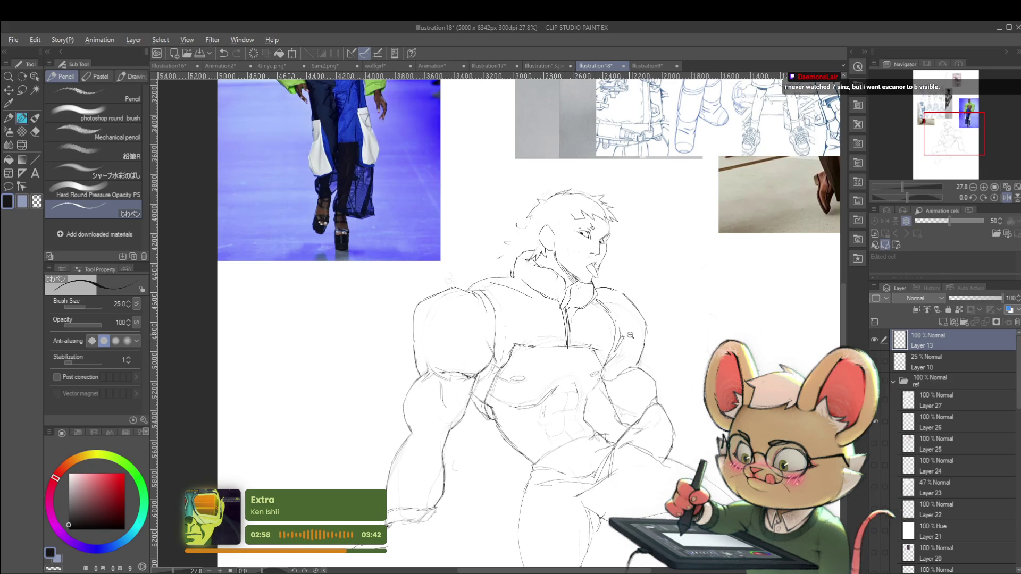
- Mirror the view, recentre the figure, shrink the pencil to 15 and mark the abdomen
scroll(631, 306, down, 4)
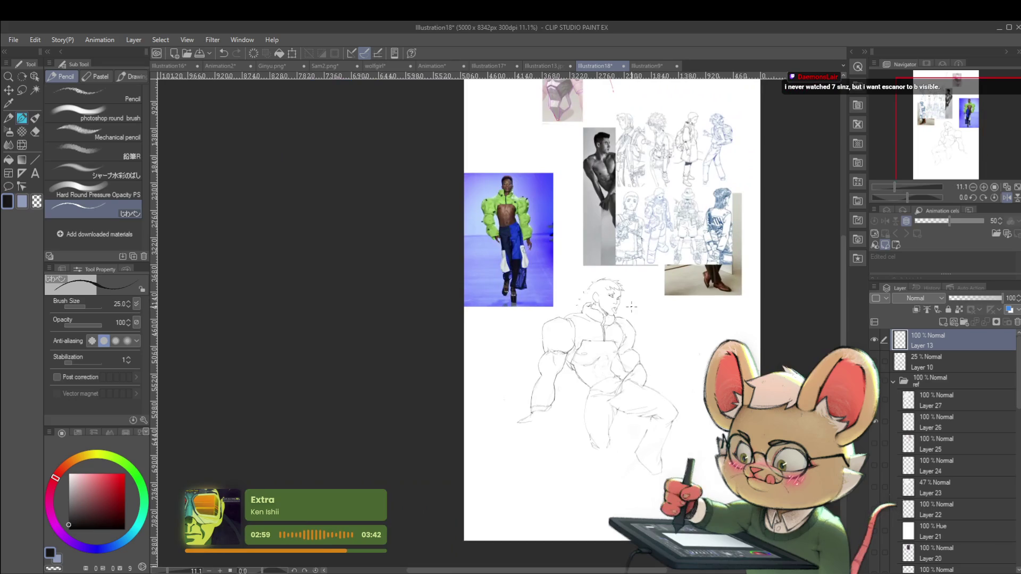
click(1006, 198)
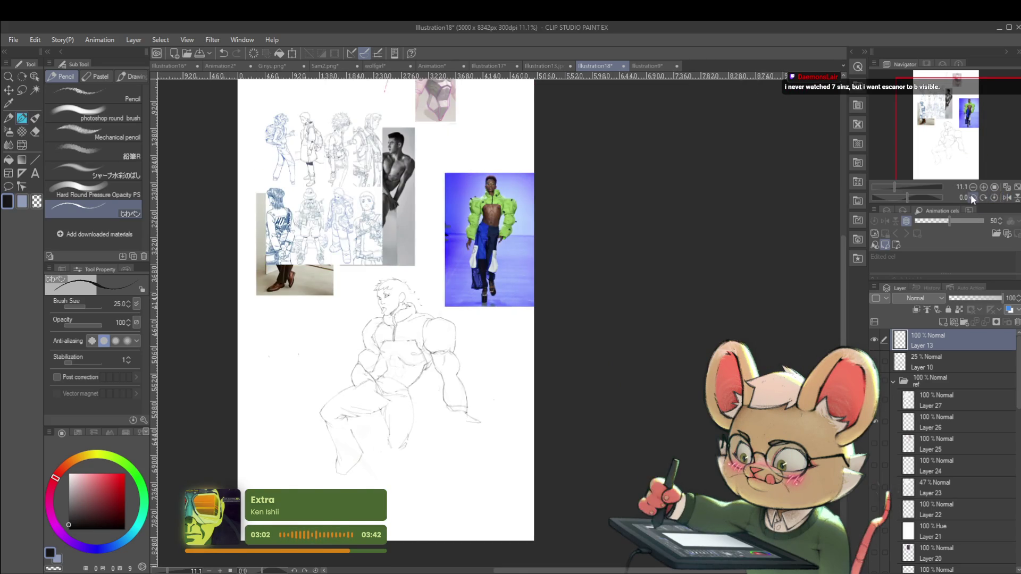
scroll(401, 344, up, 3)
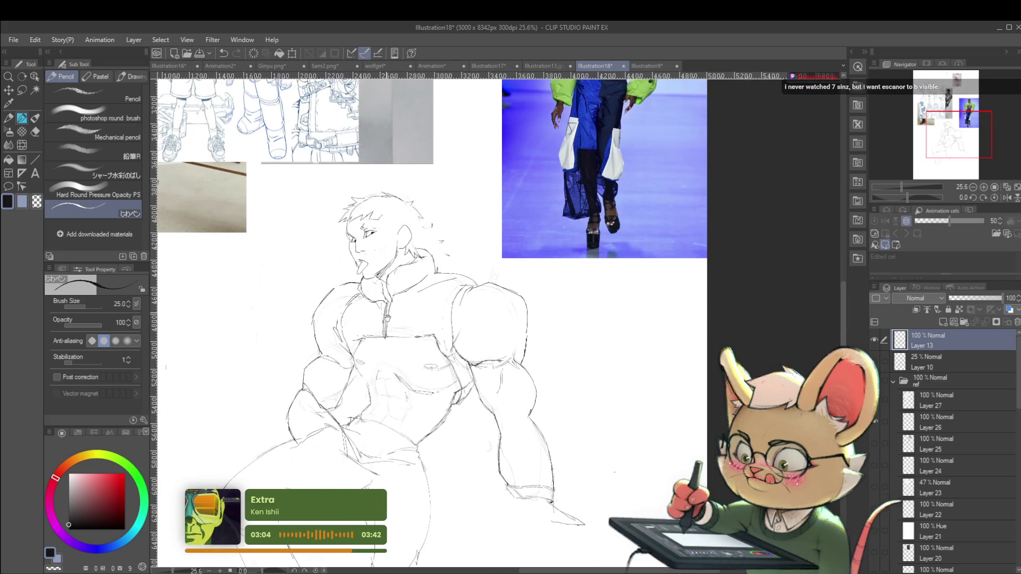
drag(402, 344, 431, 332)
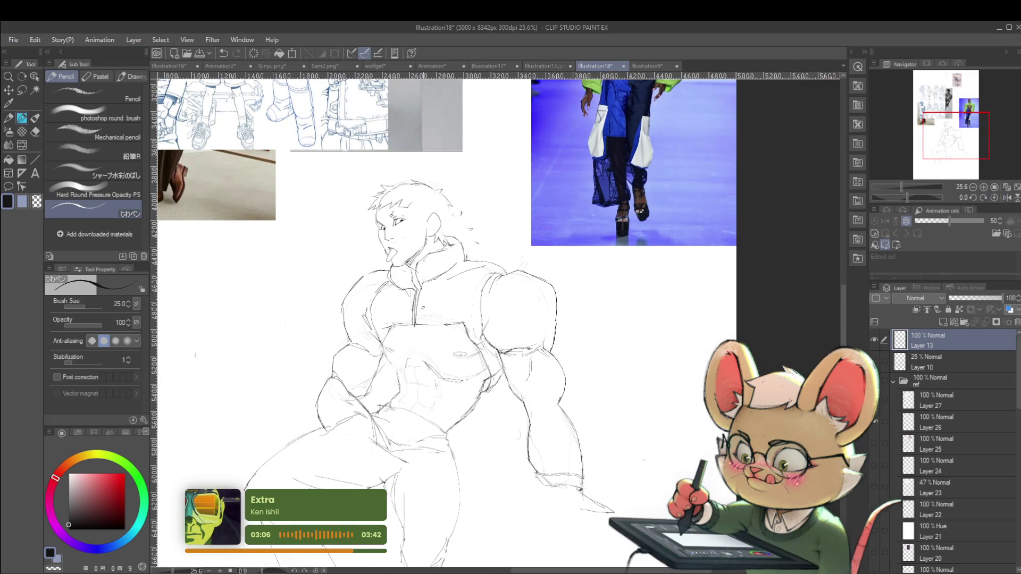
key(bracketleft)
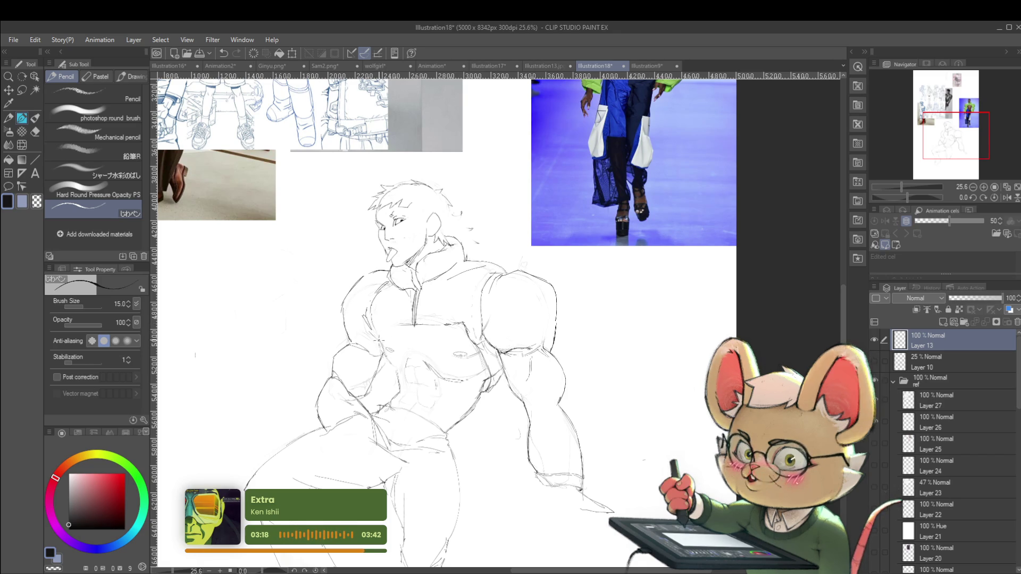
drag(386, 357, 396, 349)
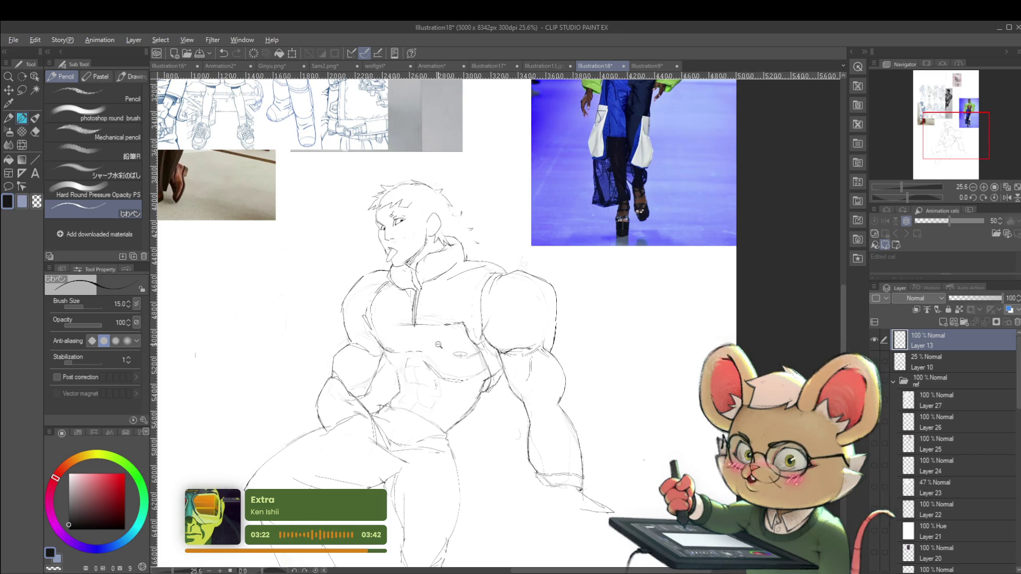
- Review the sketch and return the canvas to its unmirrored orientation
scroll(440, 343, down, 3)
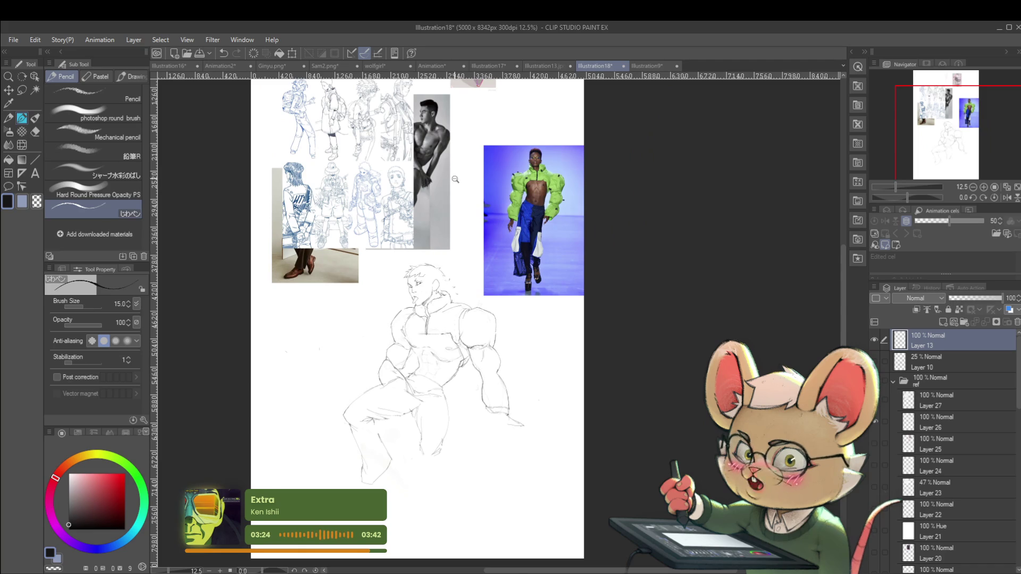
scroll(421, 346, up, 4)
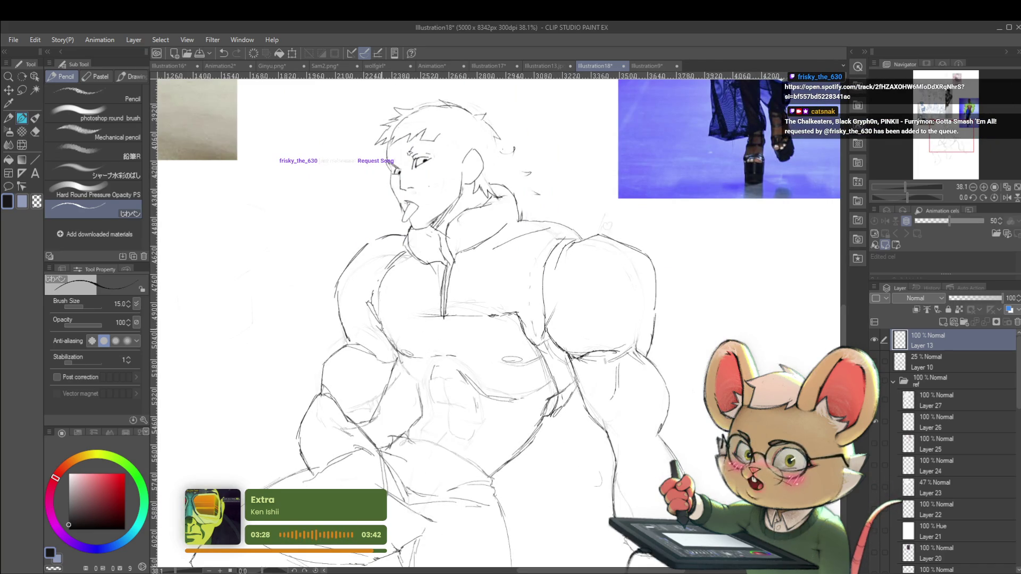
scroll(384, 334, down, 4)
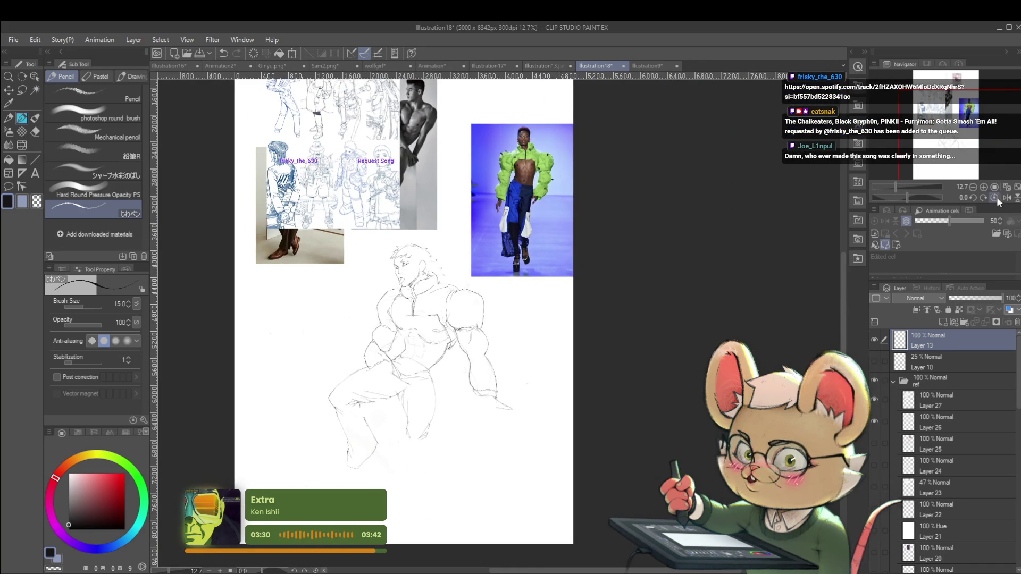
click(997, 198)
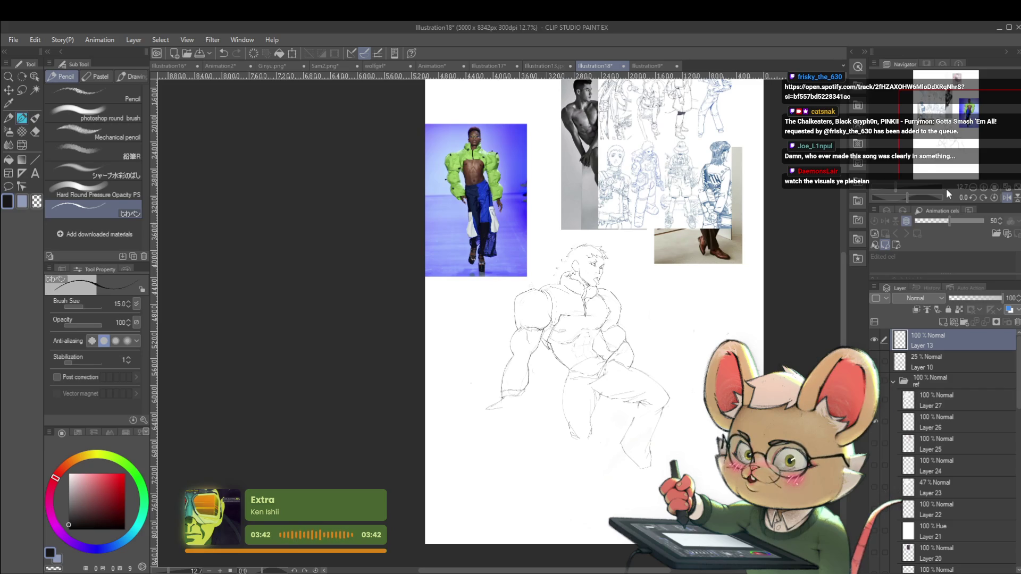
scroll(560, 322, up, 3)
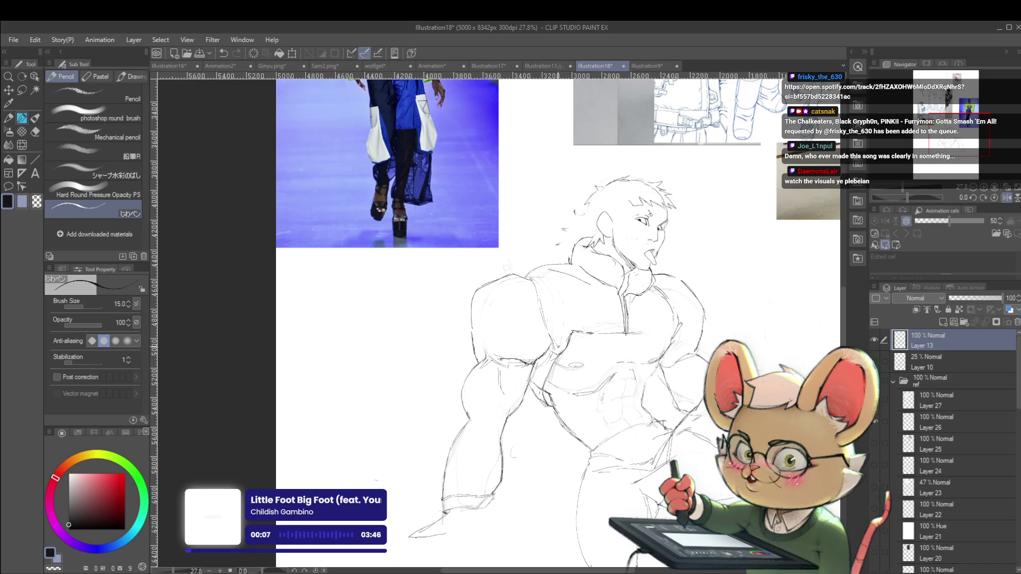
- Briefly mirror the canvas to check it, restore it, and add a stroke beside the head
scroll(558, 343, down, 1)
scroll(558, 343, down, 2)
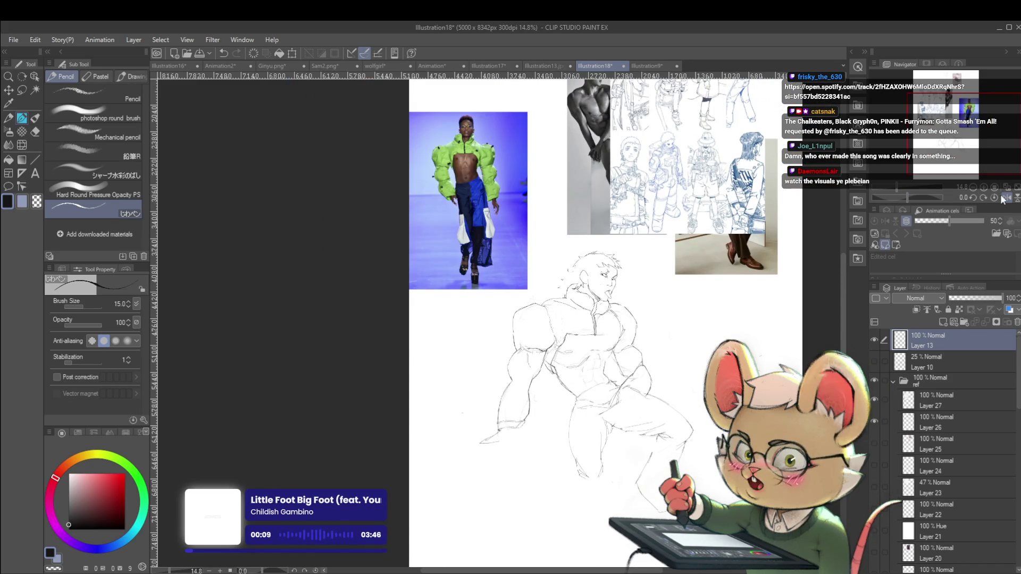
click(1002, 197)
scroll(447, 308, up, 2)
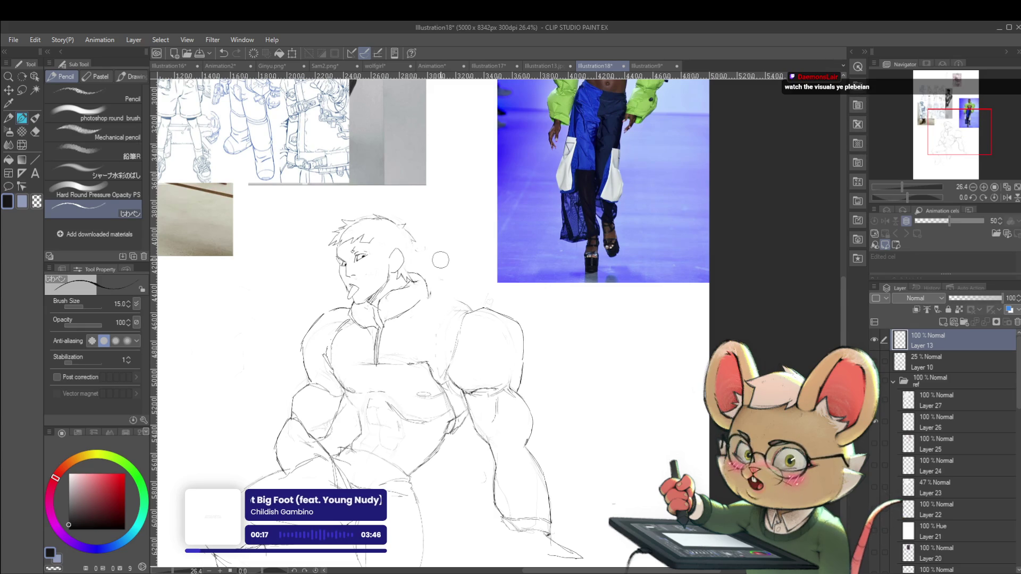
click(1007, 198)
scroll(611, 256, up, 2)
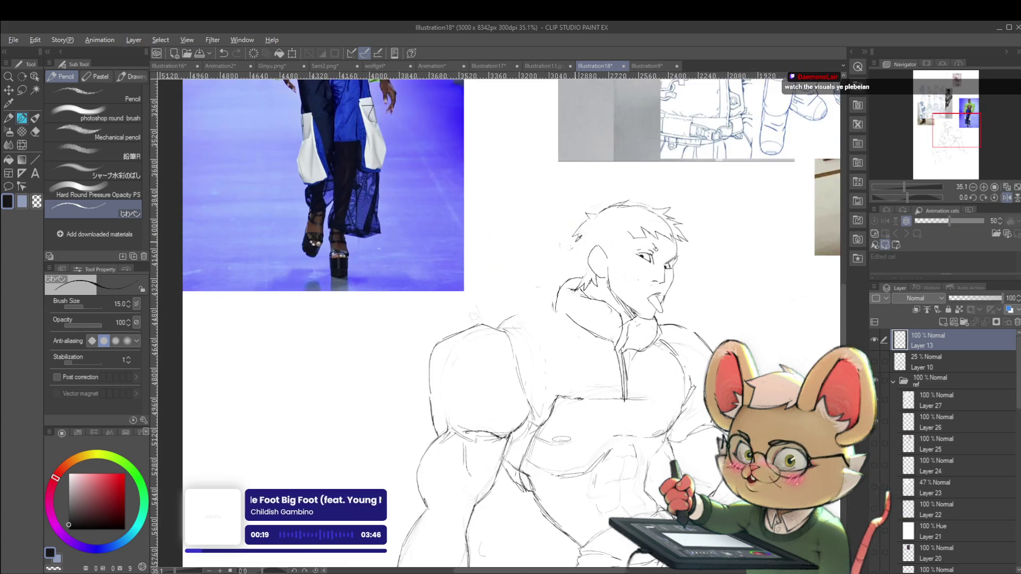
scroll(611, 257, up, 2)
drag(570, 259, 560, 261)
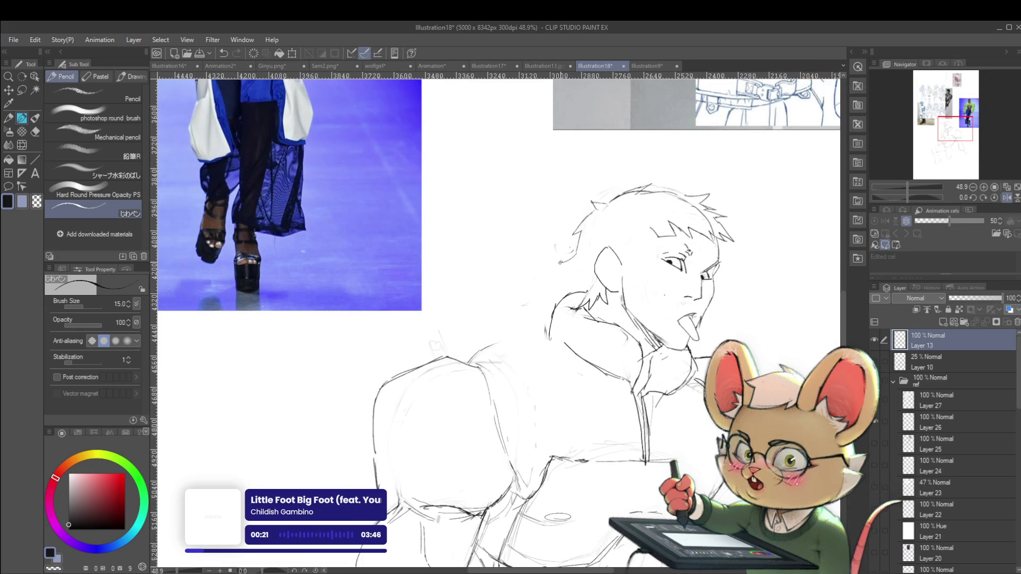
- Add faint pencil lines on the shoulder and turn off the mirrored view
scroll(565, 288, down, 4)
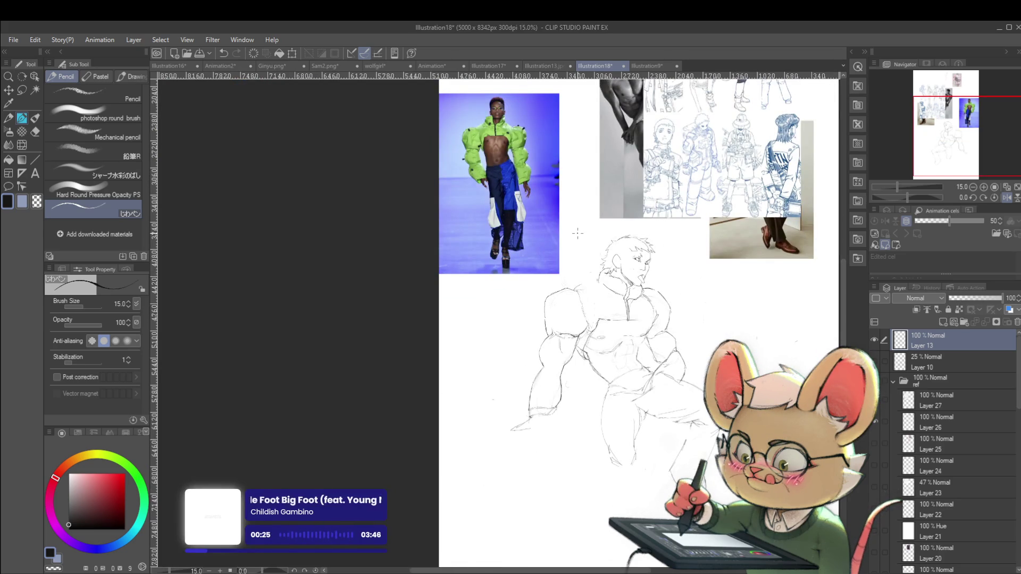
scroll(575, 302, up, 5)
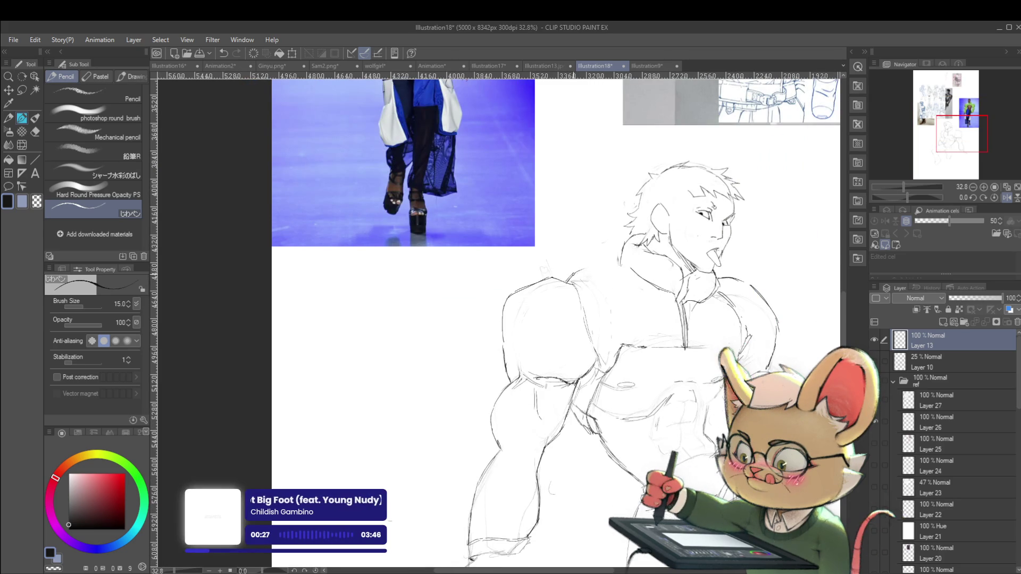
scroll(604, 243, down, 5)
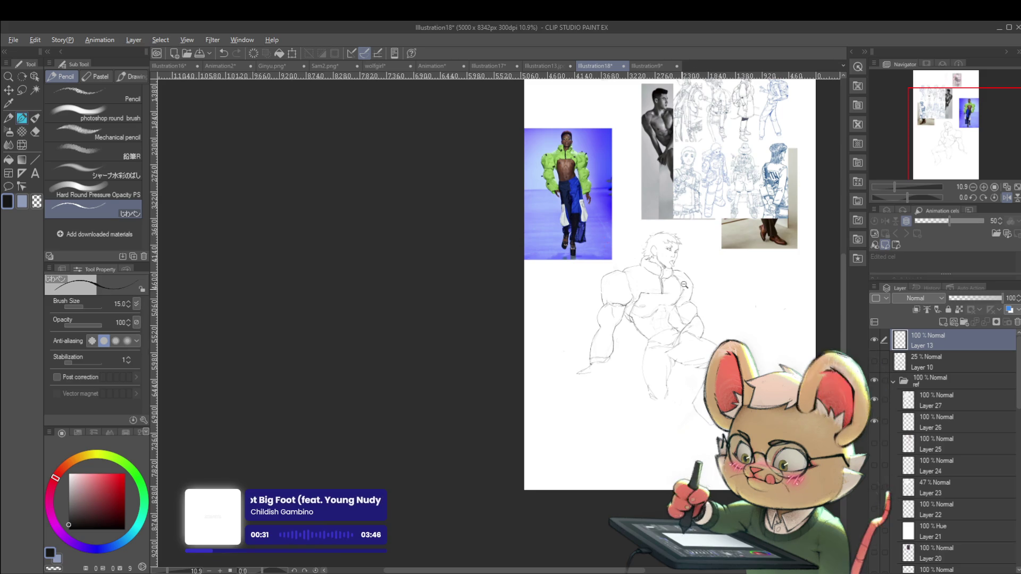
scroll(681, 303, up, 2)
scroll(561, 277, up, 2)
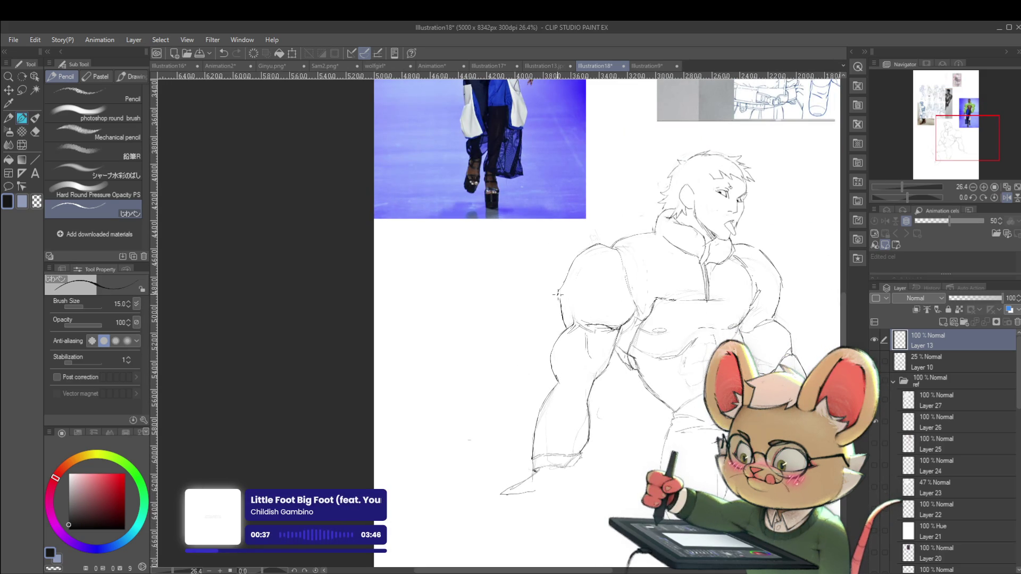
drag(557, 296, 578, 263)
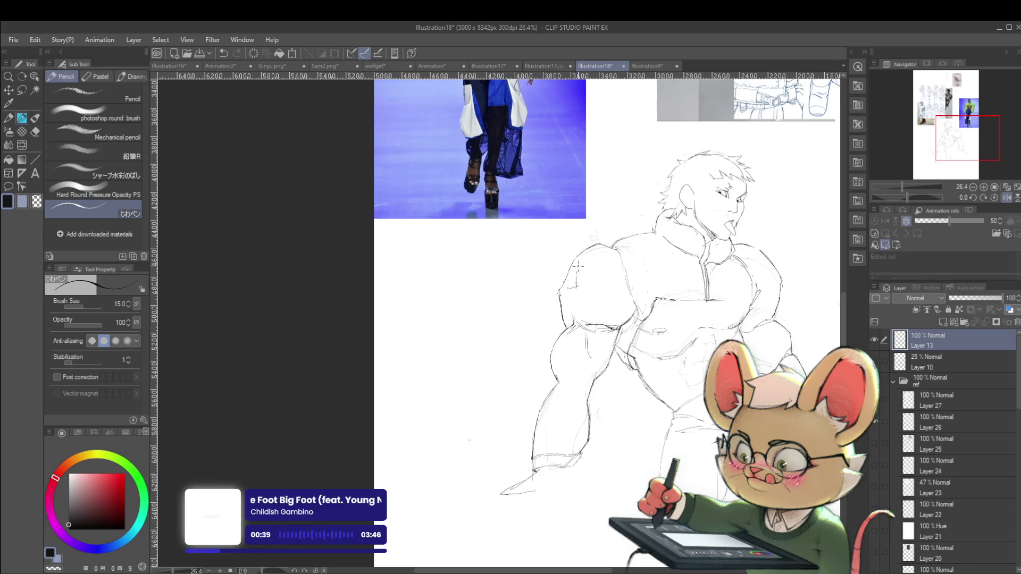
scroll(626, 247, down, 4)
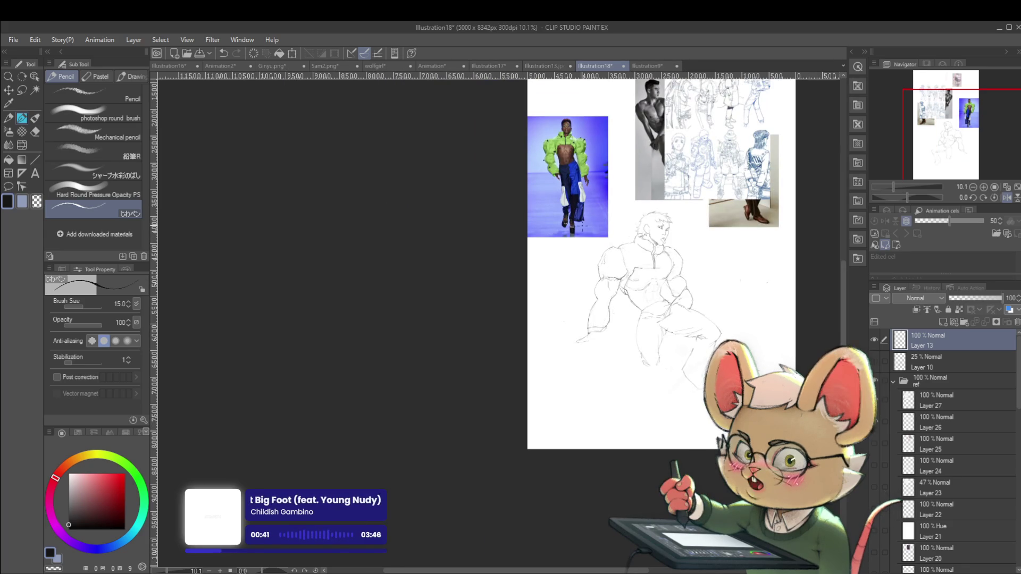
click(1007, 197)
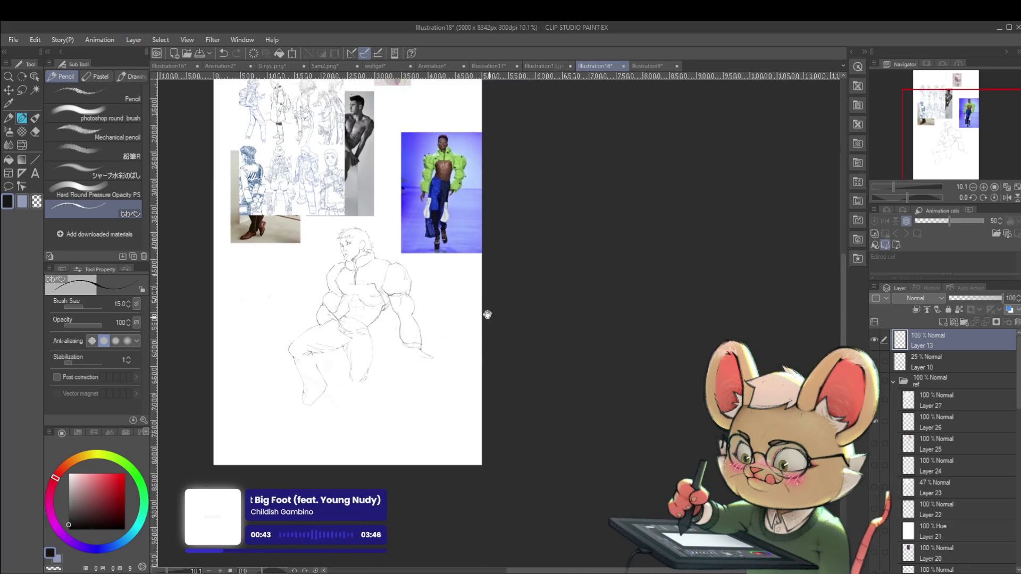
scroll(469, 330, up, 3)
- Mirror the canvas, zoom in on the seated figure and draw a short stroke near the shoulder
drag(468, 330, 498, 325)
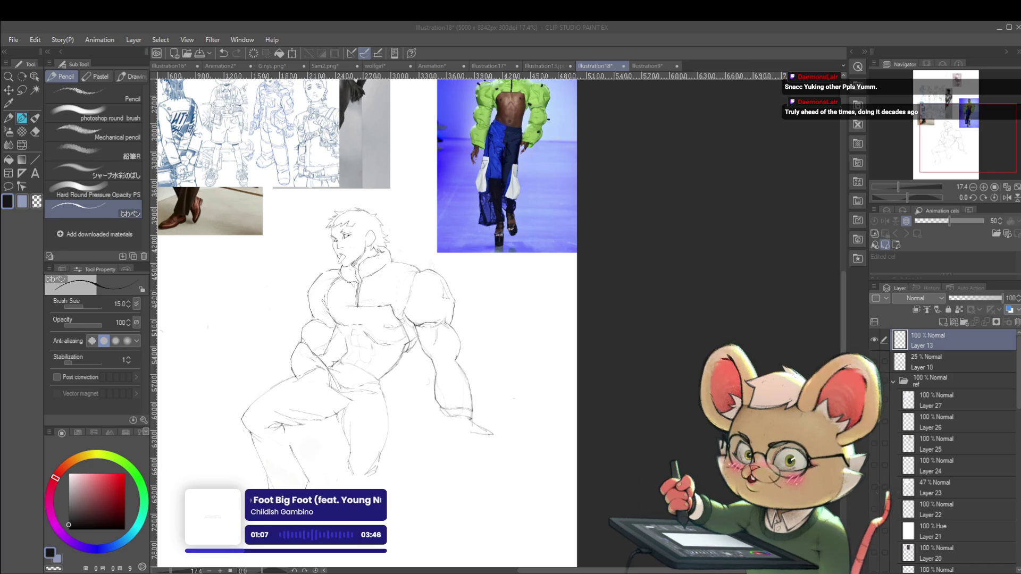
click(1007, 197)
drag(761, 266, 724, 281)
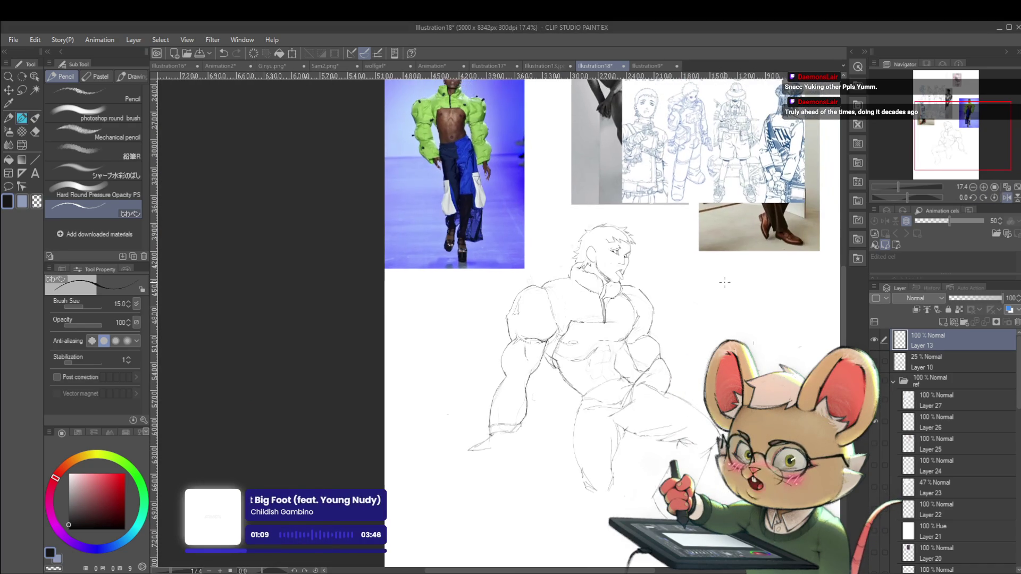
key(ctrl+plus)
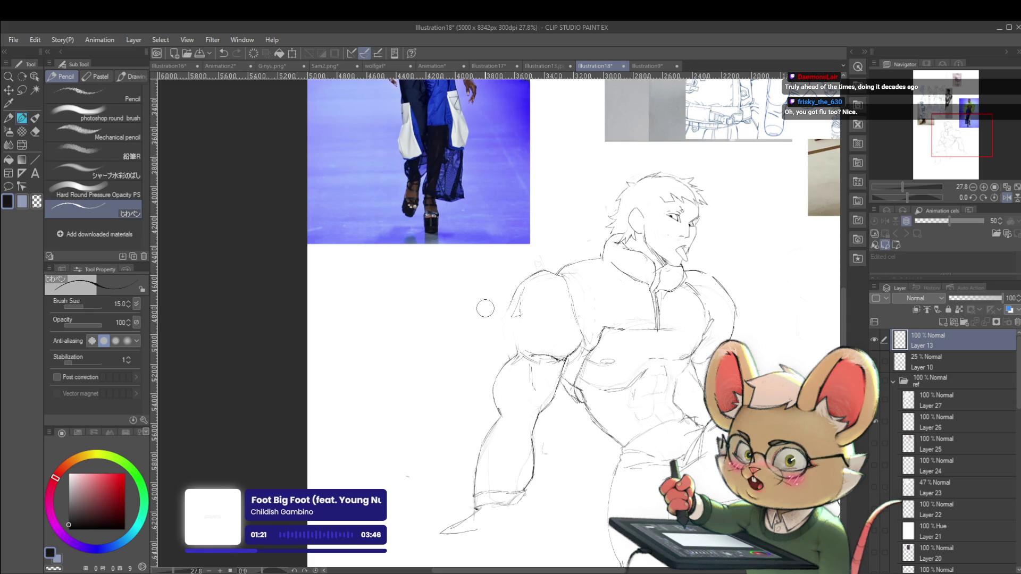
scroll(485, 309, up, 2)
scroll(536, 277, up, 2)
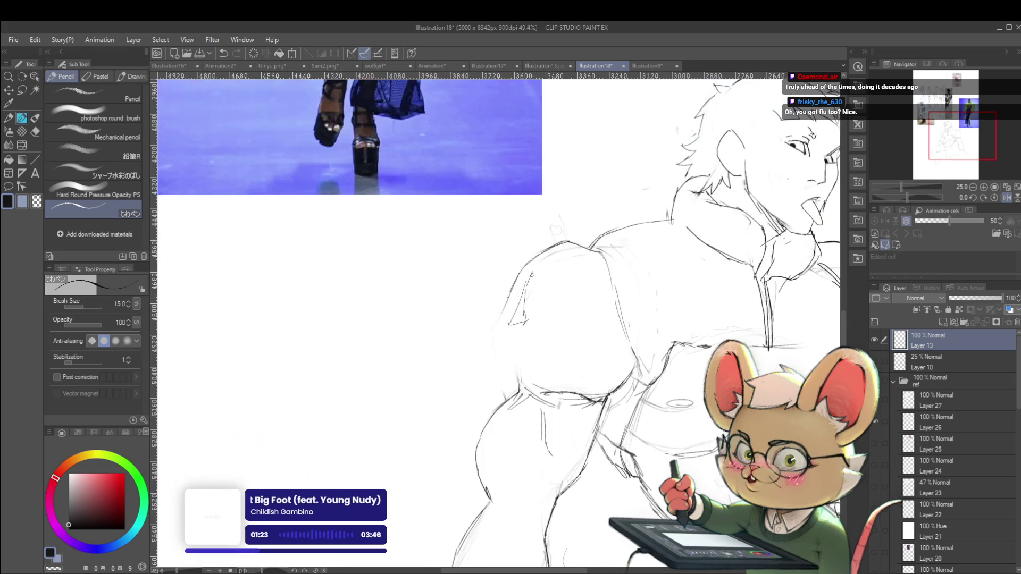
drag(496, 337, 499, 357)
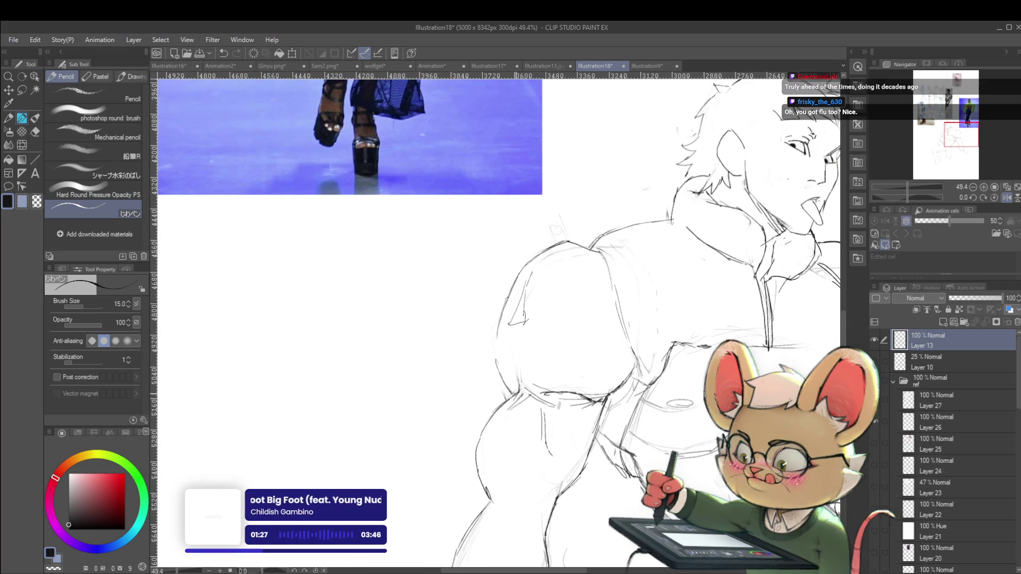
scroll(523, 320, down, 10)
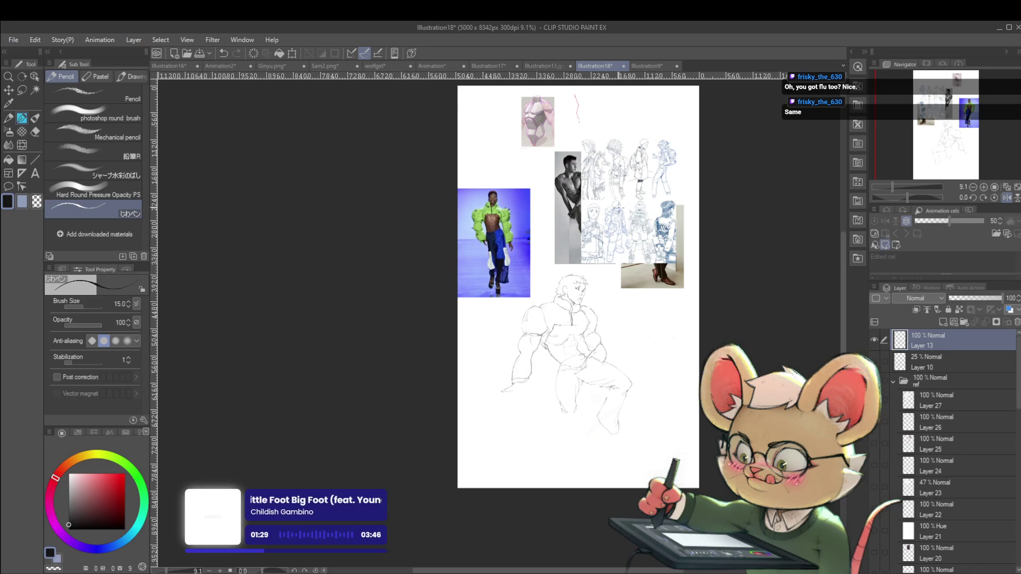
- Recentre on the seated figure and unmirror the canvas with the H shortcut
scroll(532, 321, up, 5)
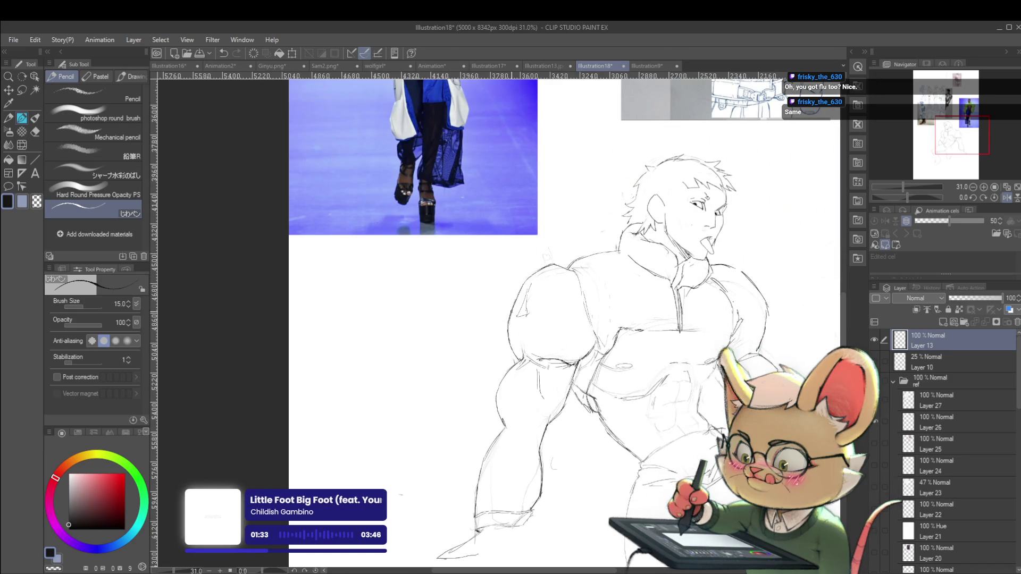
scroll(530, 254, down, 2)
drag(704, 244, 676, 257)
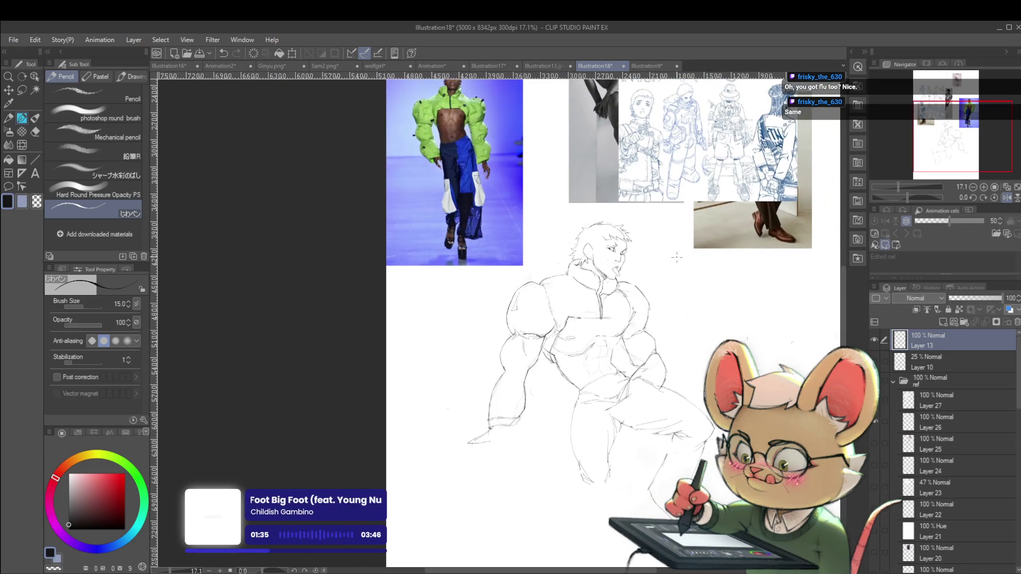
scroll(543, 312, up, 2)
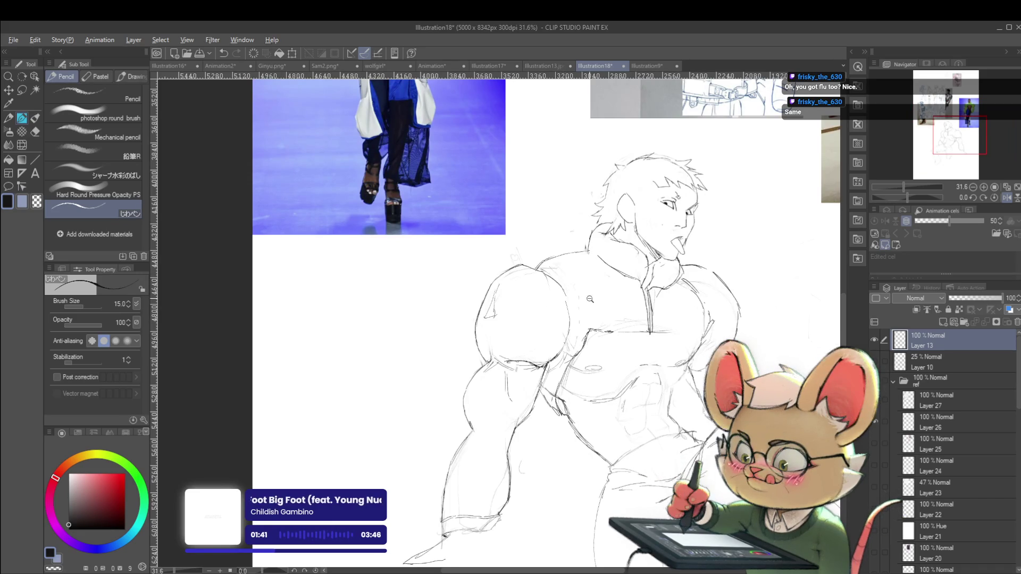
scroll(549, 303, down, 2)
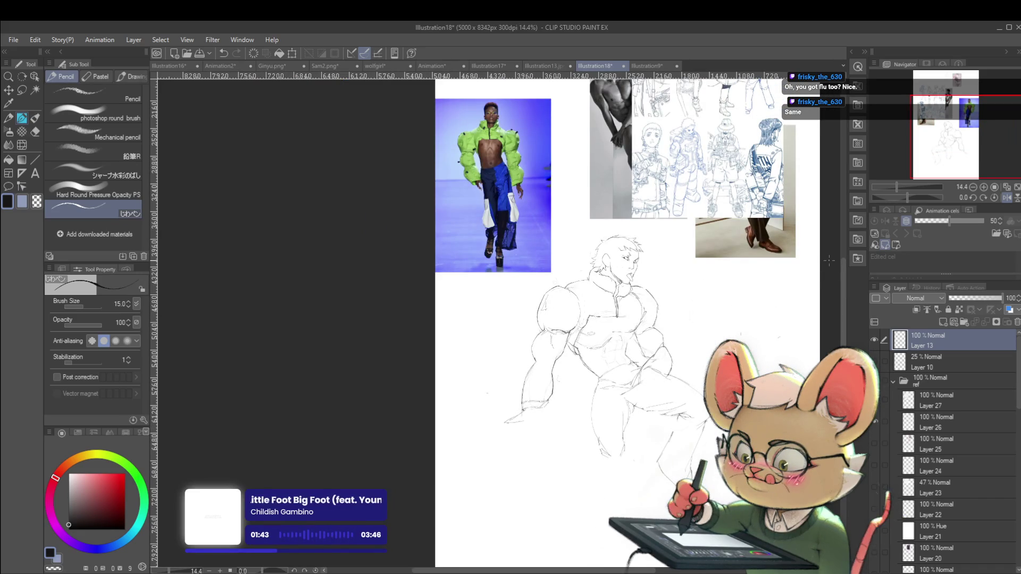
key(h)
- Zoom in and out to review the sketch in its normal orientation
scroll(425, 304, up, 3)
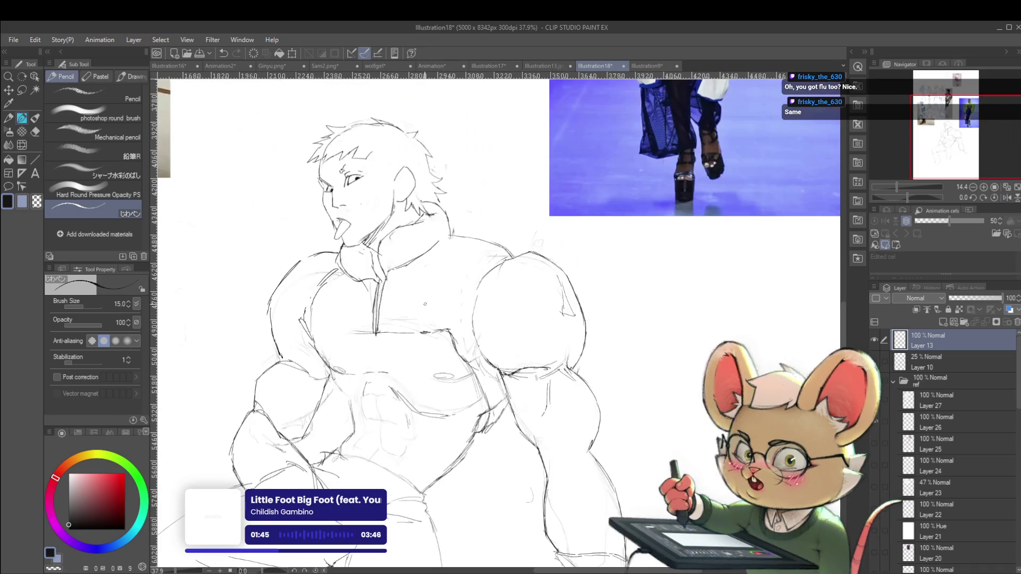
scroll(425, 305, down, 2)
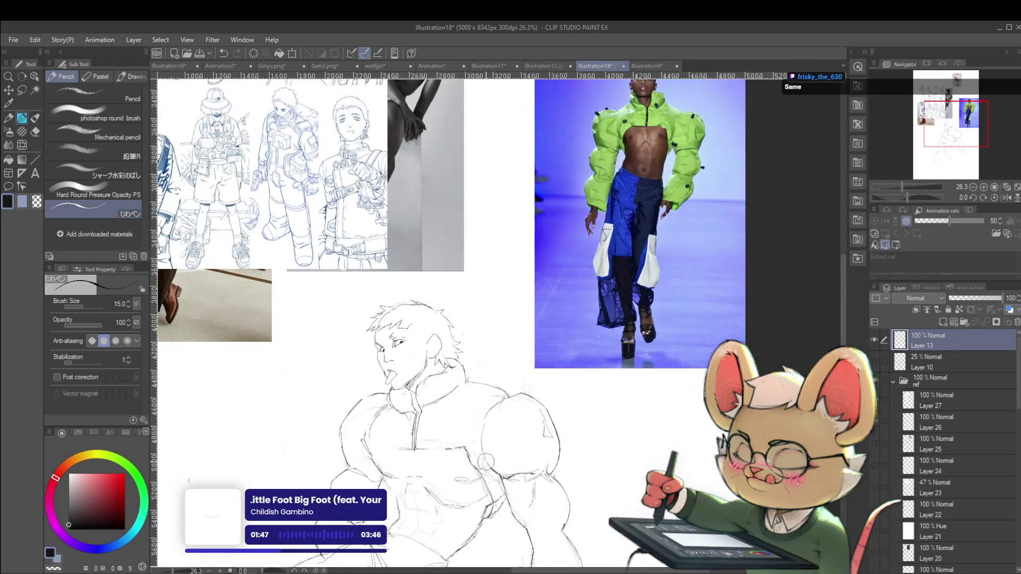
scroll(479, 386, up, 2)
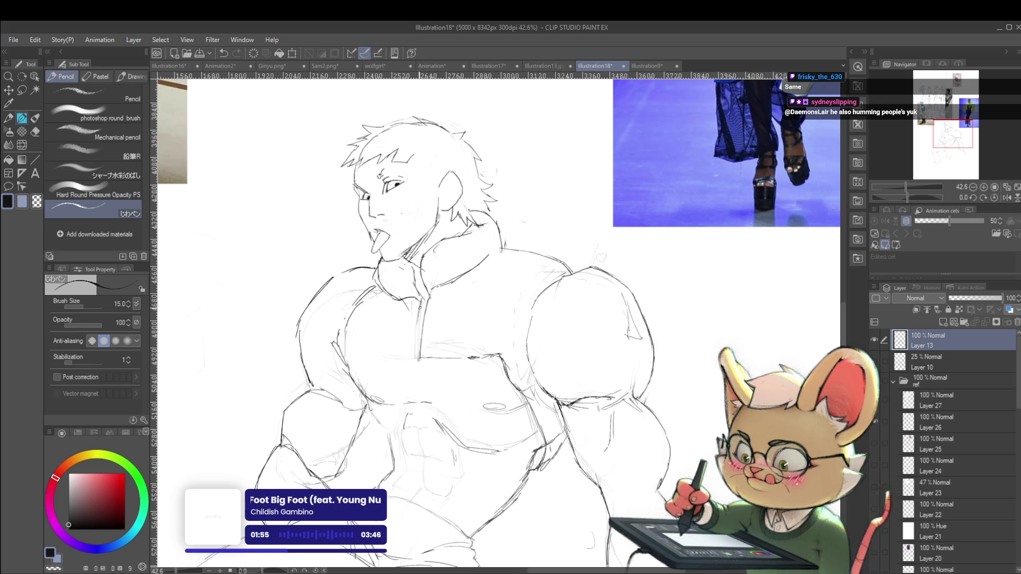
scroll(457, 290, down, 3)
scroll(457, 287, down, 2)
scroll(459, 279, up, 4)
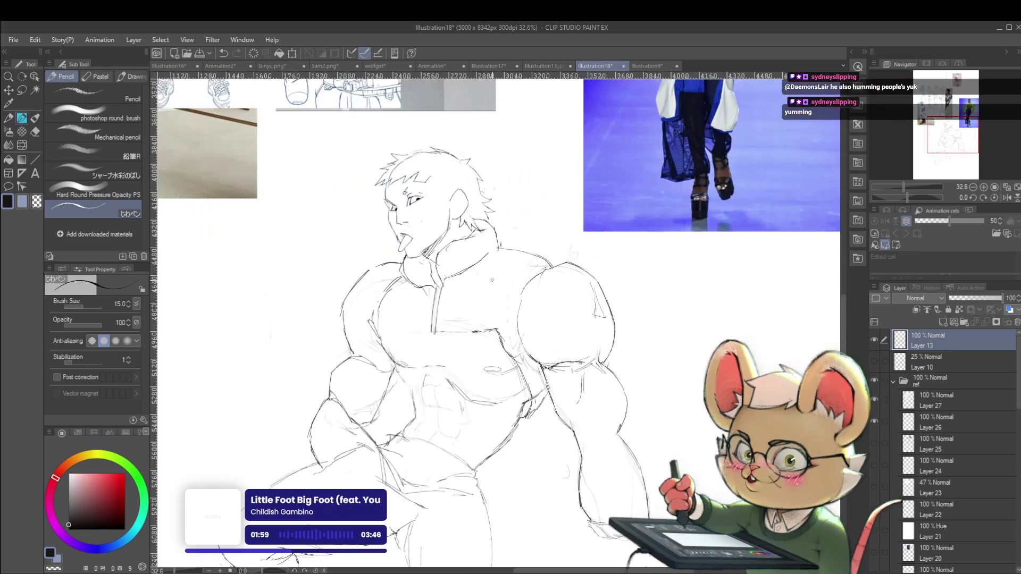
scroll(459, 278, up, 1)
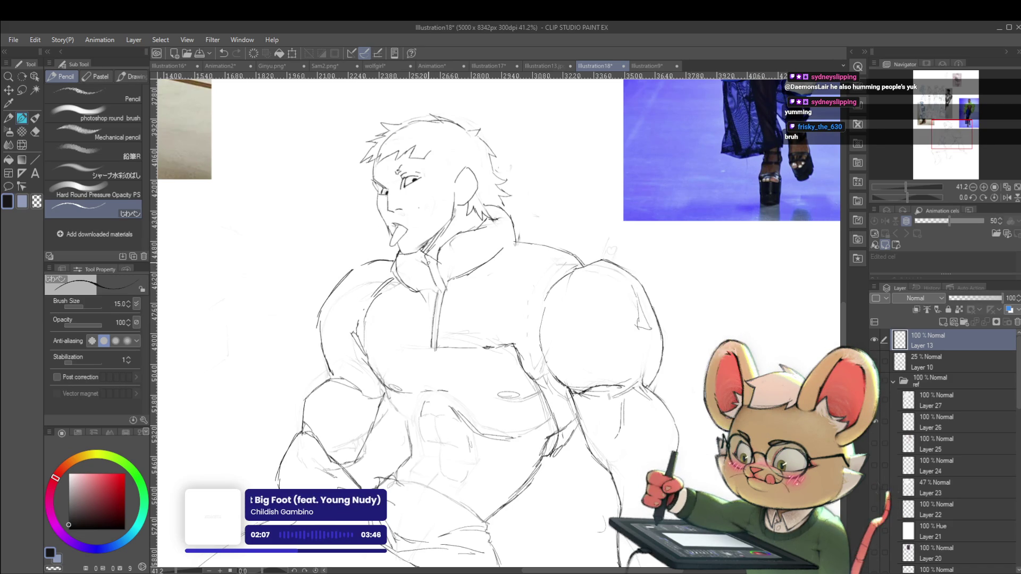
scroll(442, 213, down, 4)
scroll(419, 268, up, 4)
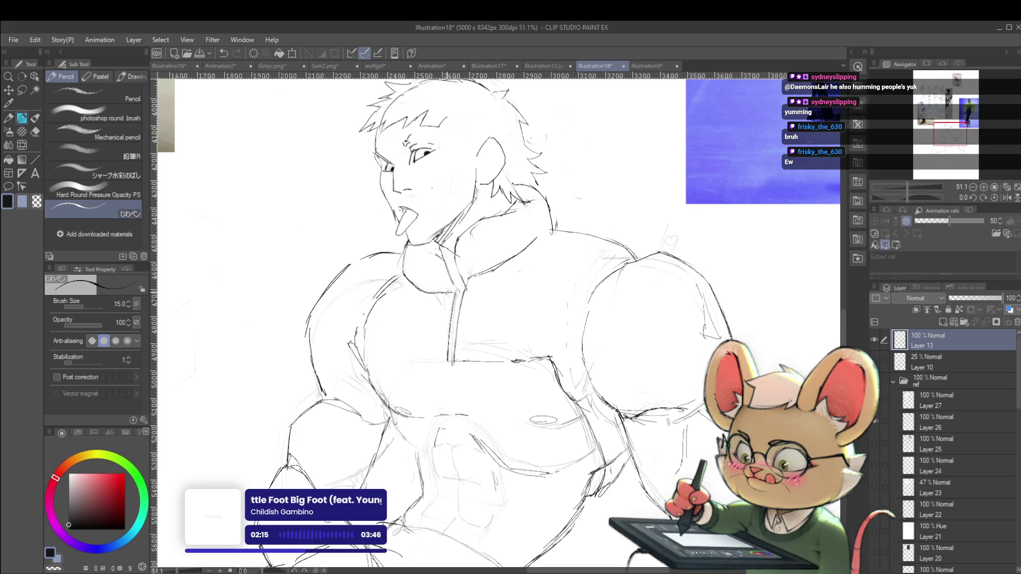
- Review the sketch at different zooms and mirror the canvas view horizontally
scroll(417, 256, down, 4)
scroll(417, 256, down, 1)
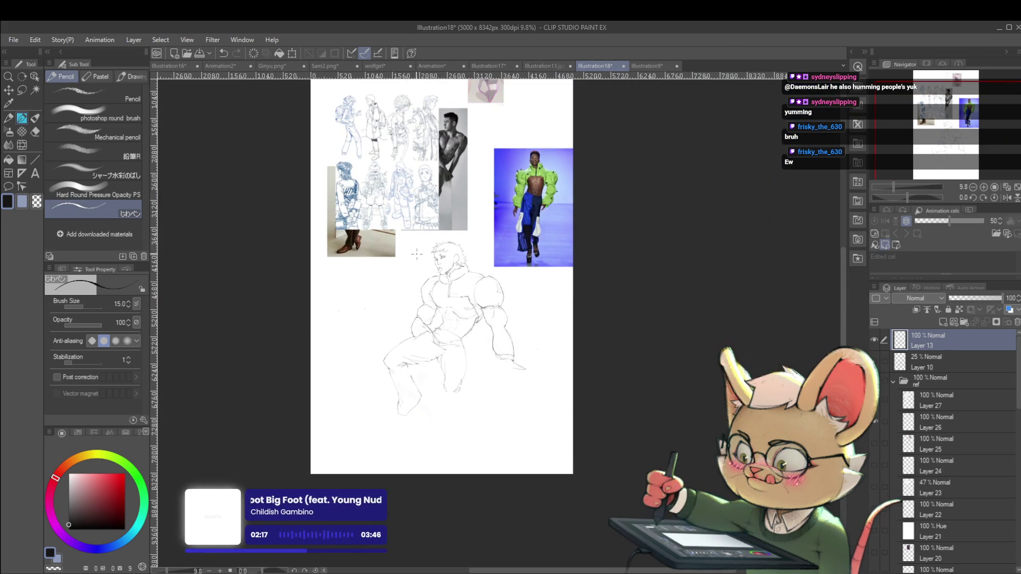
scroll(448, 274, up, 5)
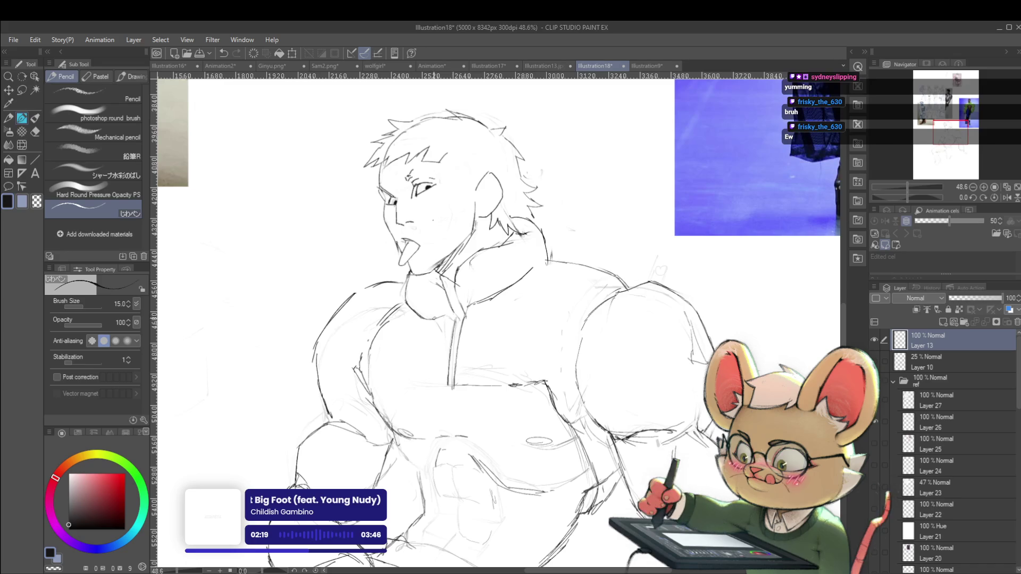
scroll(449, 316, down, 3)
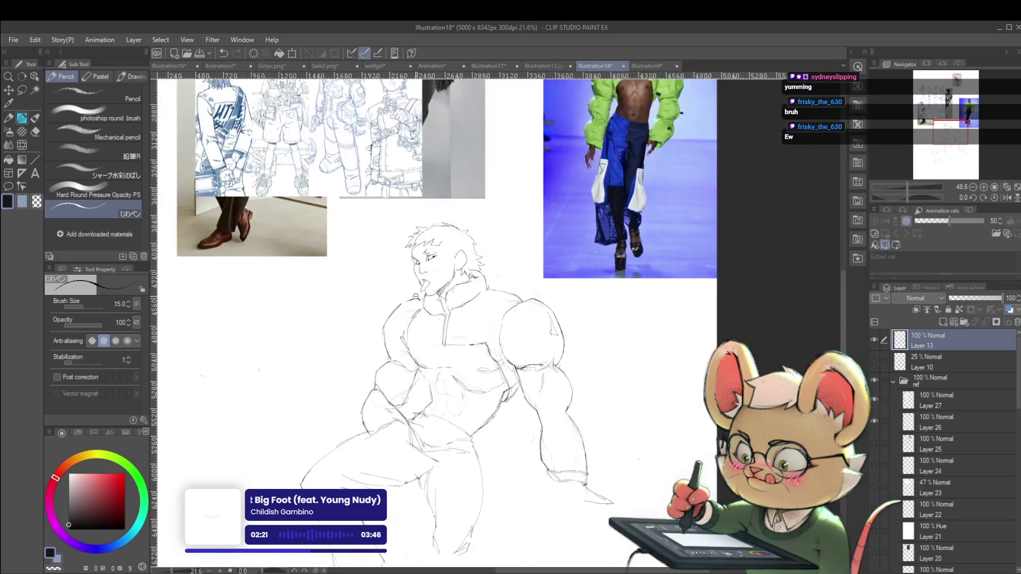
scroll(441, 304, up, 4)
scroll(461, 311, down, 4)
scroll(461, 311, down, 1)
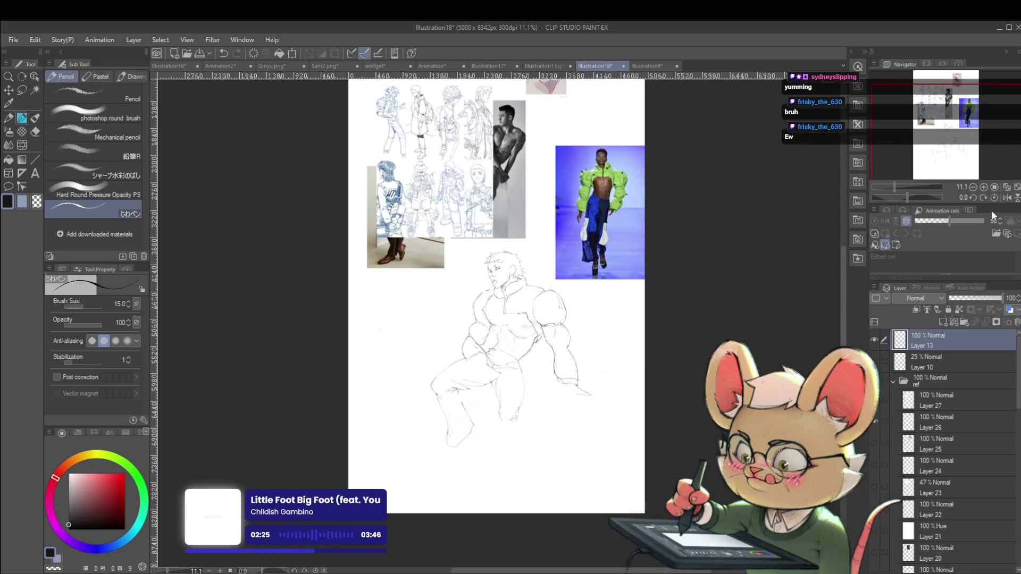
click(1010, 197)
- Raise the pencil brush size from 15 to 17.0
scroll(543, 320, up, 4)
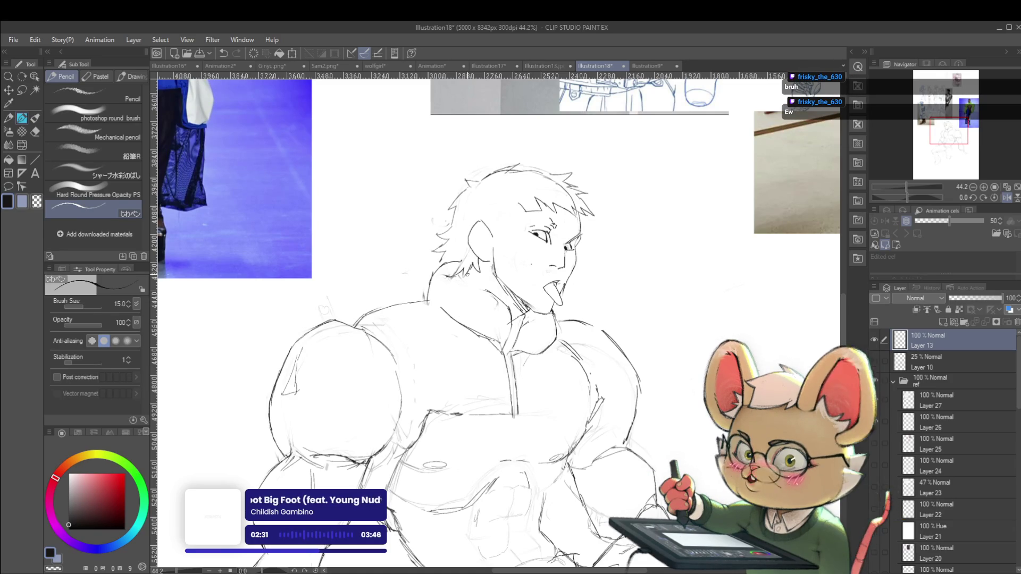
key(bracketright)
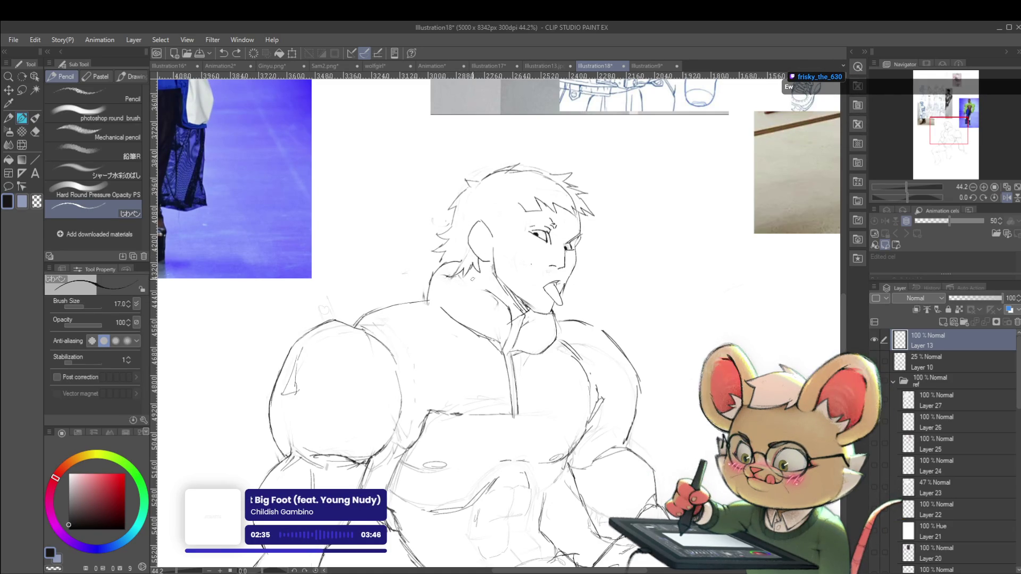
scroll(505, 299, down, 5)
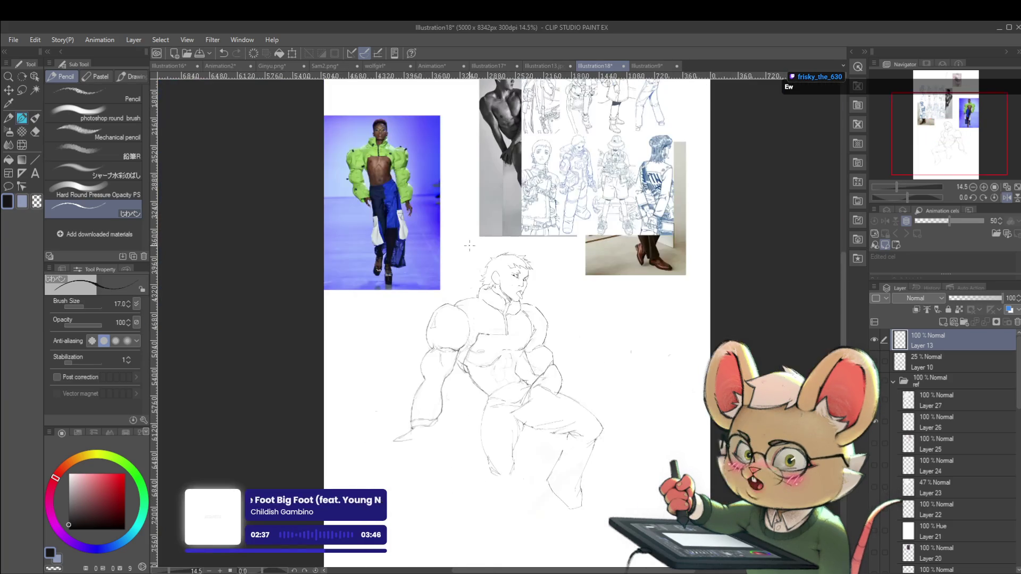
scroll(506, 299, up, 5)
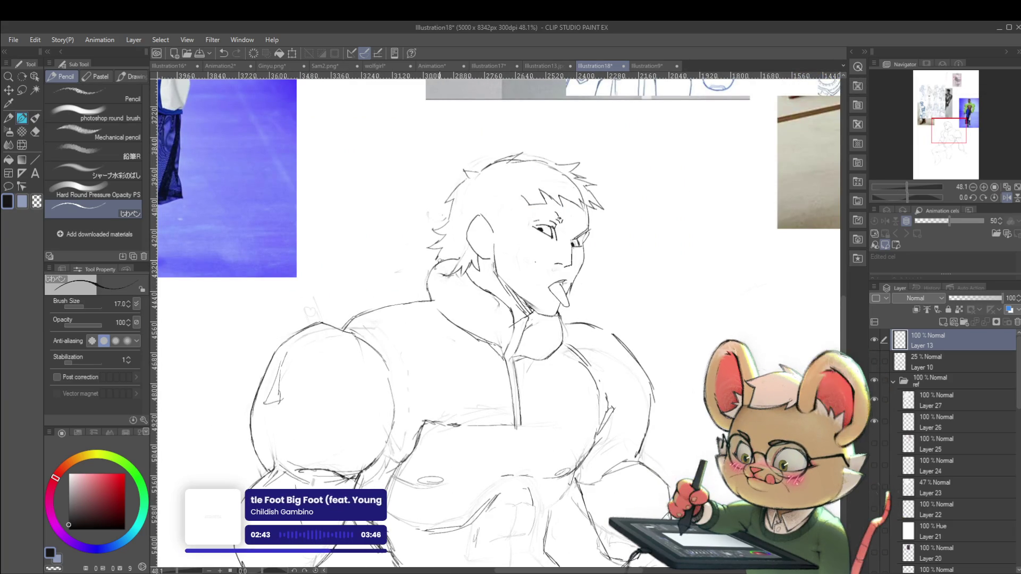
scroll(431, 207, down, 4)
scroll(662, 238, down, 1)
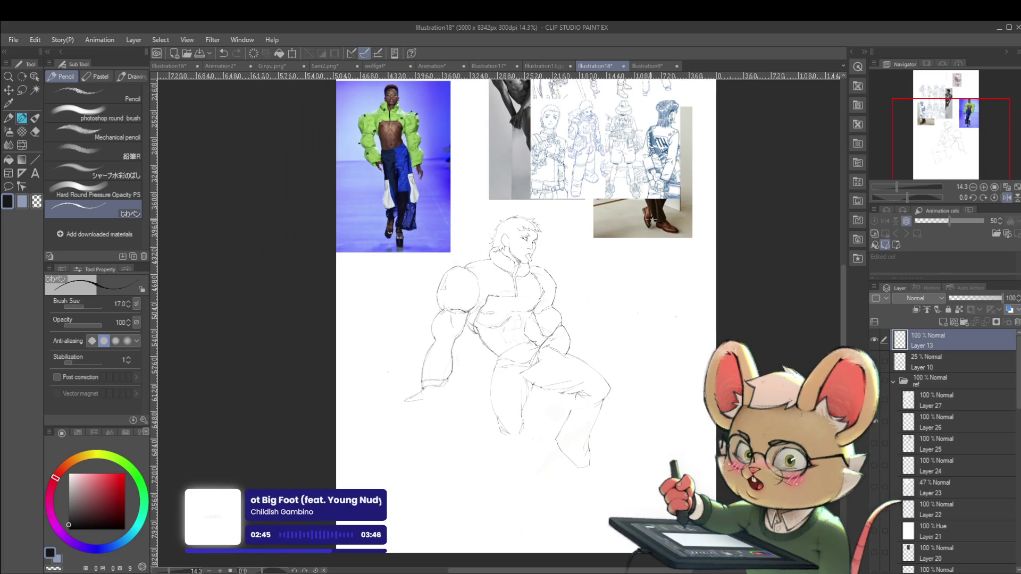
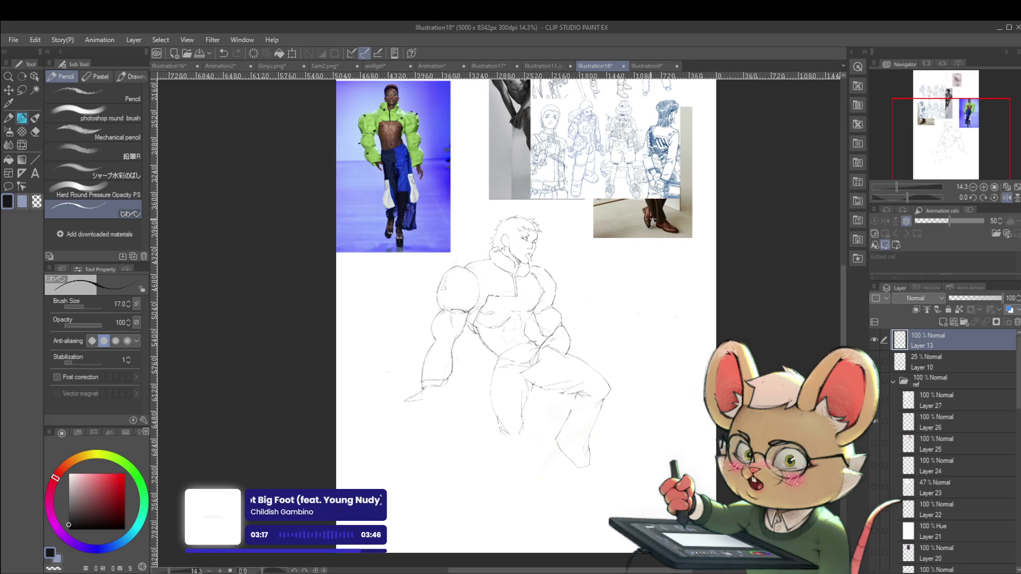
- Mirror the canvas, flip it back, then mirror it again, zooming between flips to check the sketch
click(1009, 198)
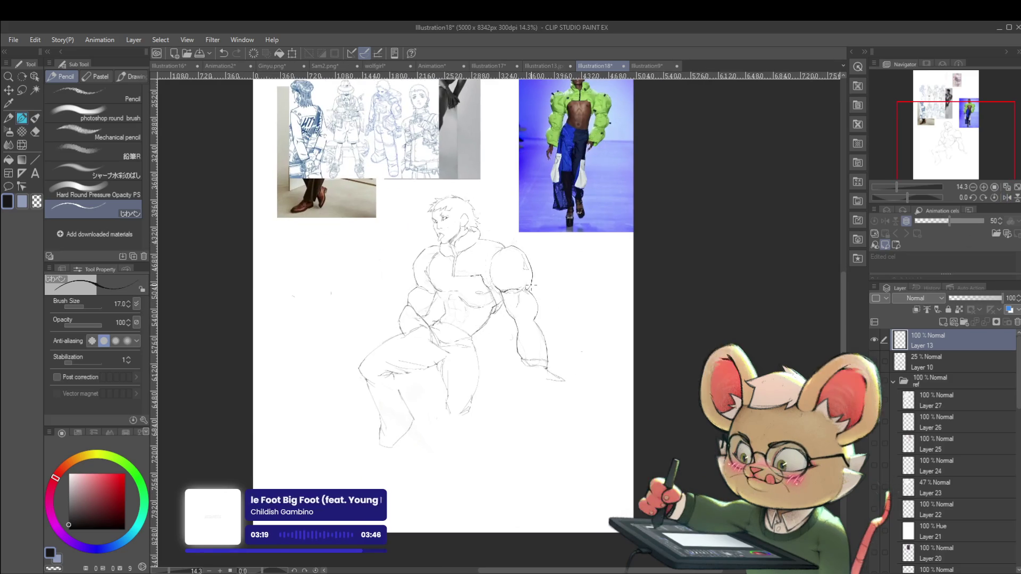
scroll(551, 309, up, 3)
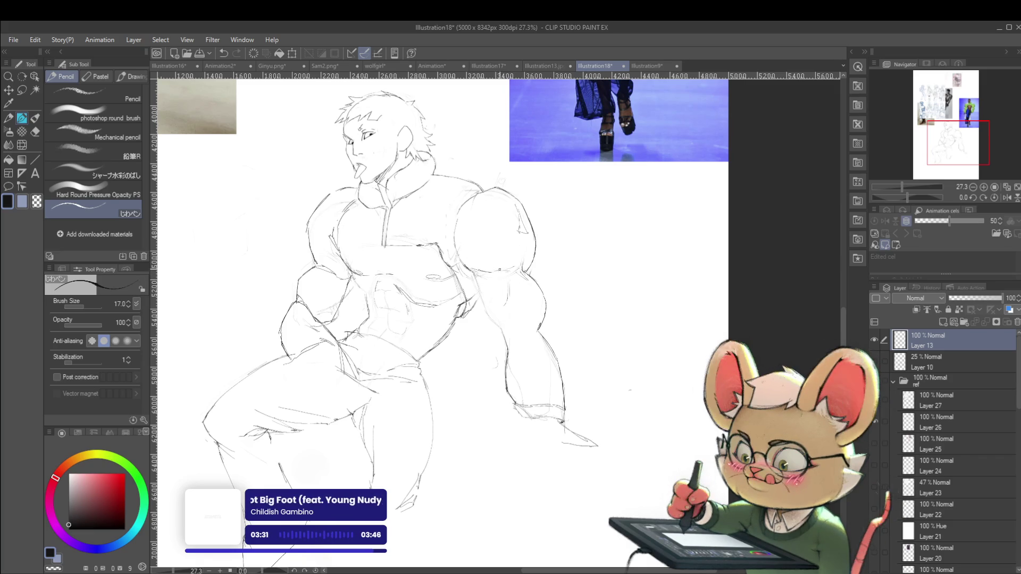
scroll(501, 270, down, 5)
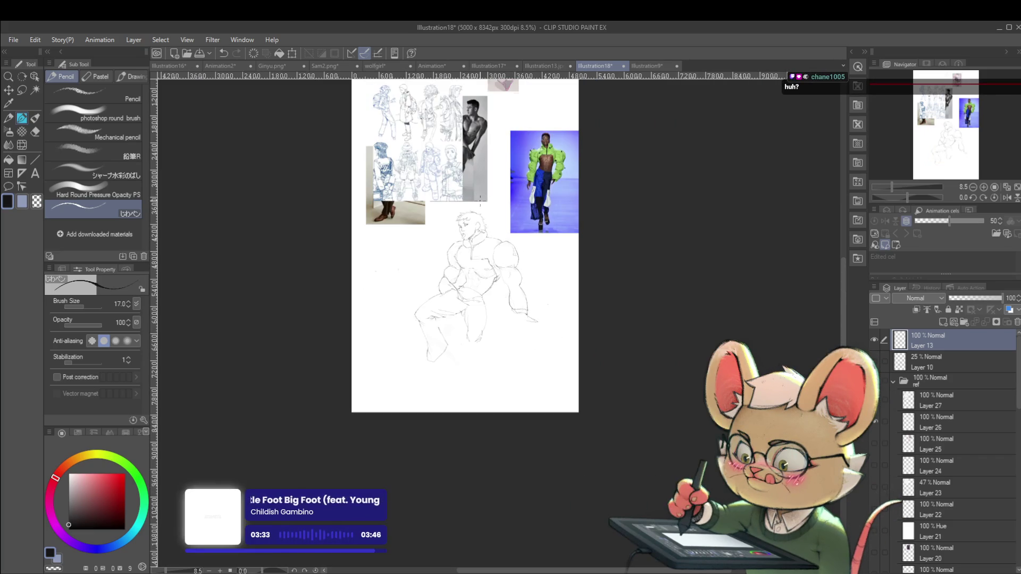
scroll(494, 274, up, 5)
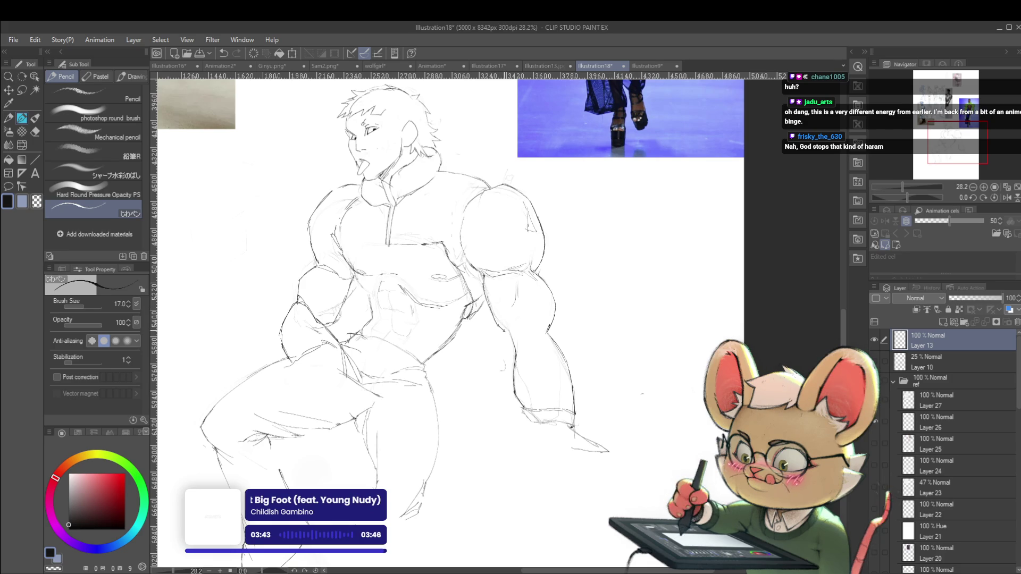
scroll(511, 332, down, 5)
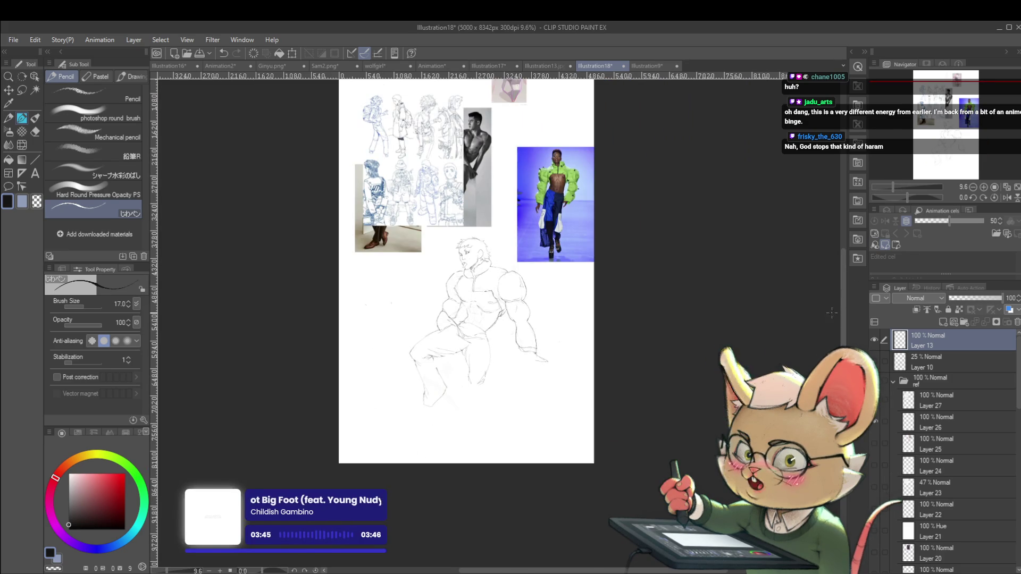
click(1004, 198)
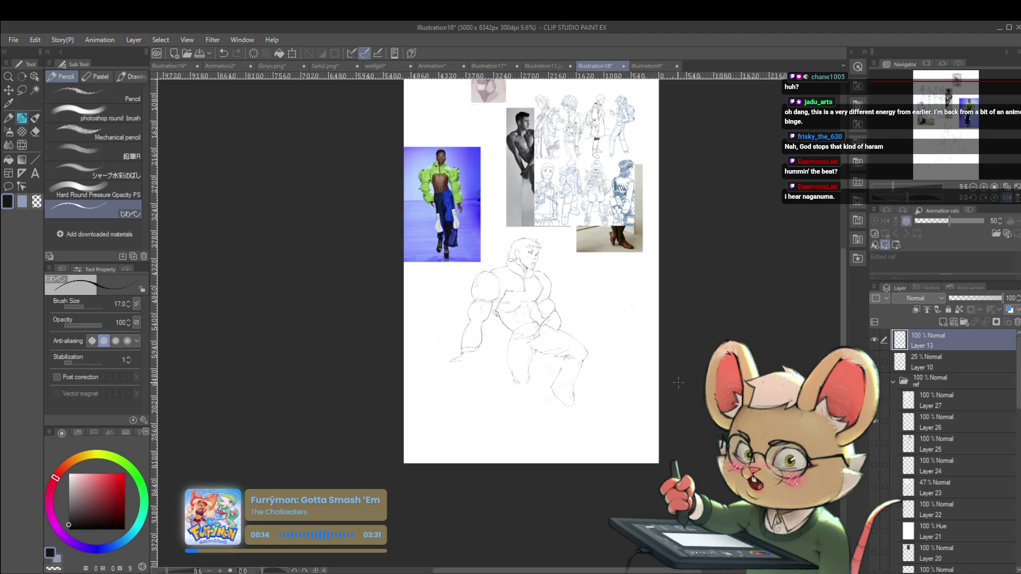
scroll(638, 385, down, 2)
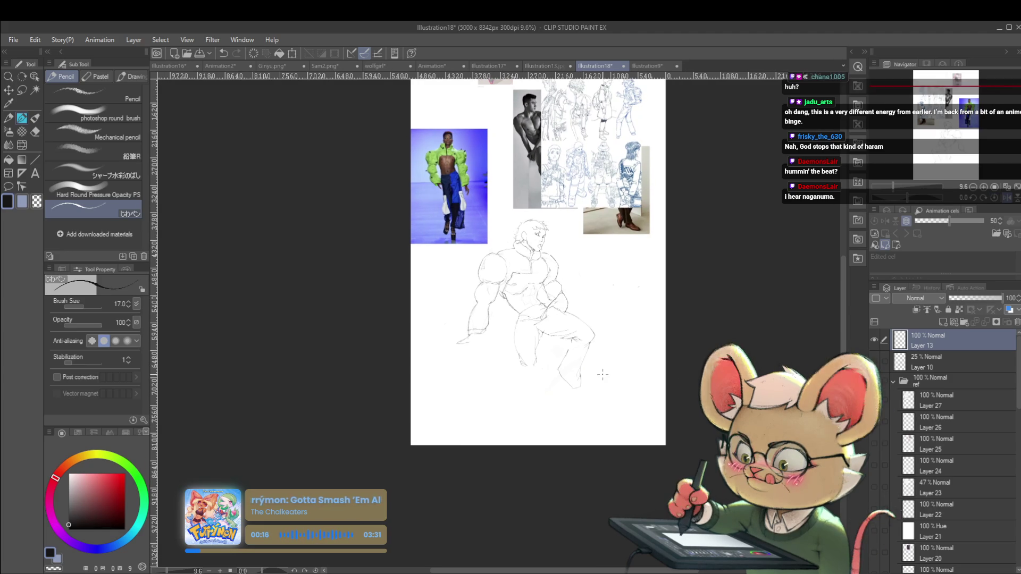
scroll(495, 281, up, 3)
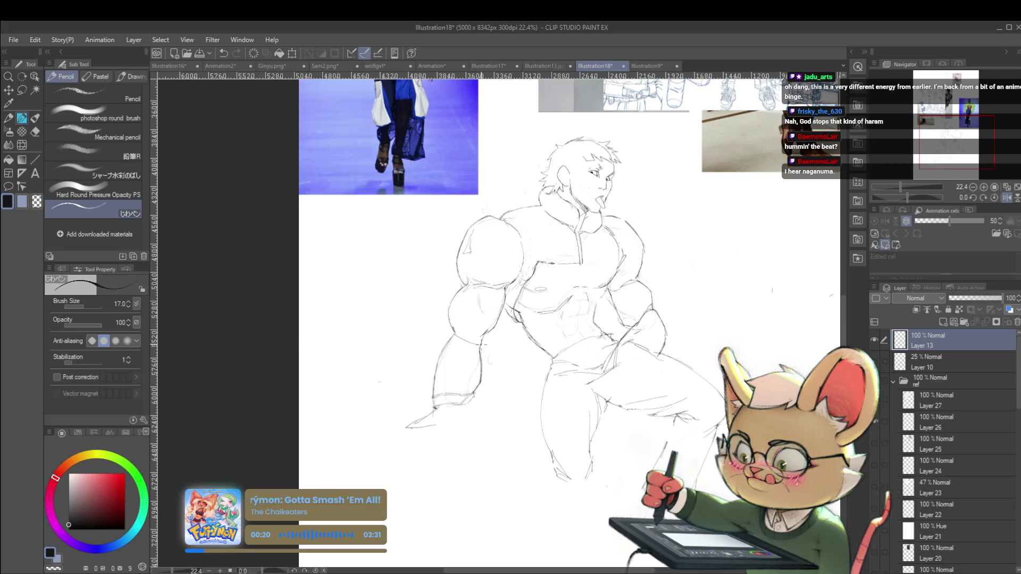
scroll(484, 243, down, 5)
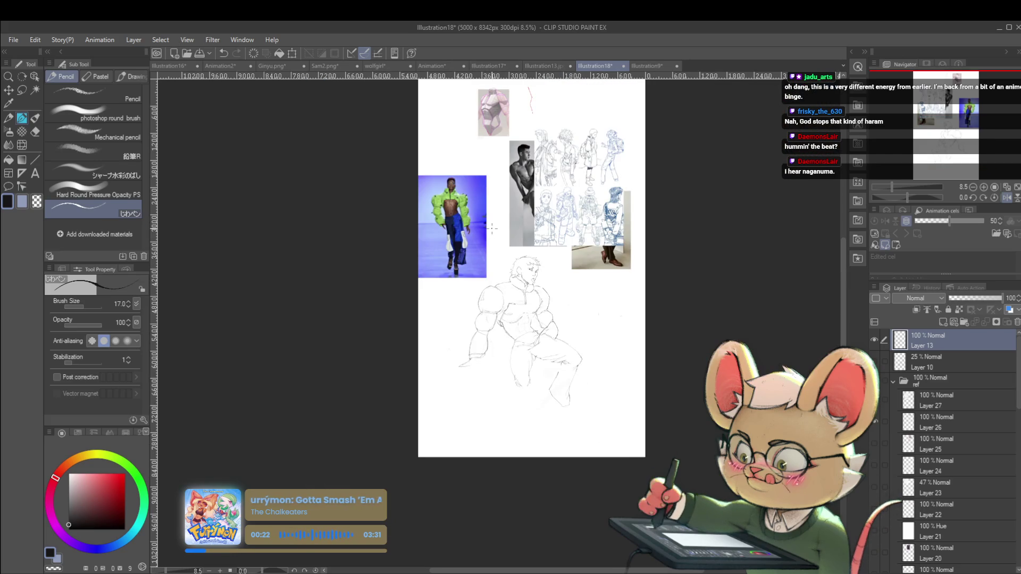
scroll(533, 283, up, 2)
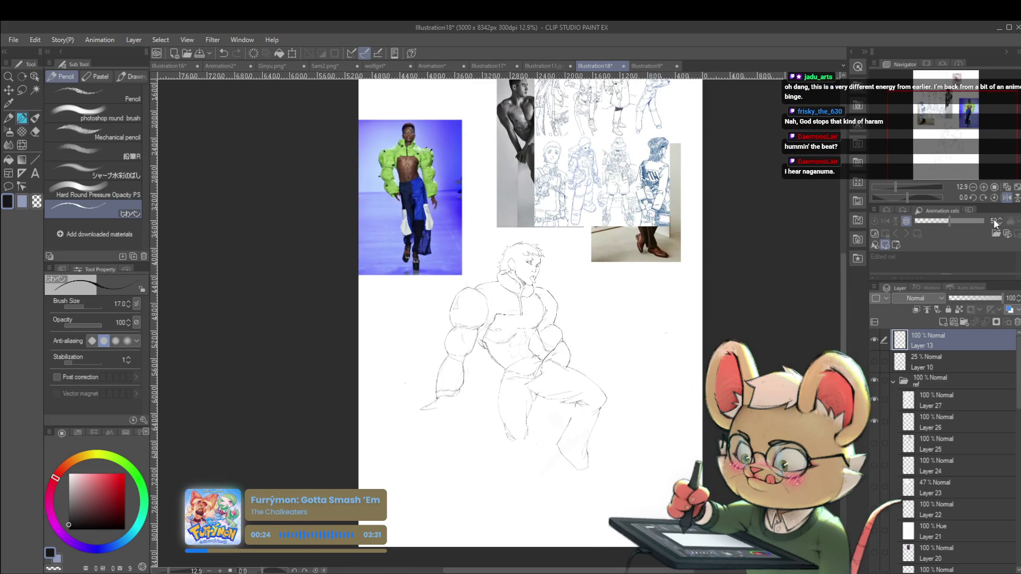
click(1007, 197)
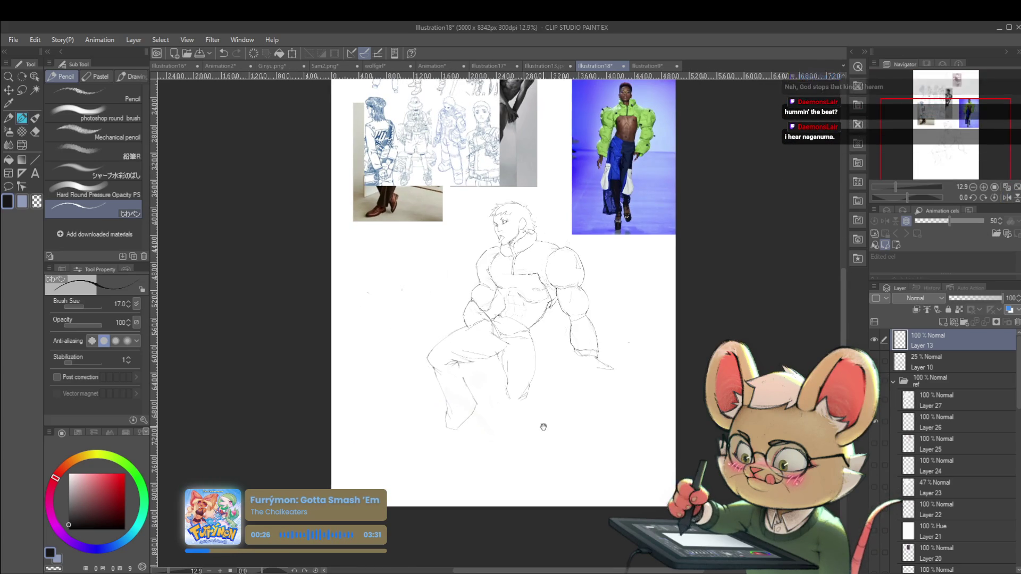
- Enlarge the pencil to size 25 and darken the outline of the figure's arm
key(bracketright)
key(bracketright)
key(bracketright)
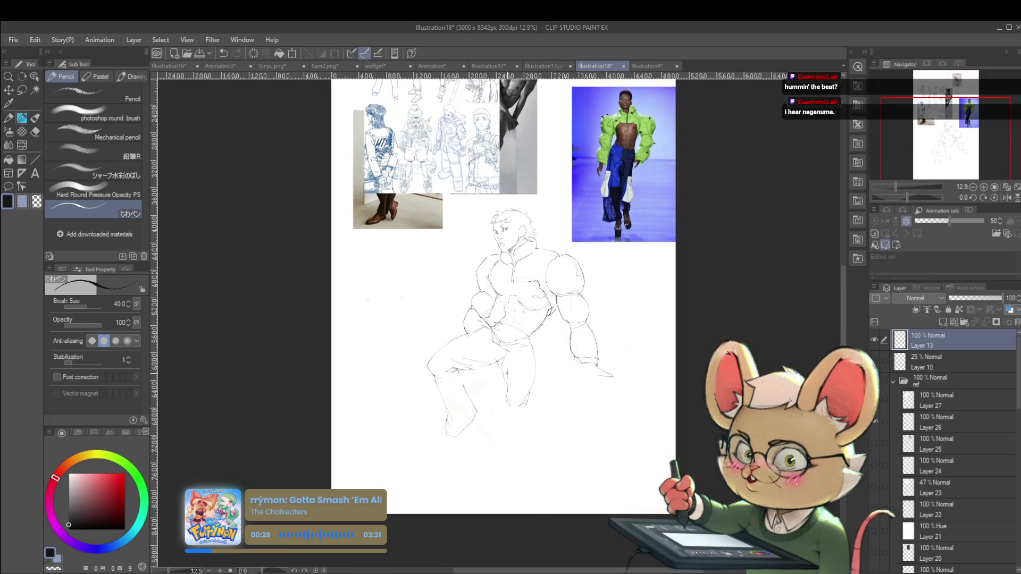
scroll(502, 224, up, 2)
scroll(502, 224, up, 1)
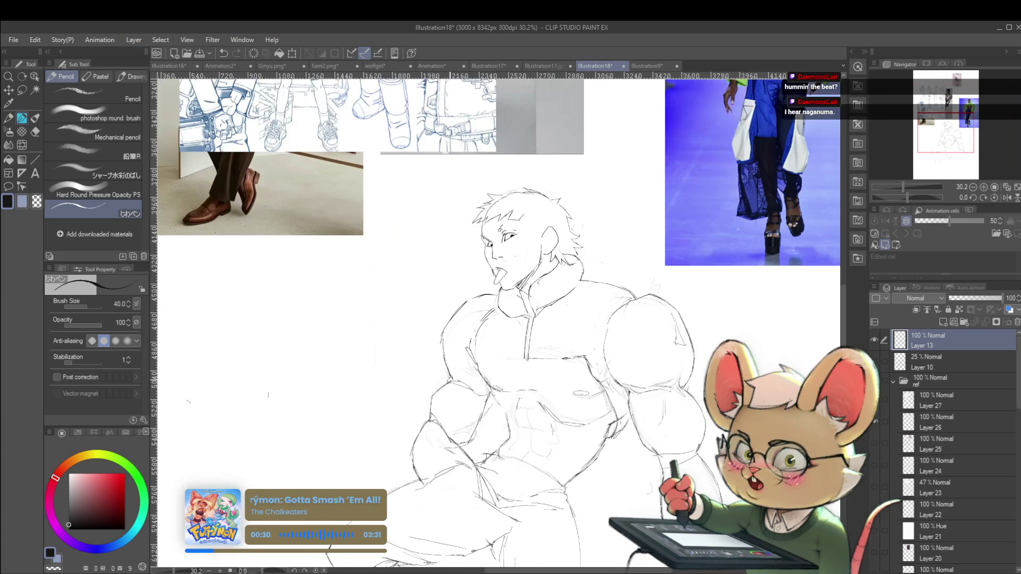
mouse_move(443, 356)
mouse_down()
mouse_move(452, 379)
mouse_move(448, 362)
mouse_up()
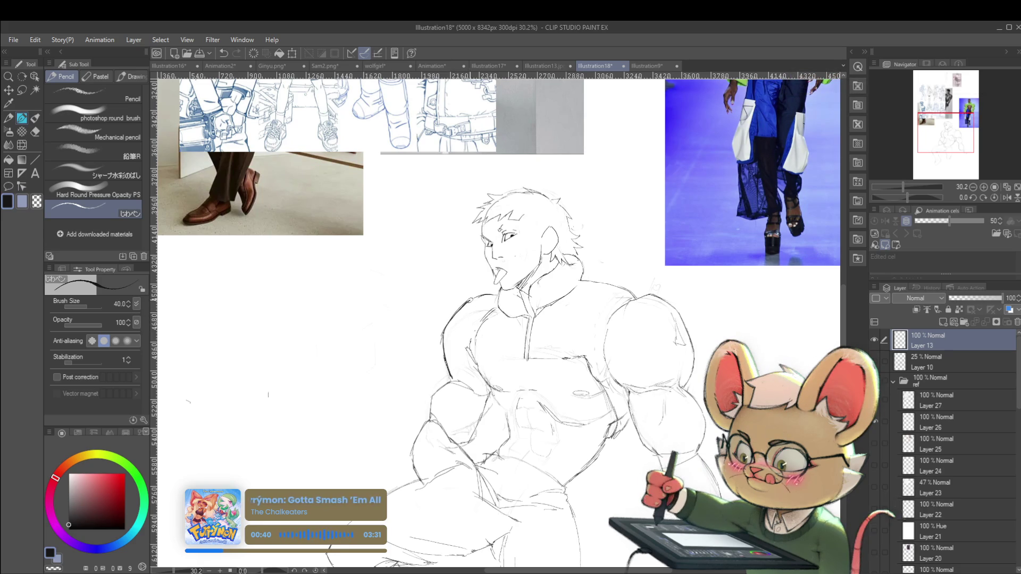
- Zoom out to the whole page, back in on the figure, and mirror the canvas back
key(ctrl+minus)
key(ctrl+minus)
key(ctrl+minus)
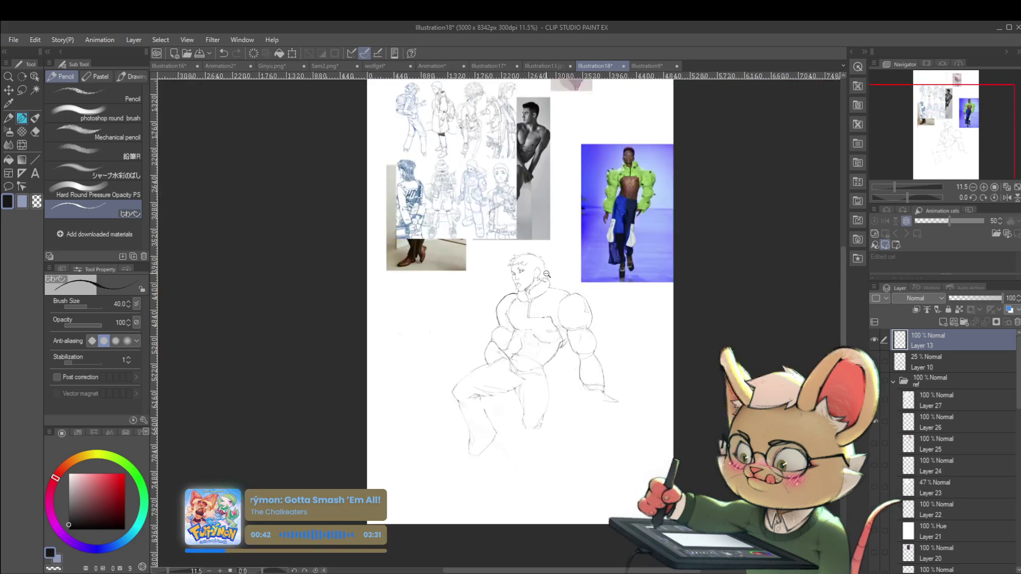
key(ctrl+minus)
key(ctrl+minus)
key(ctrl+minus)
key(ctrl+plus)
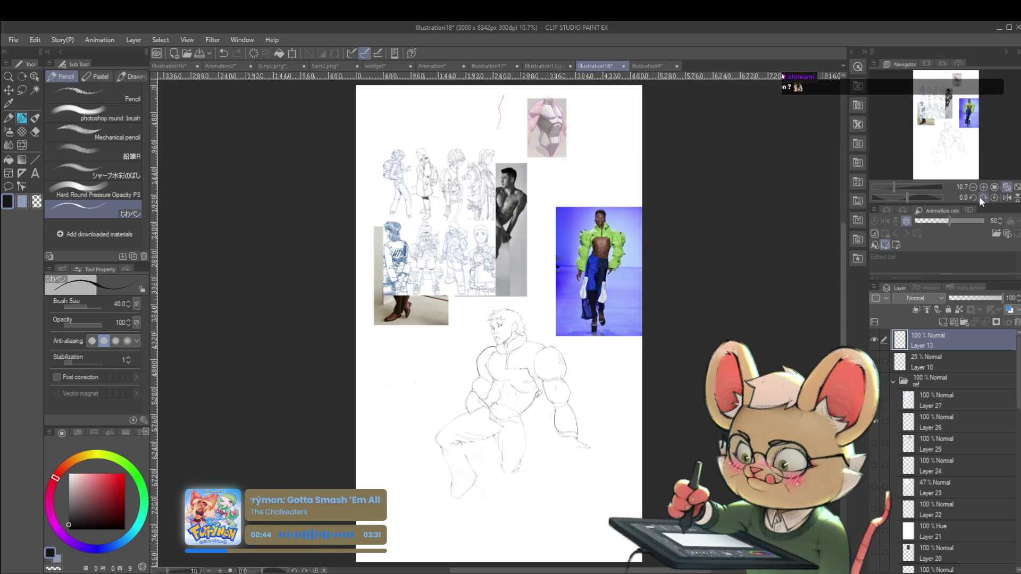
key(ctrl+plus)
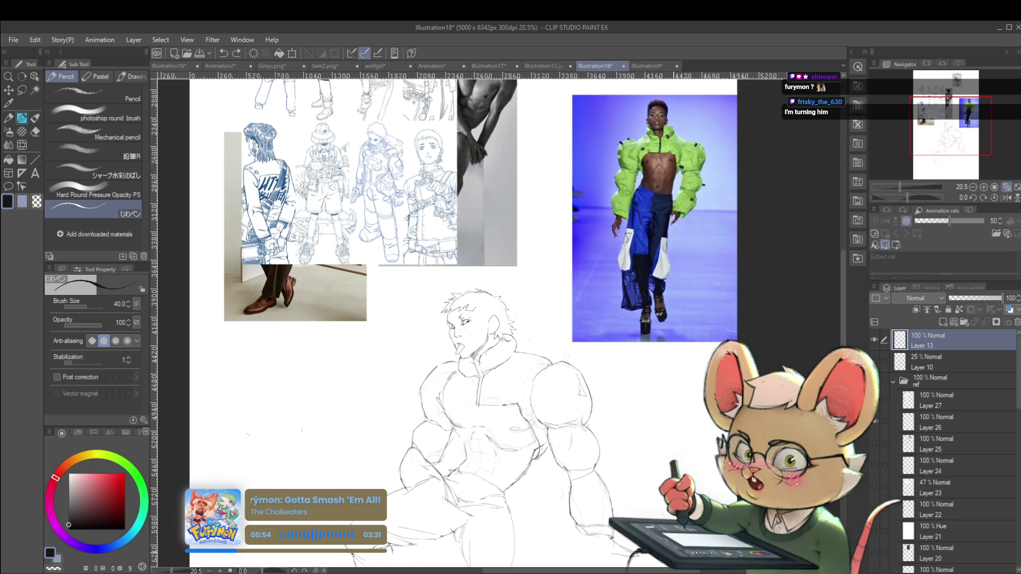
click(1008, 197)
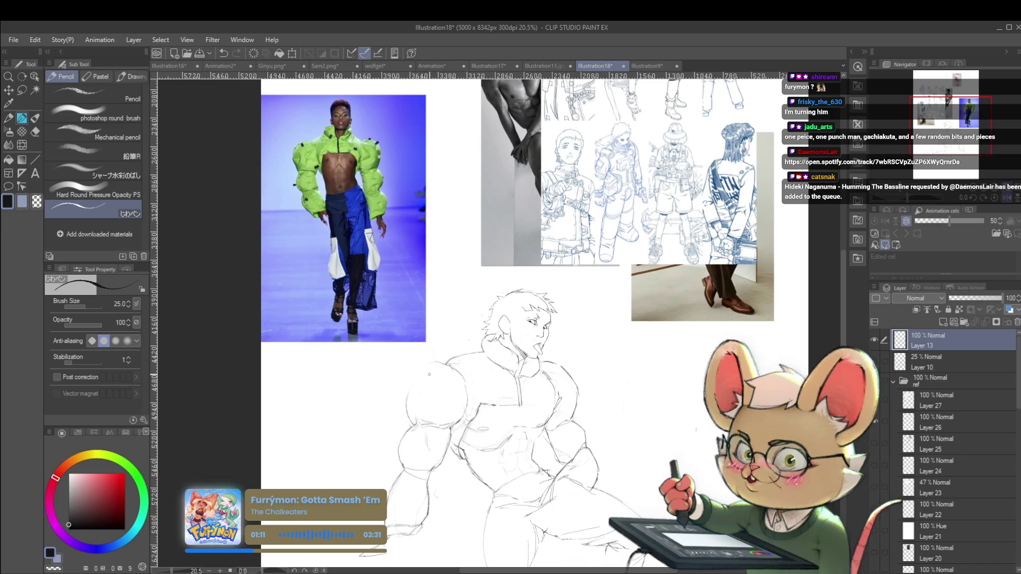
scroll(413, 424, up, 2)
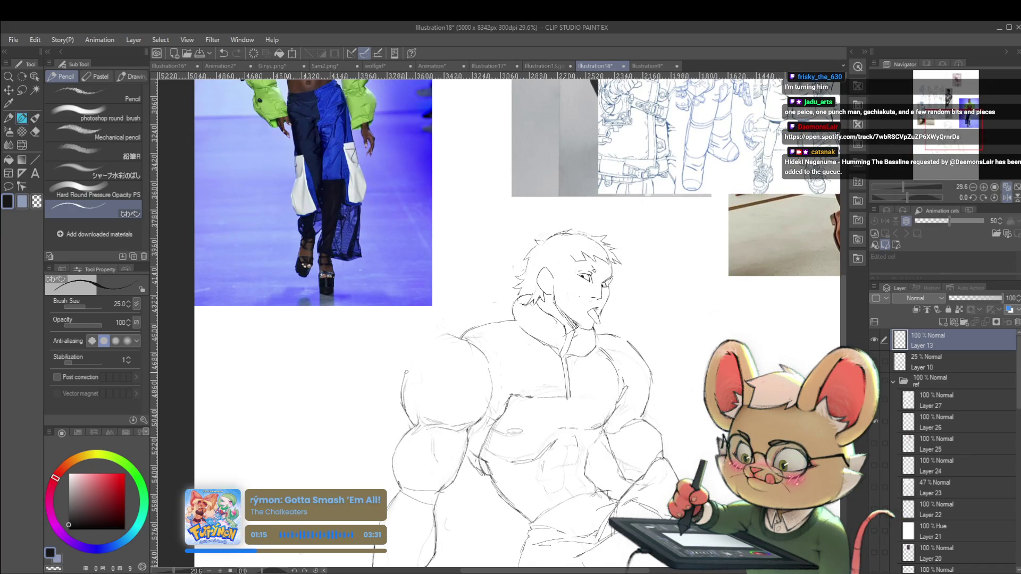
scroll(447, 339, down, 2)
scroll(447, 339, down, 3)
click(1007, 198)
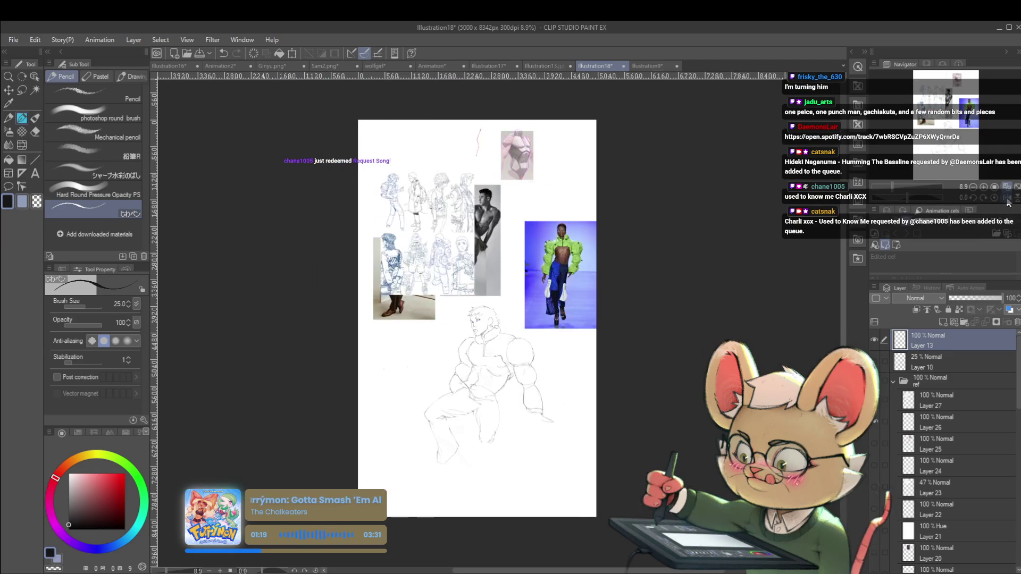
scroll(532, 343, up, 1)
scroll(531, 343, up, 2)
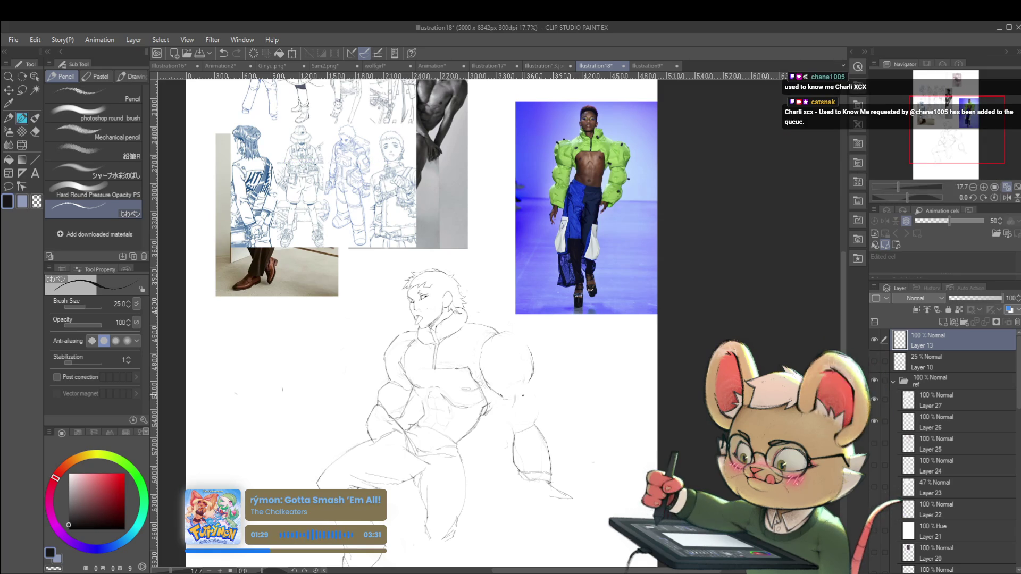
scroll(505, 393, down, 3)
scroll(506, 393, up, 5)
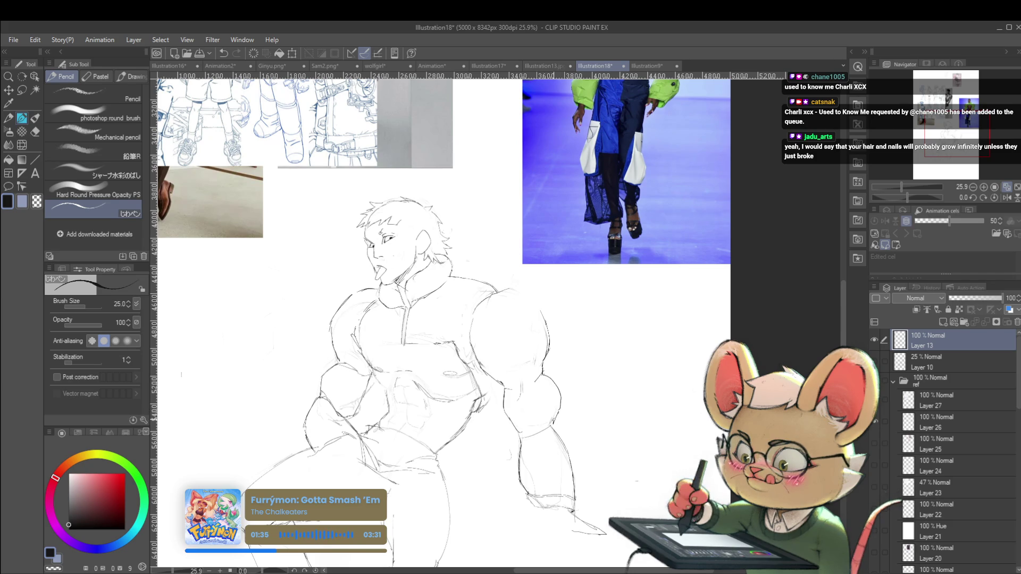
key(ctrl+0)
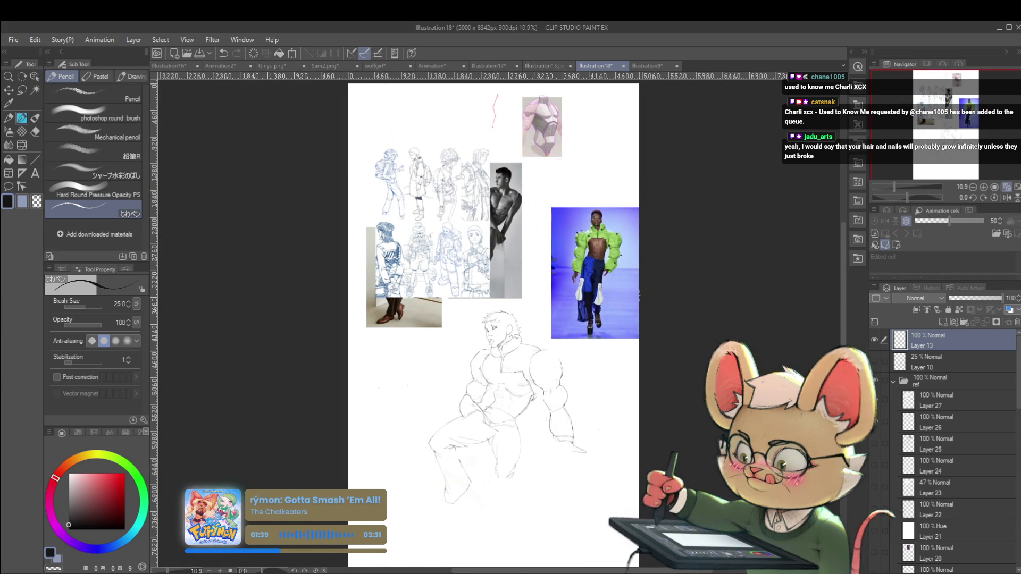
click(1007, 197)
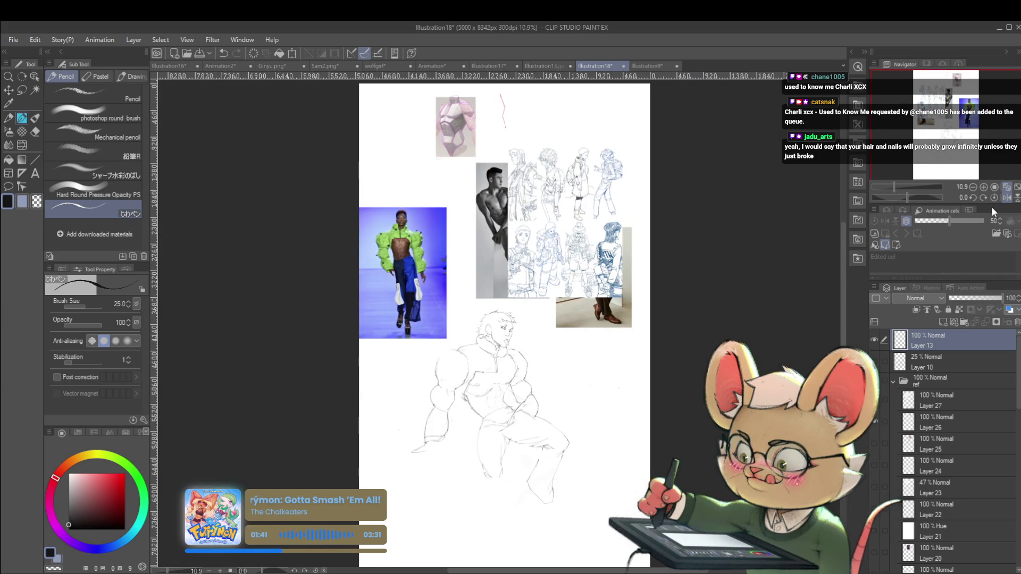
scroll(440, 398, up, 3)
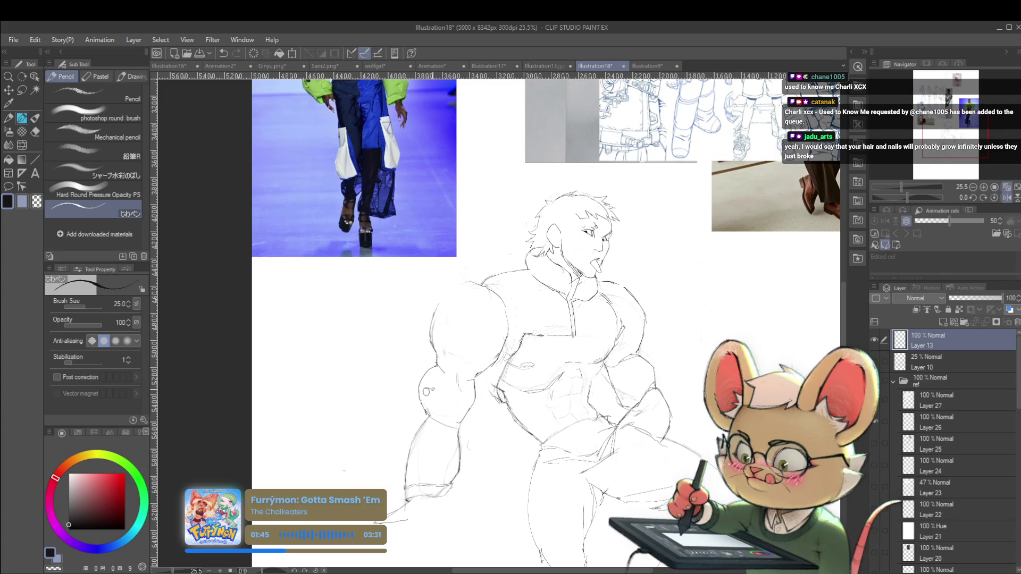
- On Layer 13, sketch a short stroke on the jacket shoulder and close it into a small circle
scroll(448, 338, down, 3)
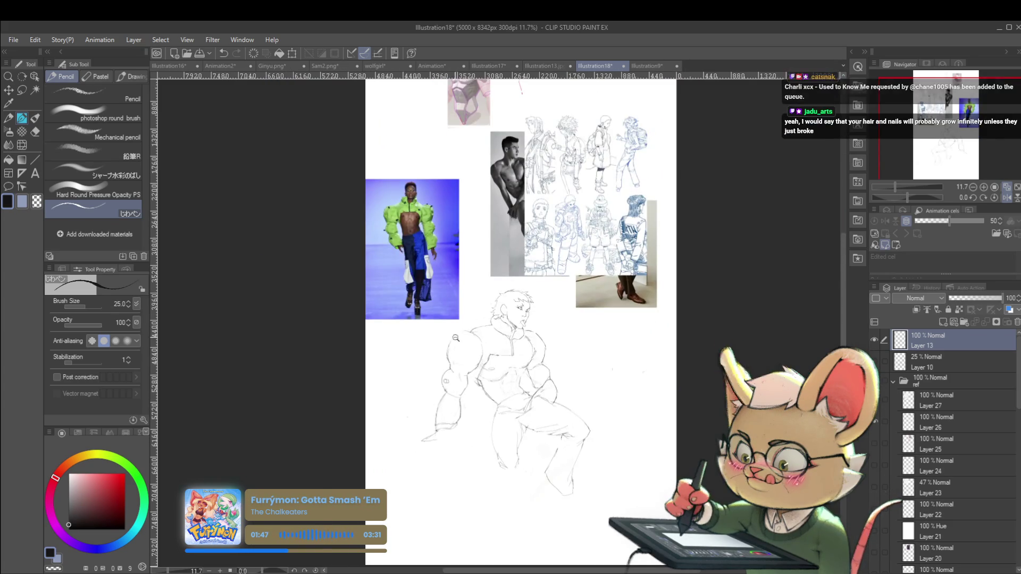
scroll(448, 337, up, 3)
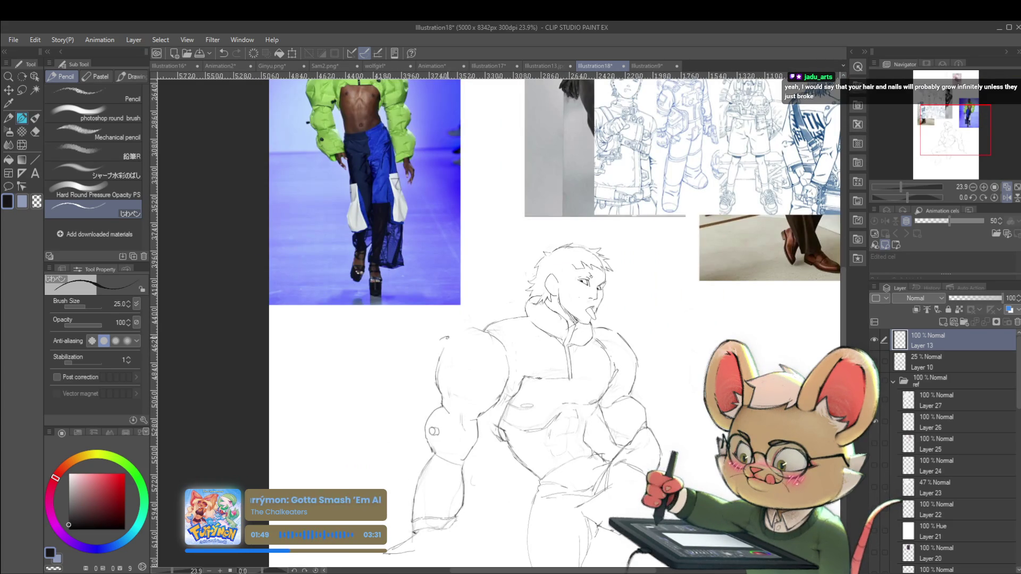
drag(450, 337, 437, 341)
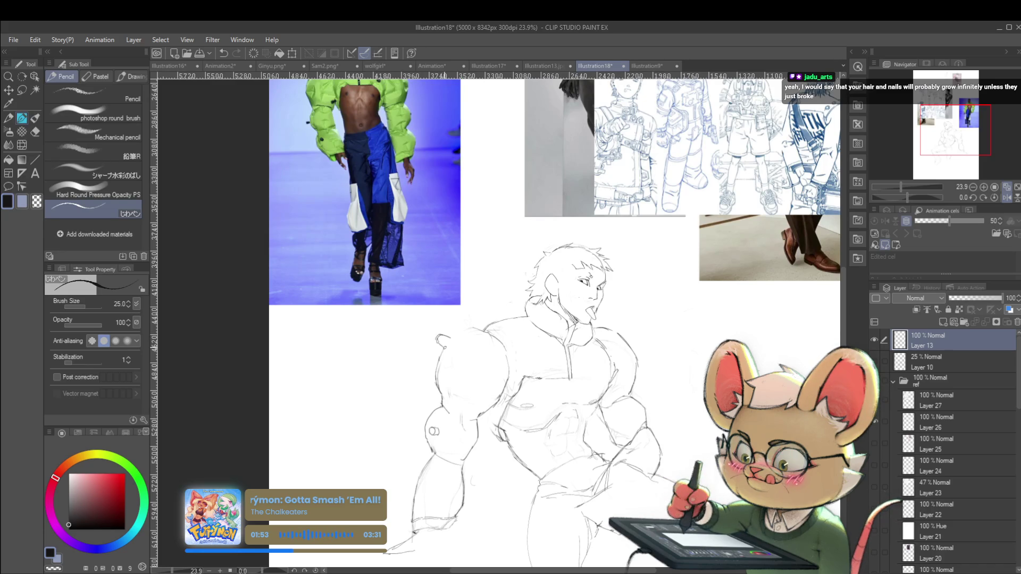
scroll(479, 330, down, 3)
scroll(481, 333, down, 1)
scroll(482, 334, up, 5)
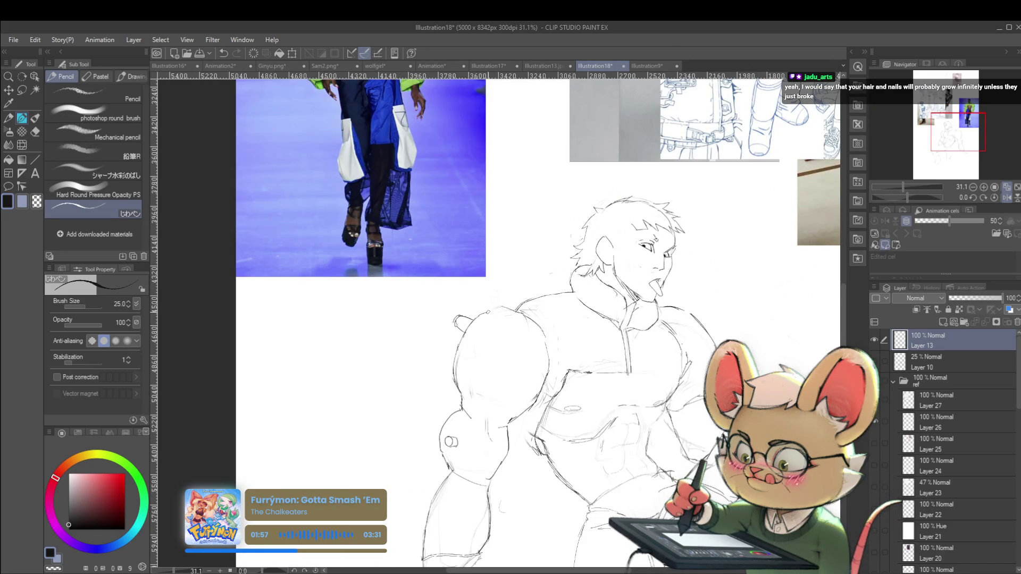
scroll(505, 290, down, 4)
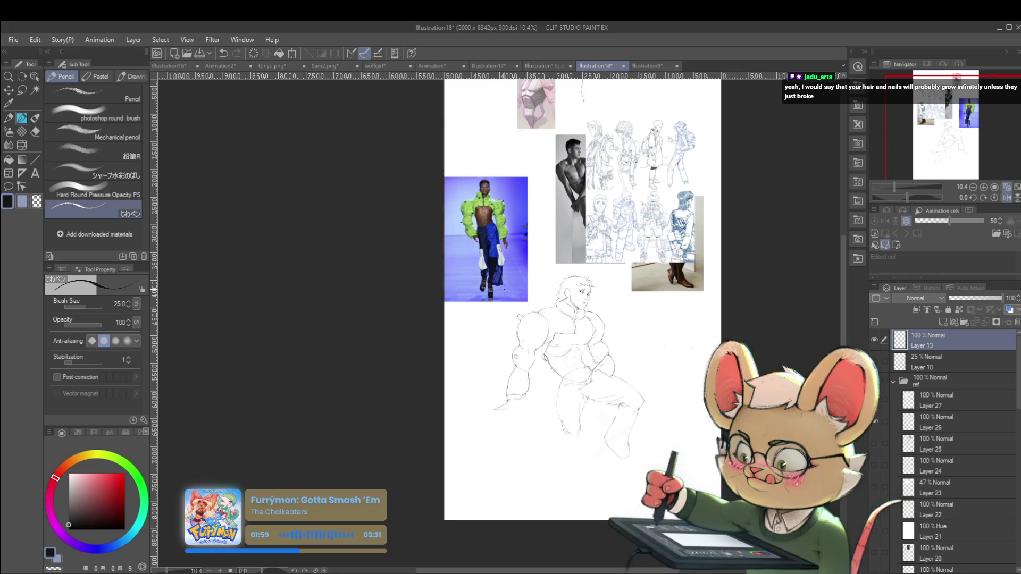
scroll(514, 336, up, 3)
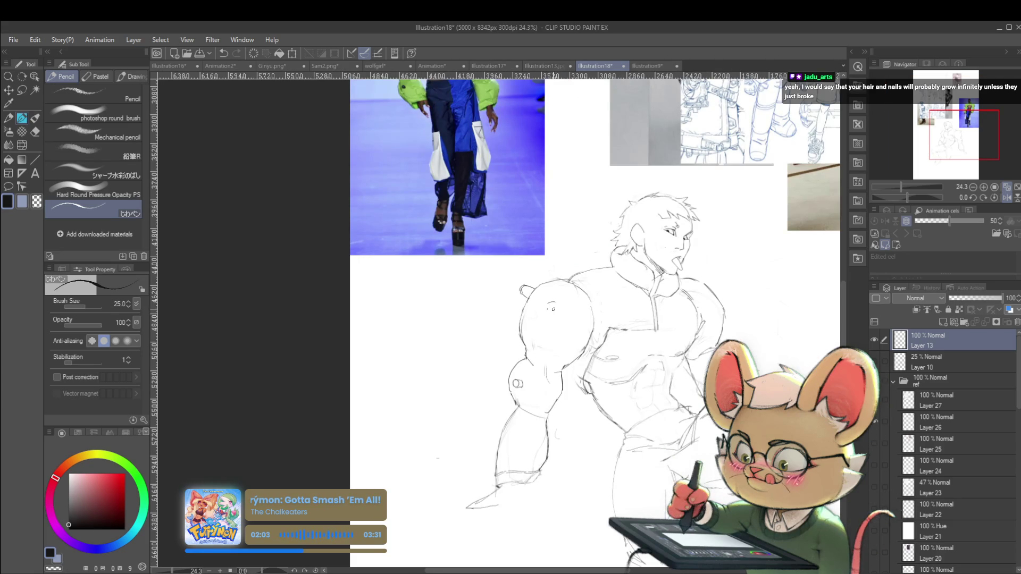
drag(548, 304, 556, 306)
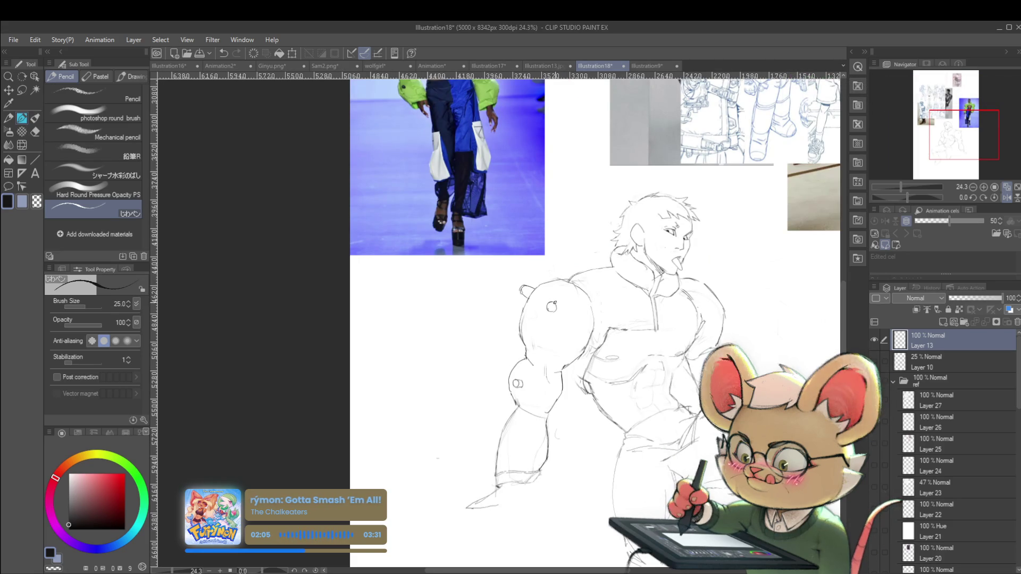
scroll(556, 306, down, 3)
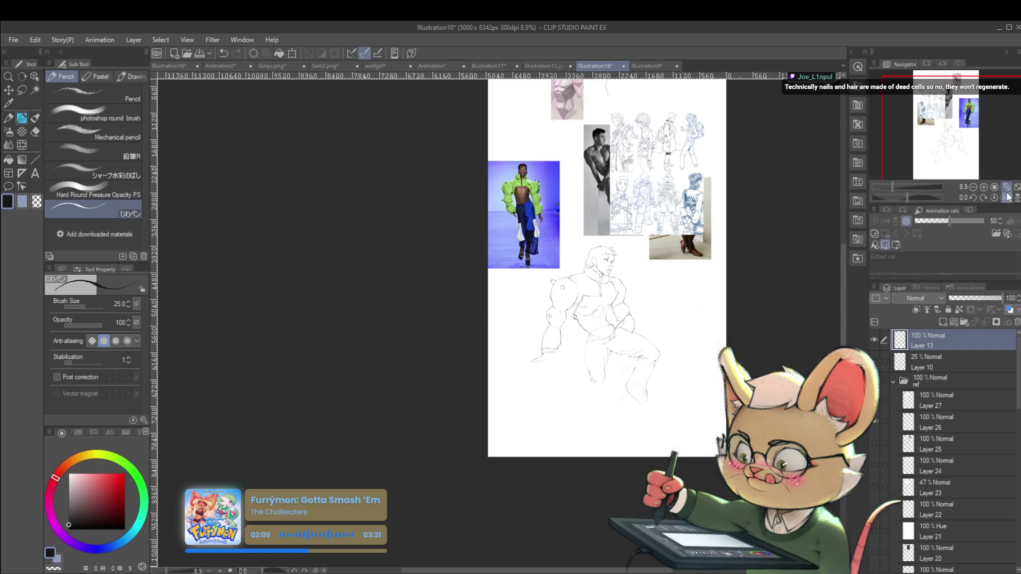
key(h)
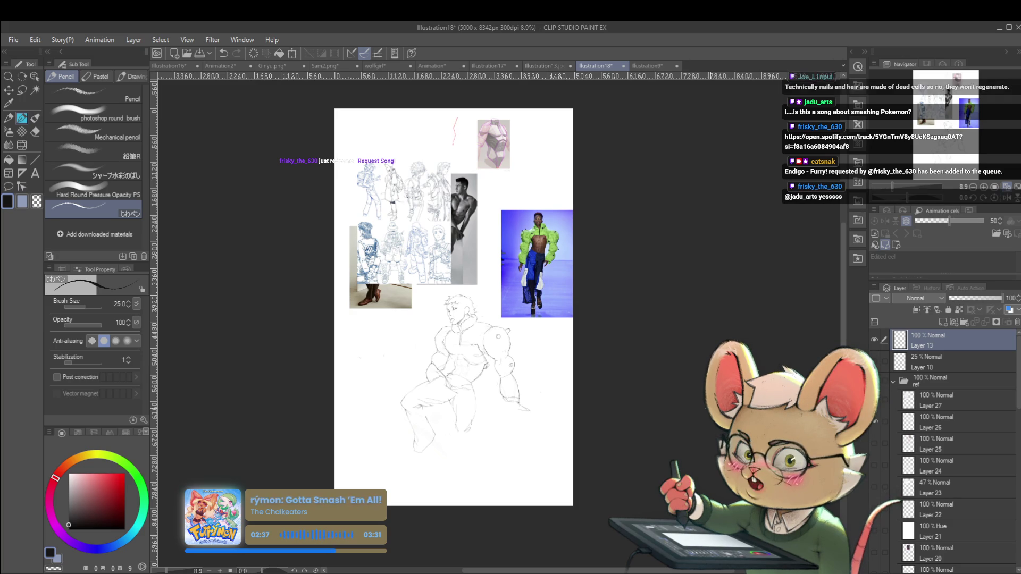
click(1007, 197)
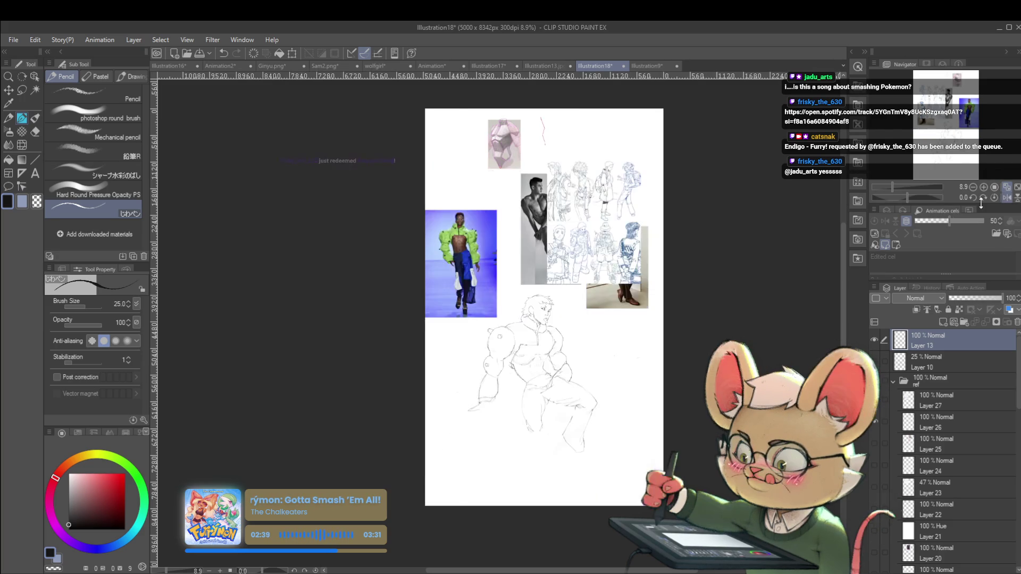
click(561, 337)
click(561, 336)
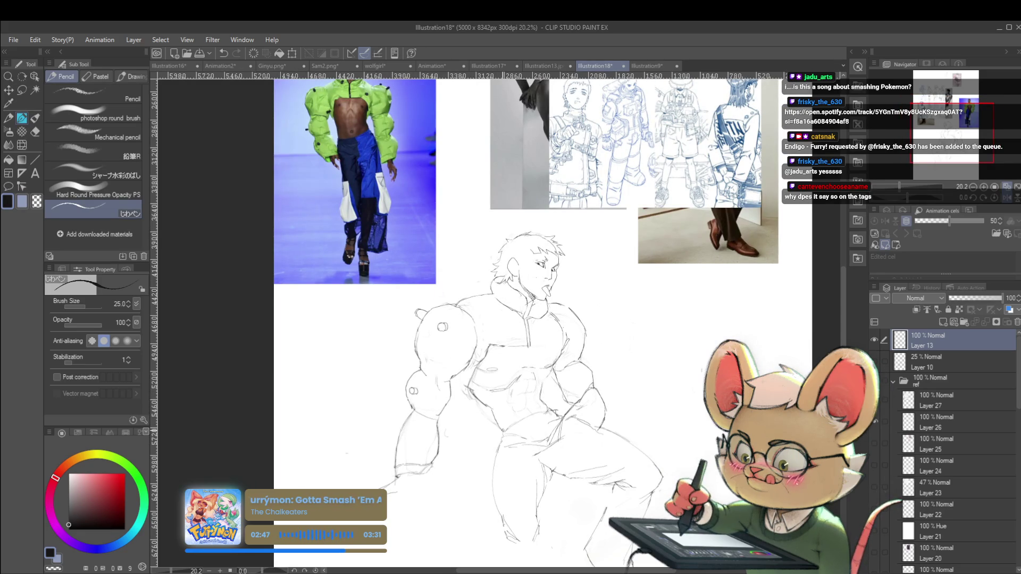
scroll(490, 370, down, 2)
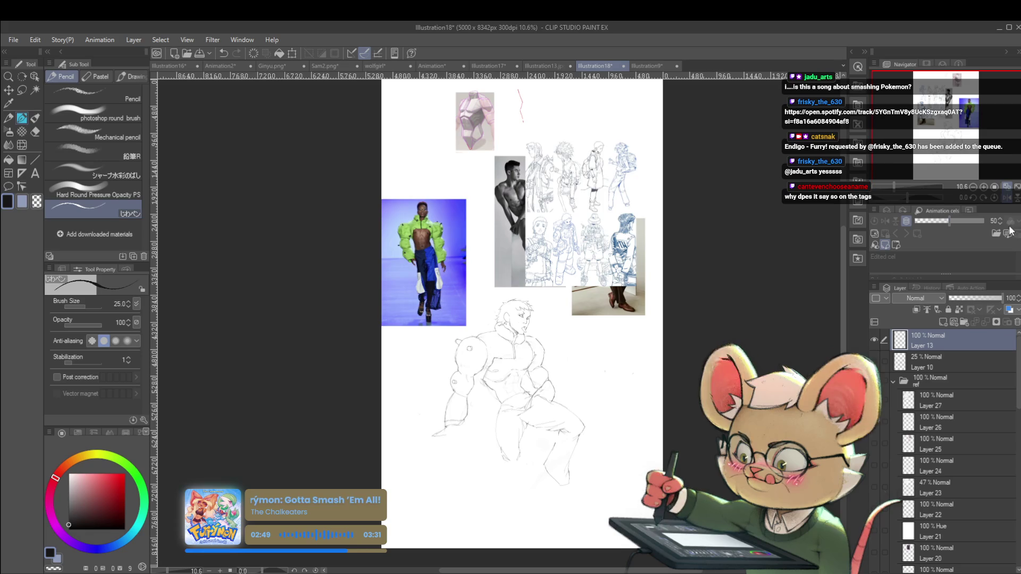
key(h)
scroll(495, 386, up, 2)
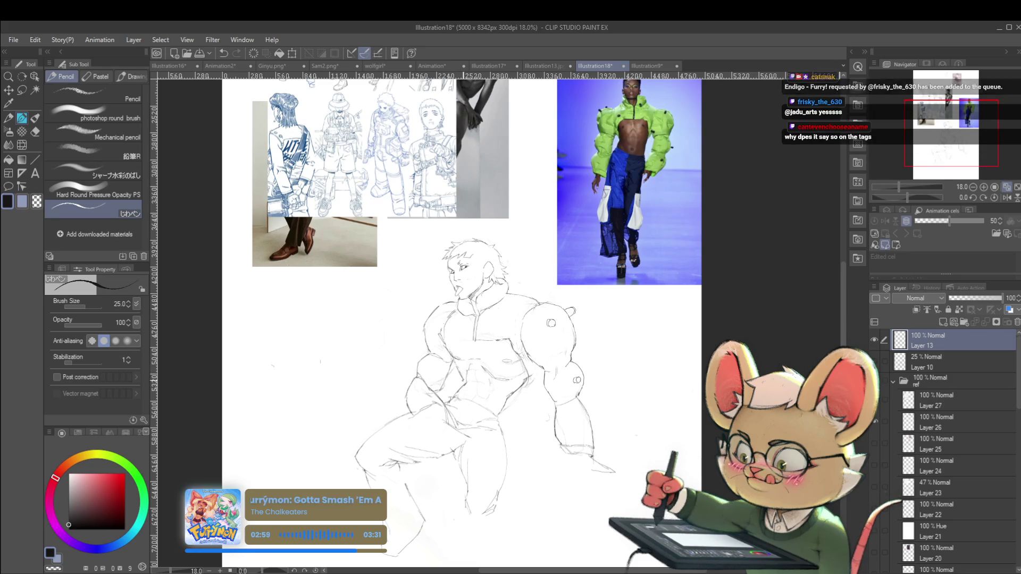
scroll(491, 366, down, 4)
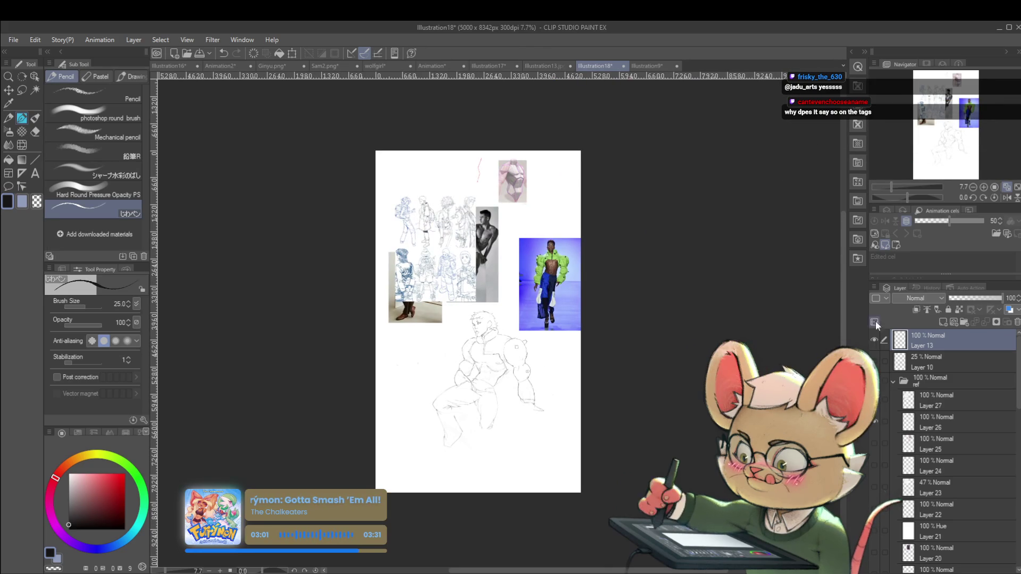
click(1006, 197)
scroll(505, 393, up, 3)
scroll(505, 393, up, 2)
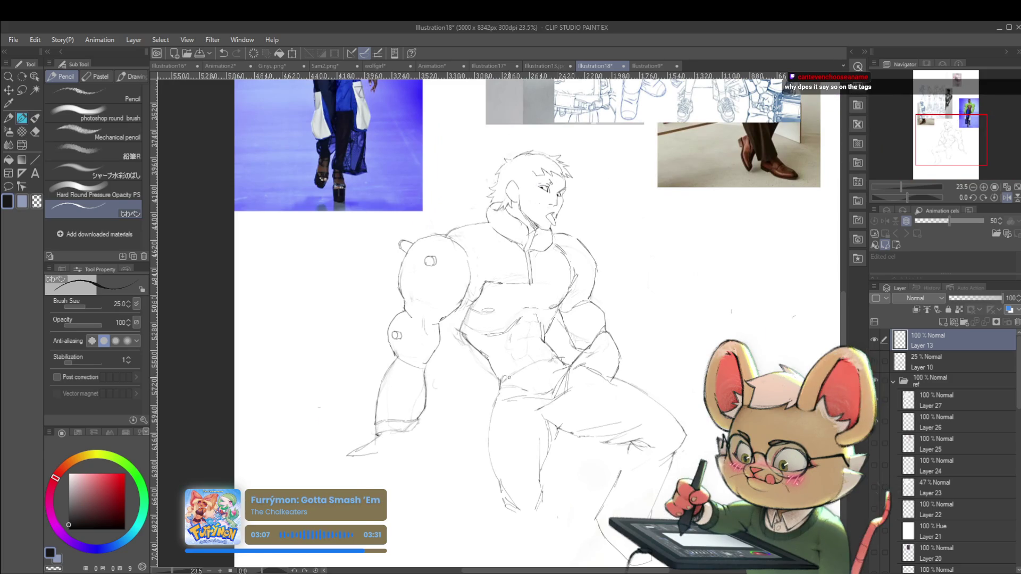
scroll(603, 354, down, 3)
scroll(516, 362, up, 2)
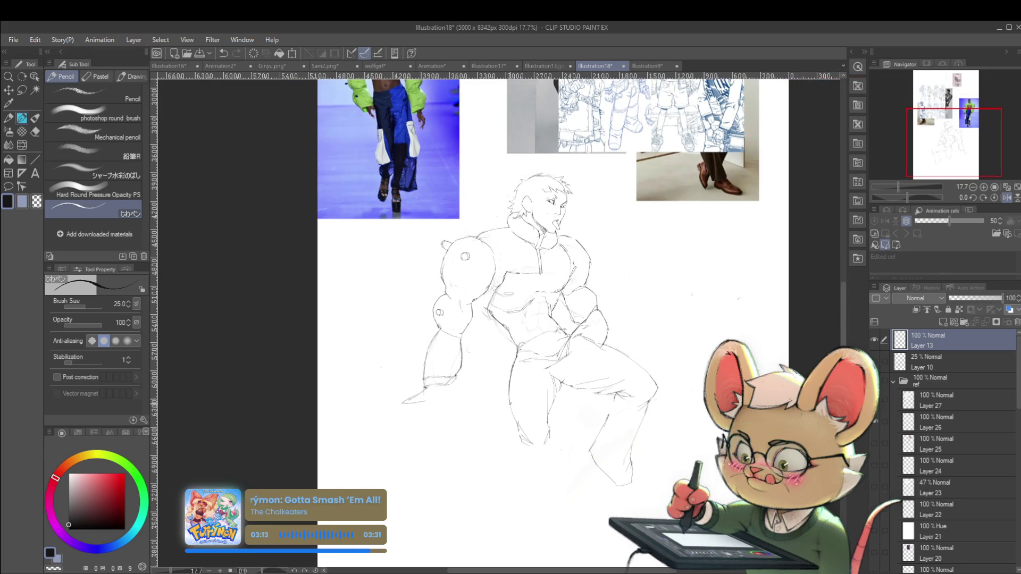
key(alt)
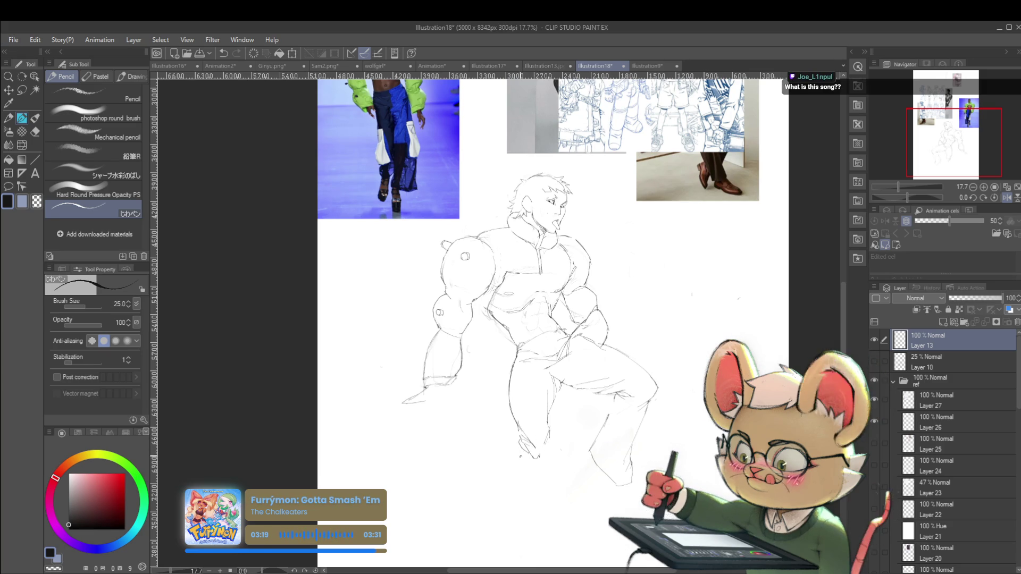
scroll(526, 375, down, 2)
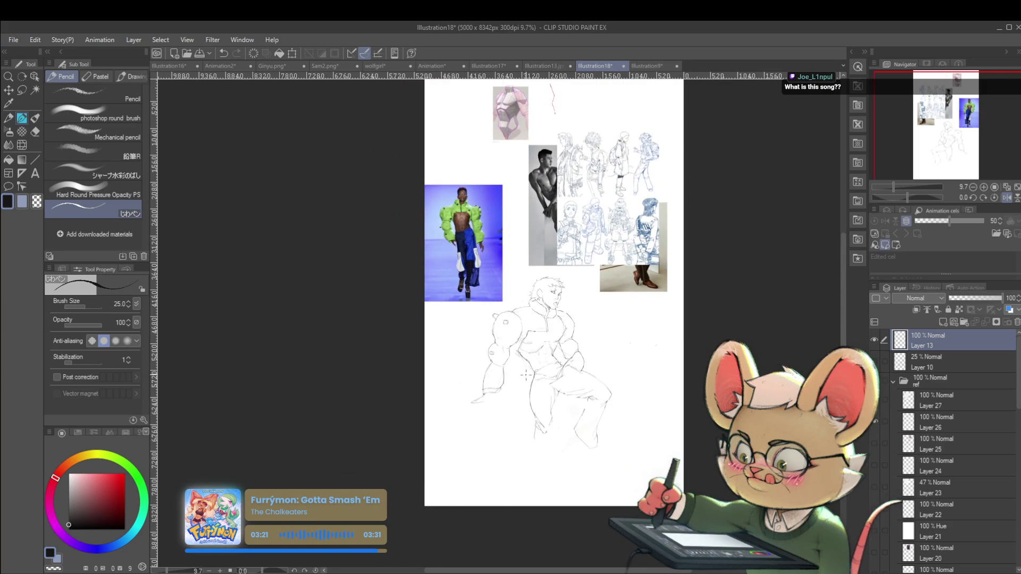
key(h)
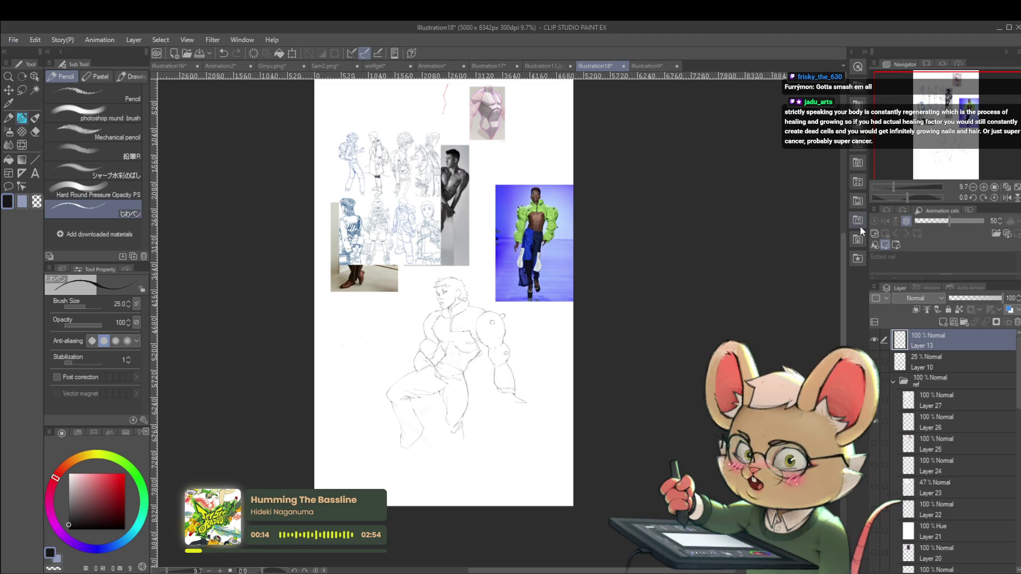
key(h)
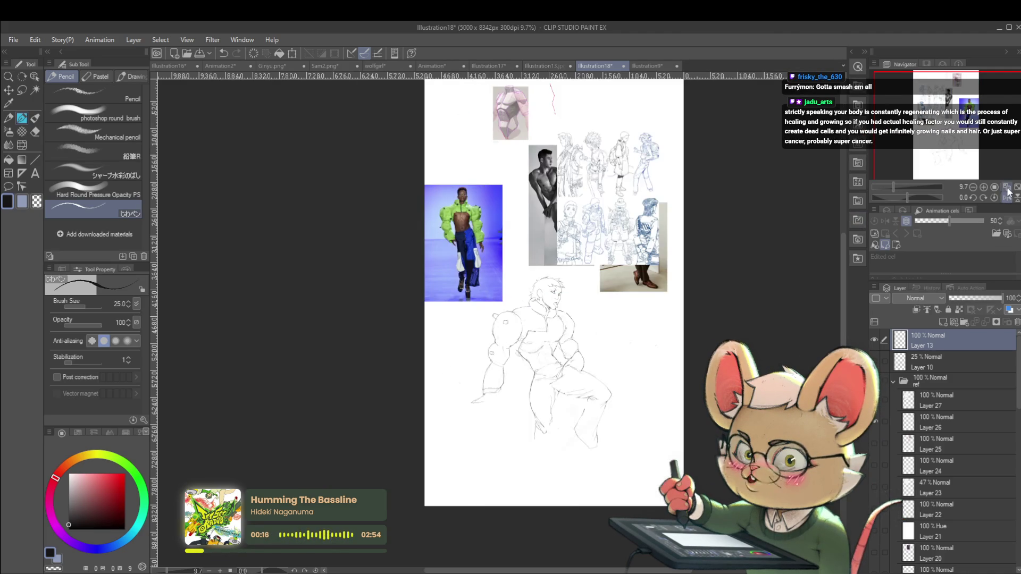
scroll(615, 372, up, 3)
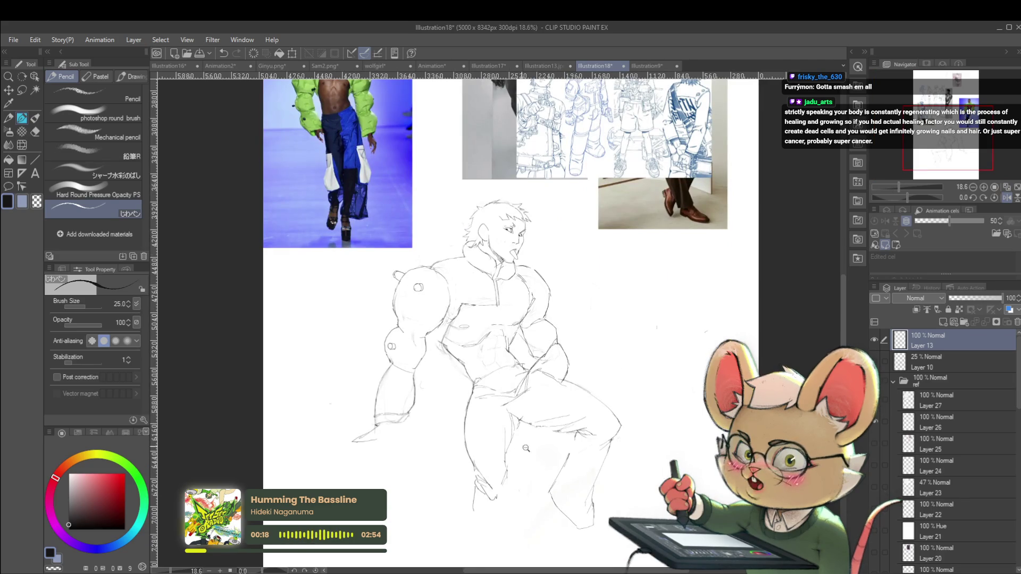
scroll(518, 446, up, 2)
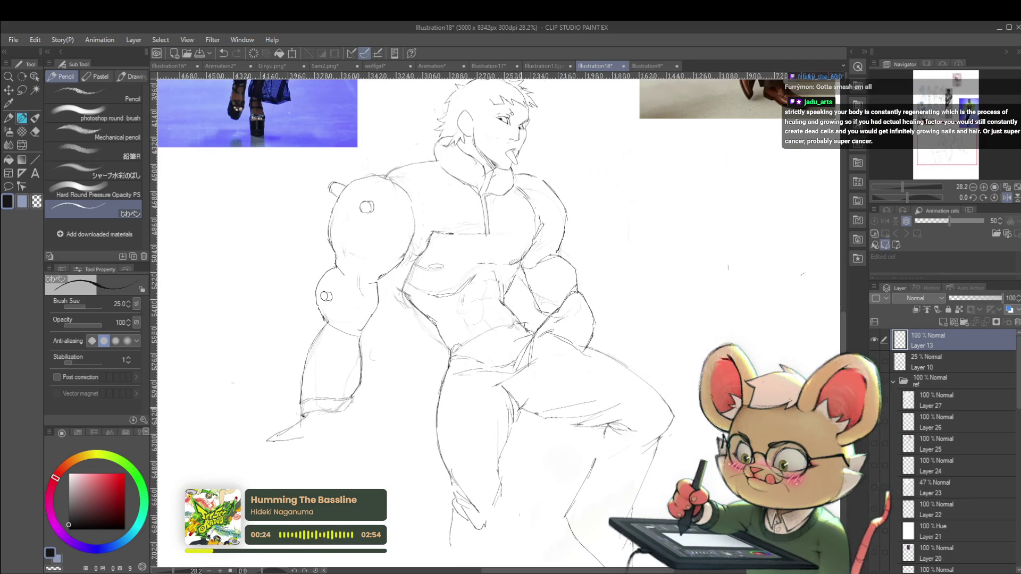
scroll(500, 329, down, 3)
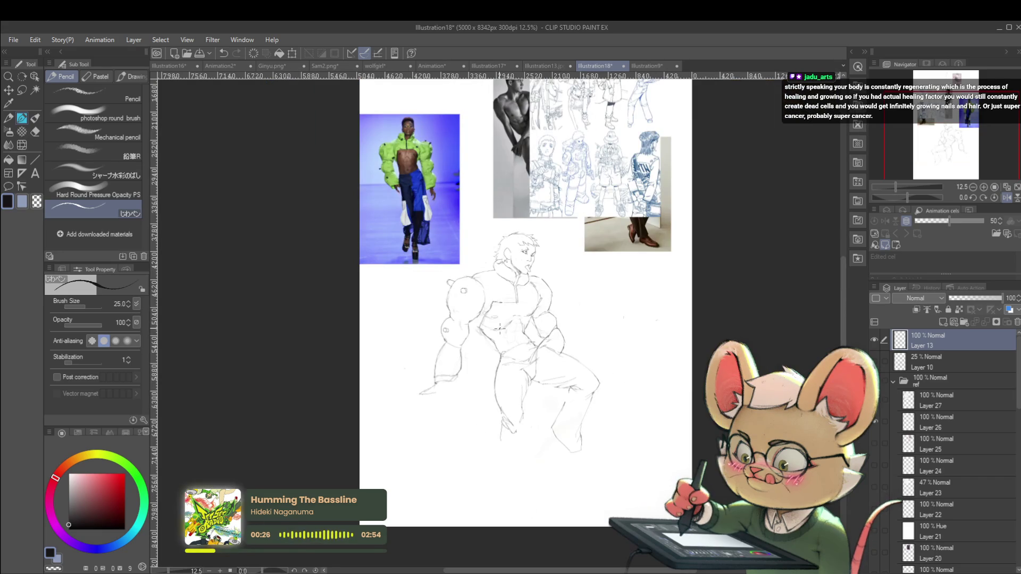
key(h)
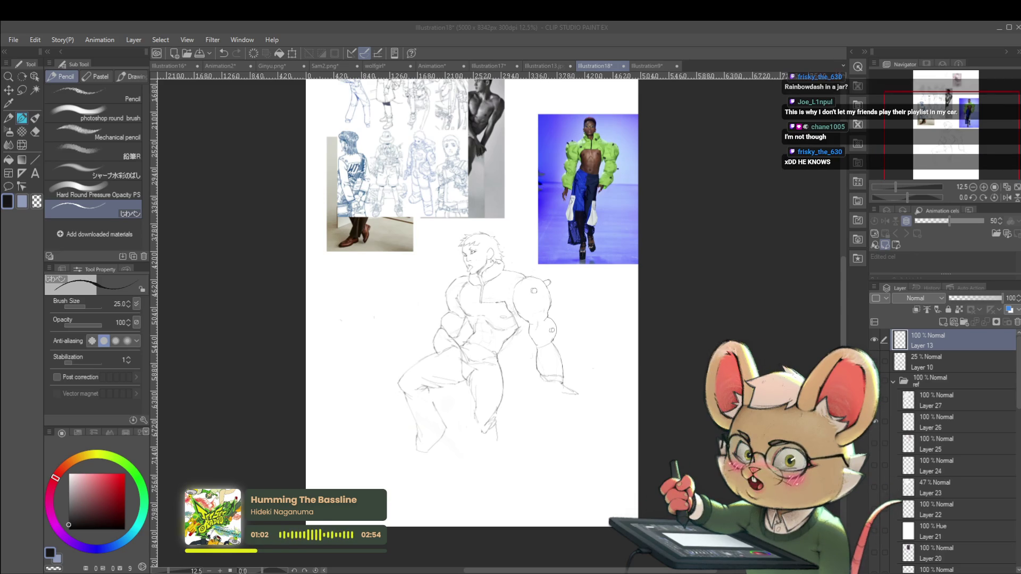
- Restore the normal canvas orientation and zoom in and out to review the face and tongue
key(h)
scroll(563, 296, up, 2)
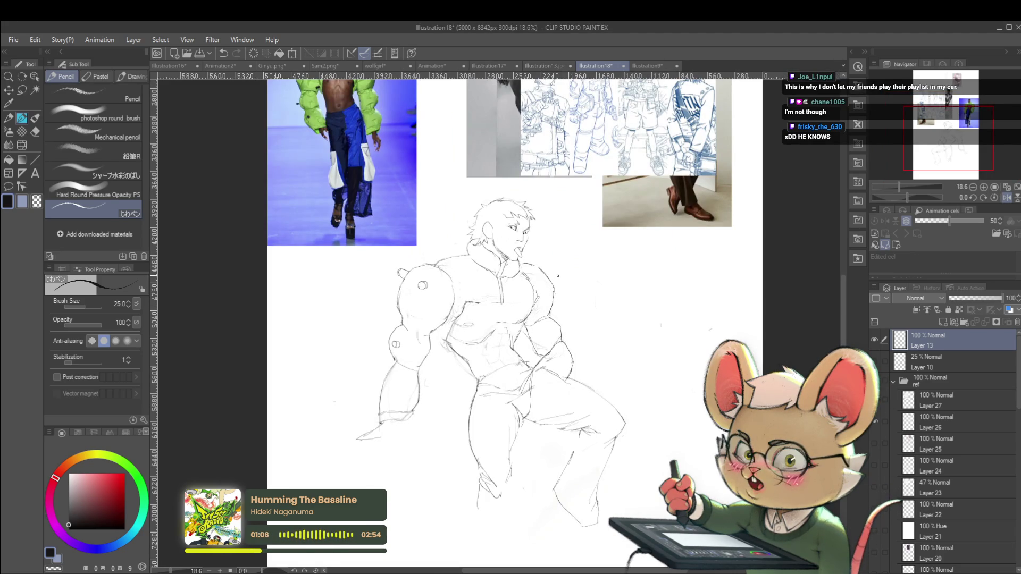
scroll(599, 365, up, 4)
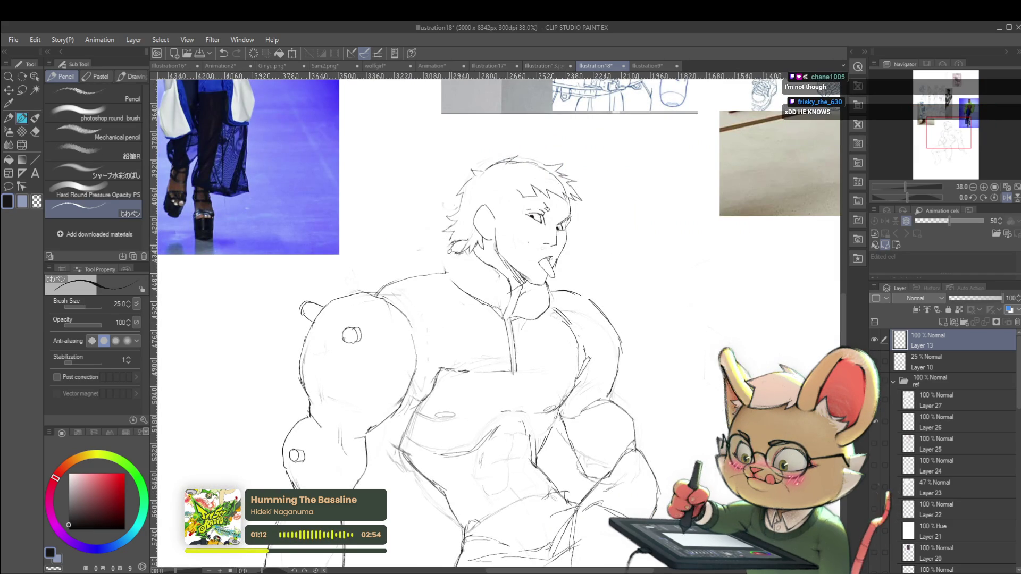
scroll(503, 227, down, 5)
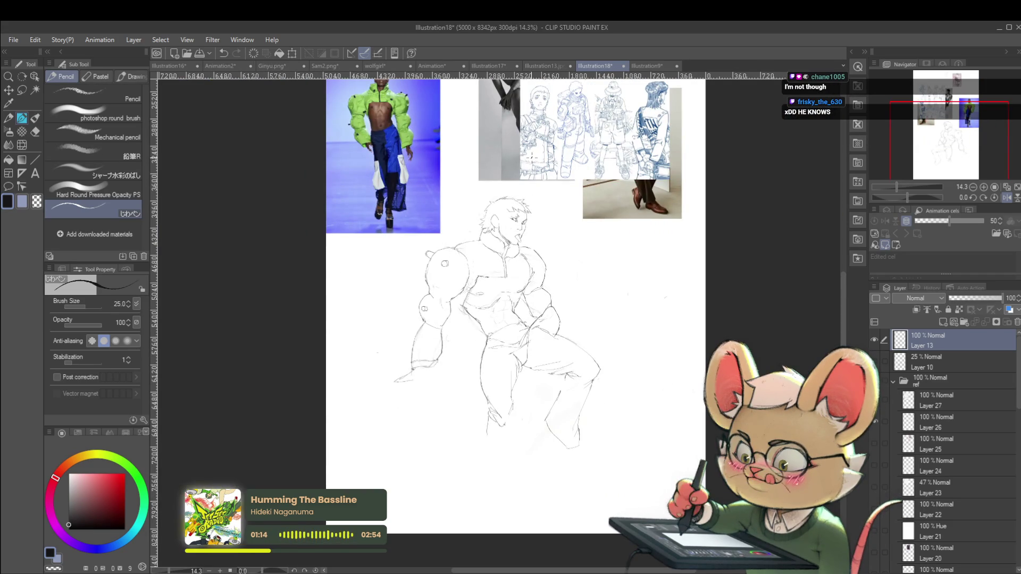
scroll(507, 217, up, 2)
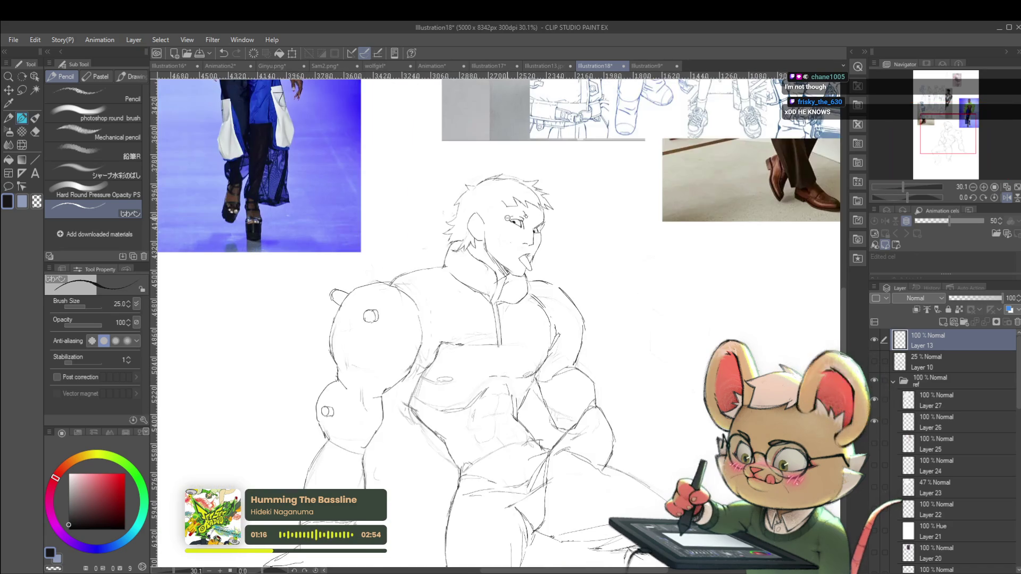
scroll(506, 217, up, 2)
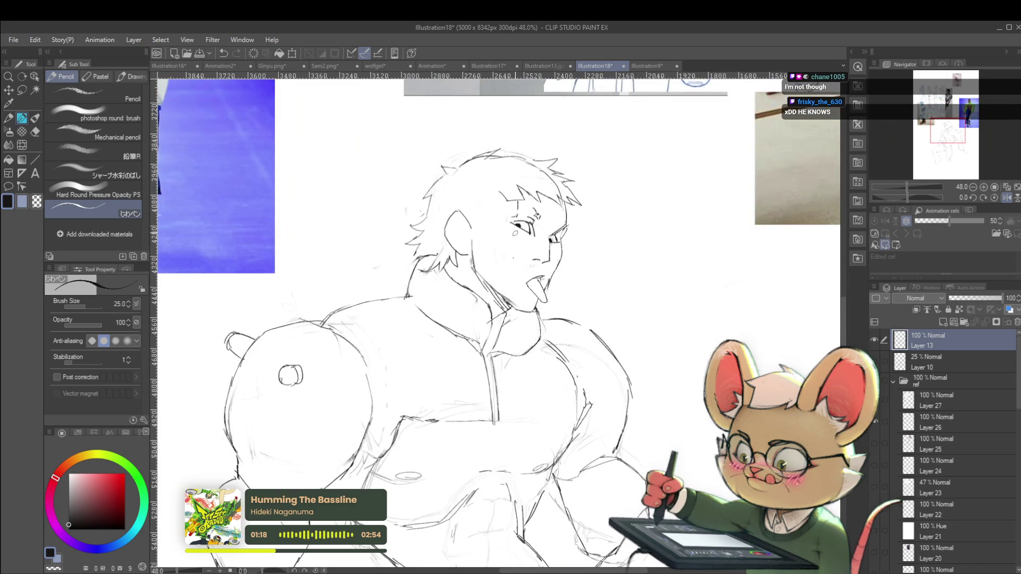
- Draw the '1' line from the eye down the cheek, mirroring the view to check it
drag(515, 227, 499, 278)
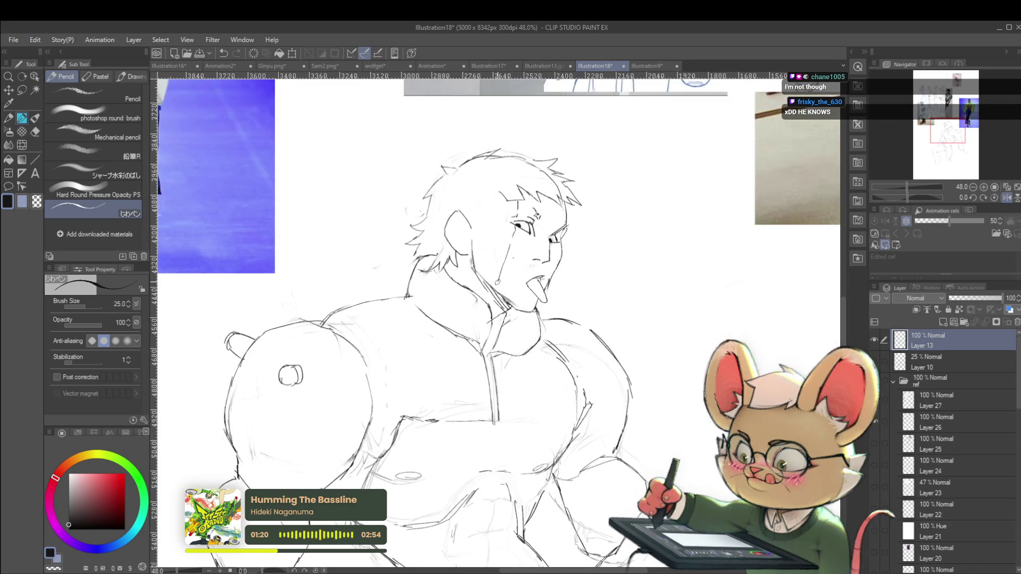
scroll(536, 210, down, 4)
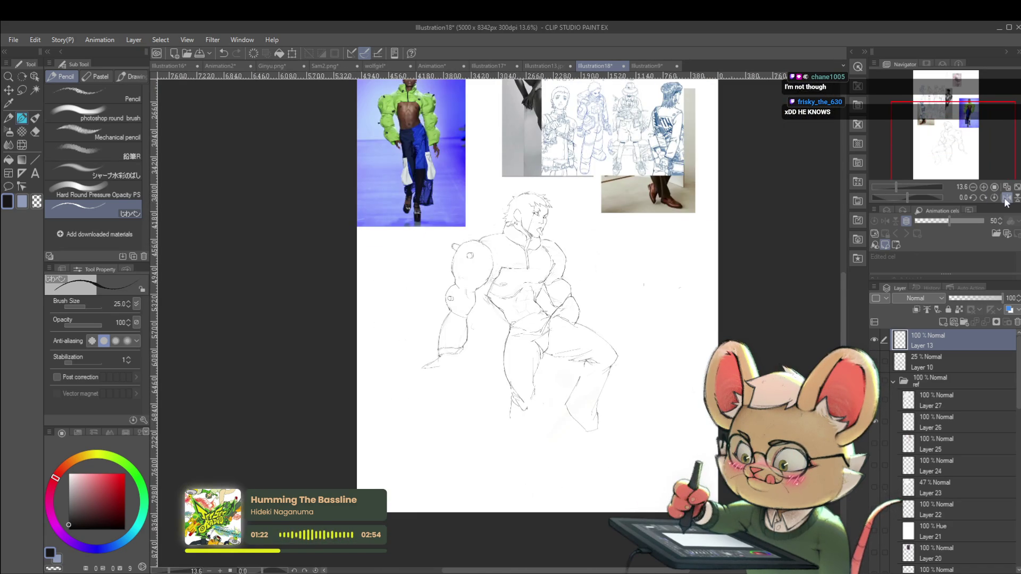
click(1005, 199)
scroll(476, 203, up, 4)
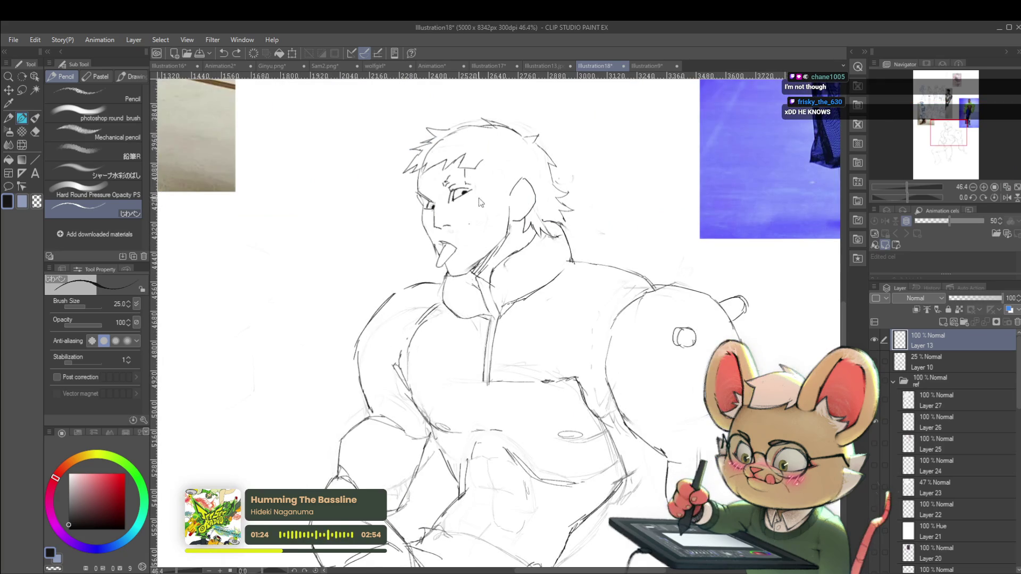
scroll(477, 208, up, 2)
- Draw the '0' oval below the eye, undoing and redrawing one small inner stroke
drag(470, 202, 475, 214)
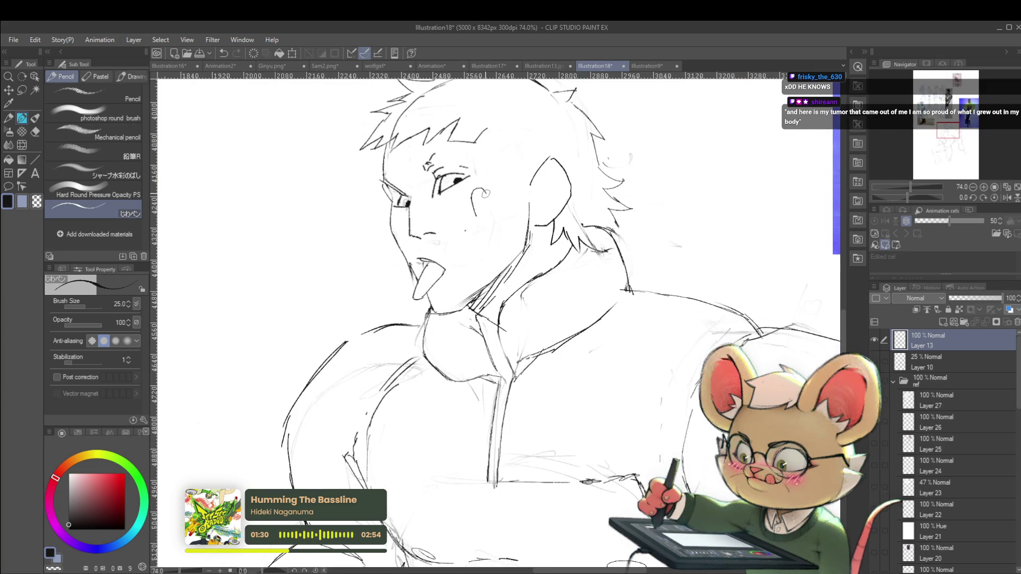
drag(483, 191, 493, 214)
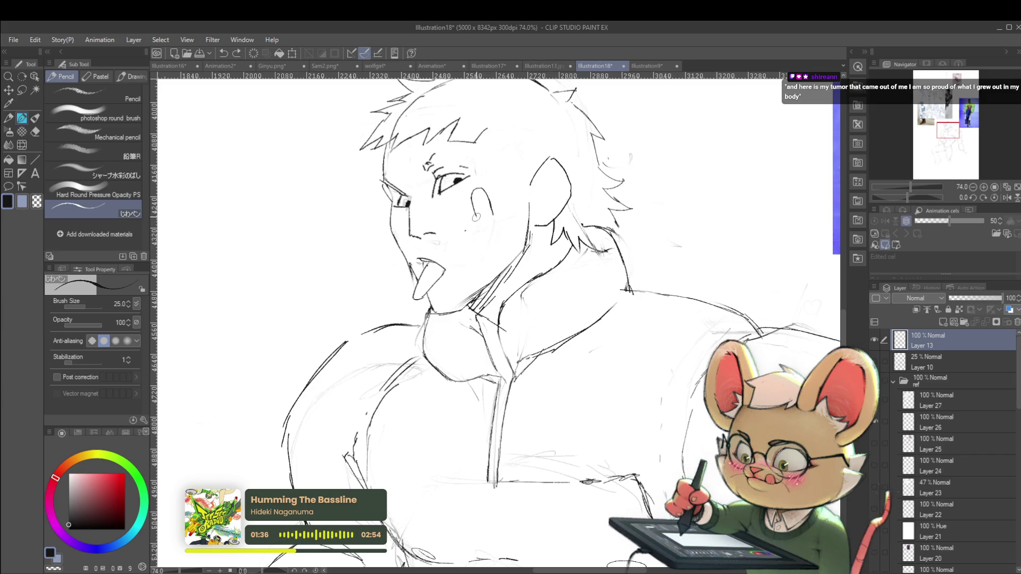
drag(486, 221, 492, 213)
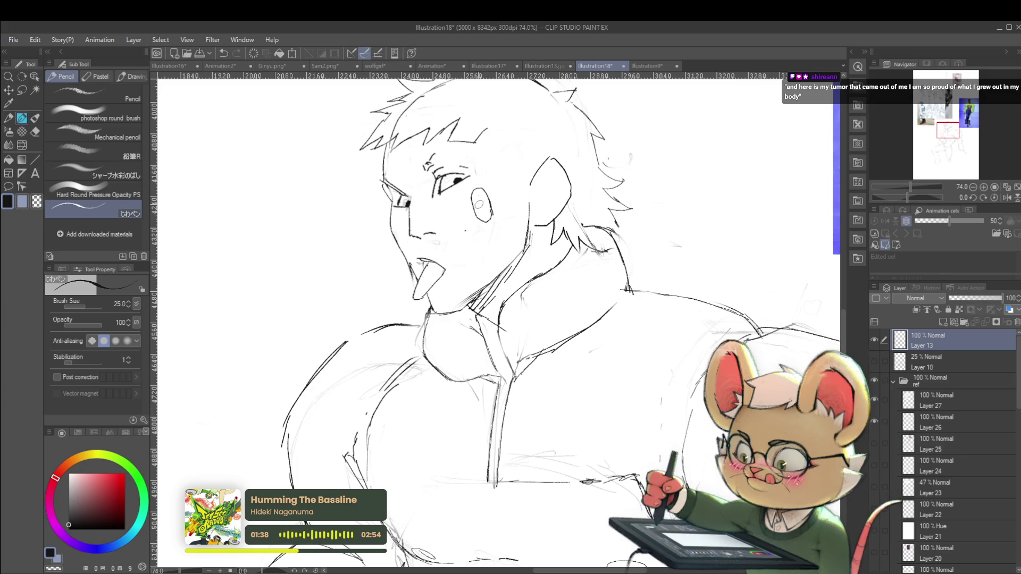
key(ctrl+z)
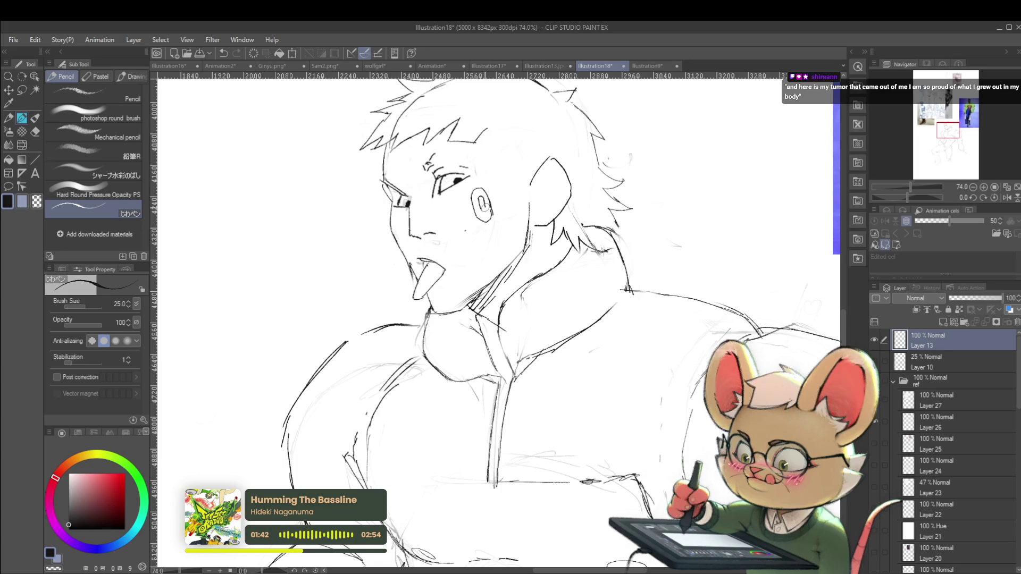
drag(481, 199, 484, 211)
scroll(487, 190, down, 5)
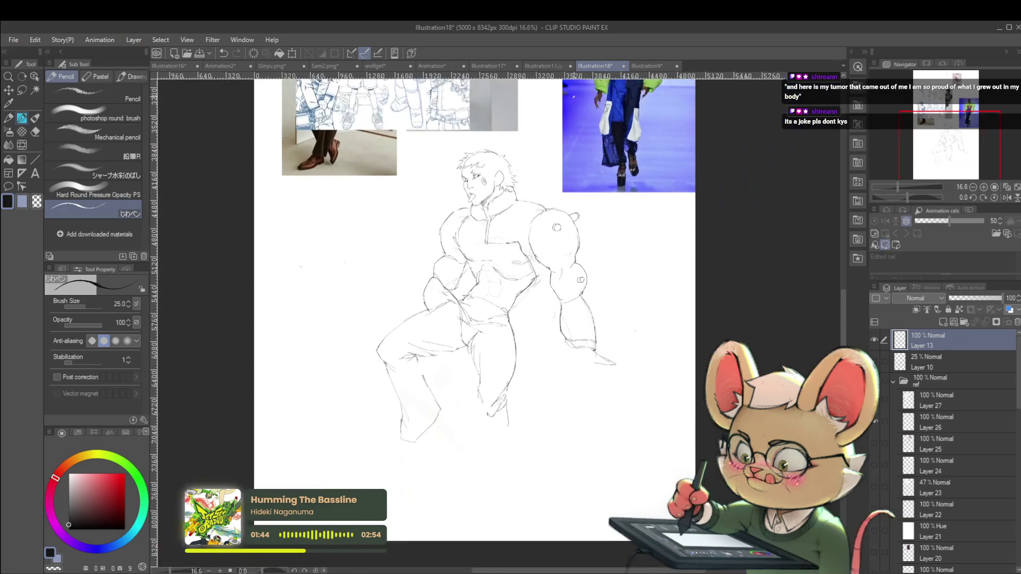
scroll(482, 179, up, 5)
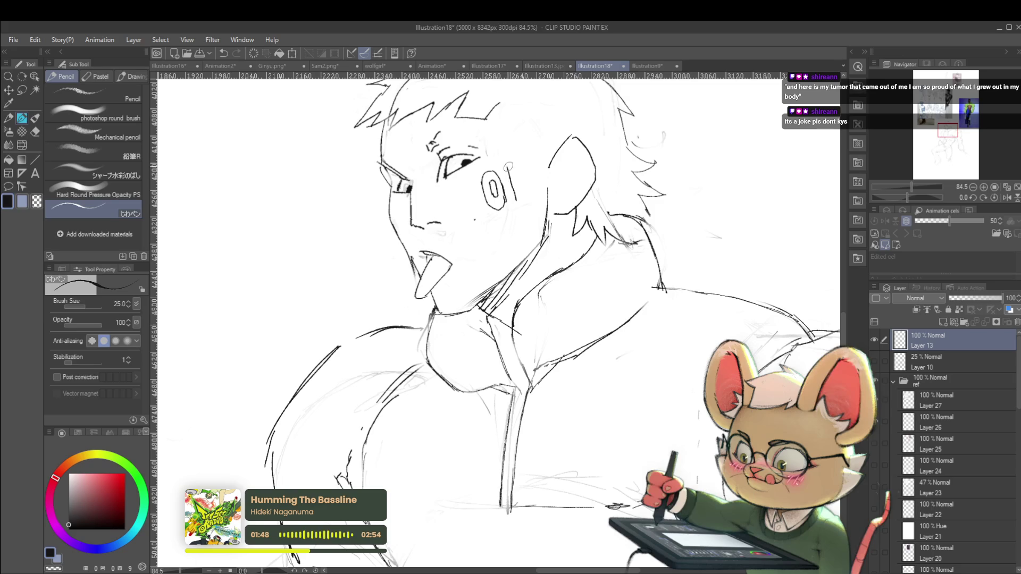
- Add a hook atop the '1', mirror the view to check, and add a hair stroke
drag(509, 167, 518, 168)
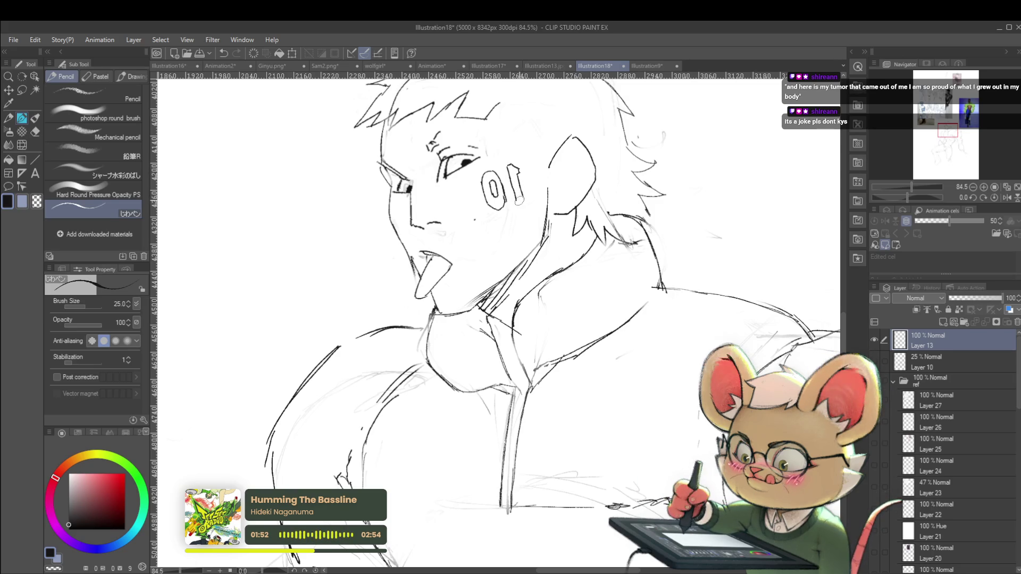
scroll(522, 196, down, 5)
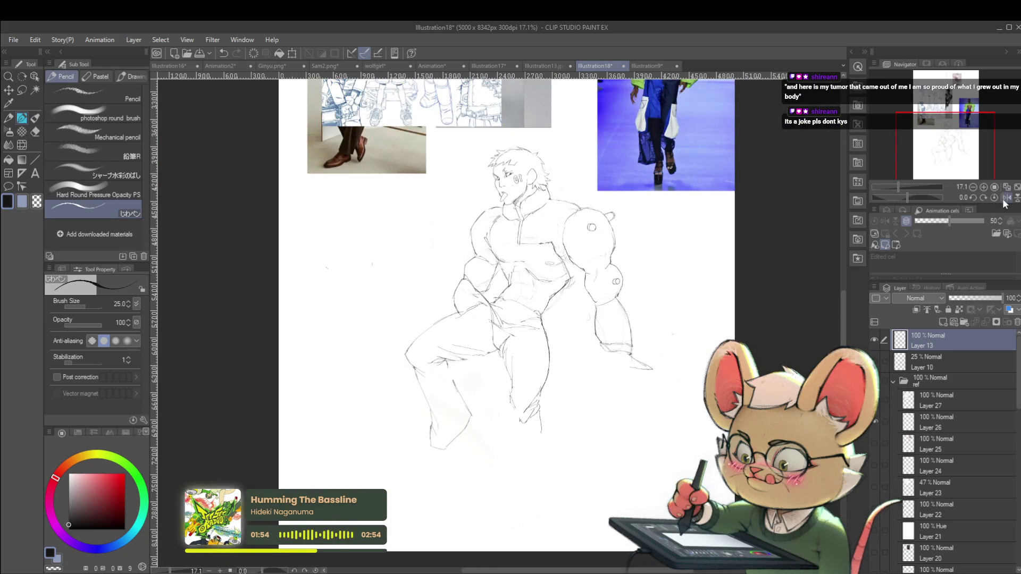
click(1007, 197)
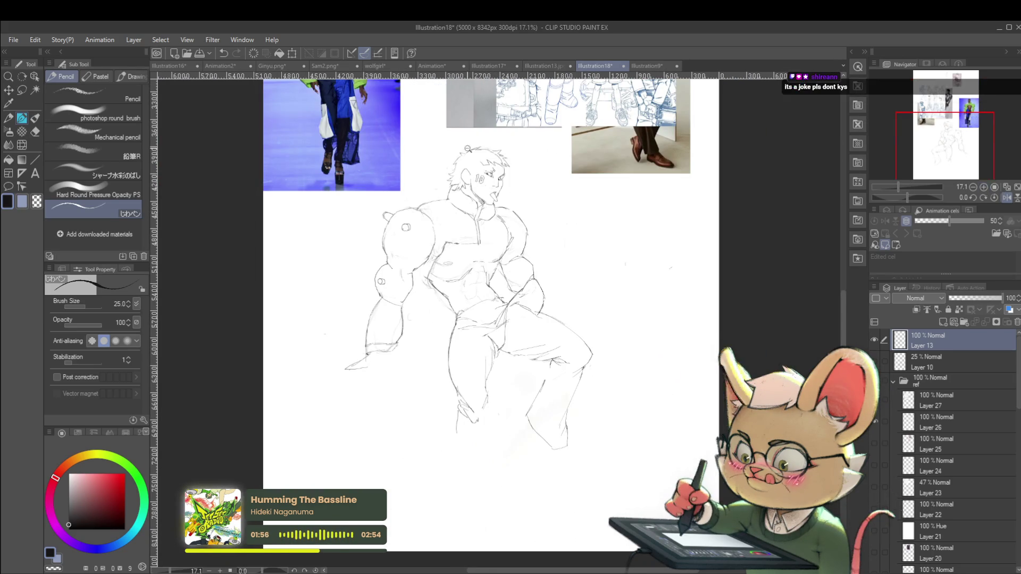
scroll(478, 180, up, 4)
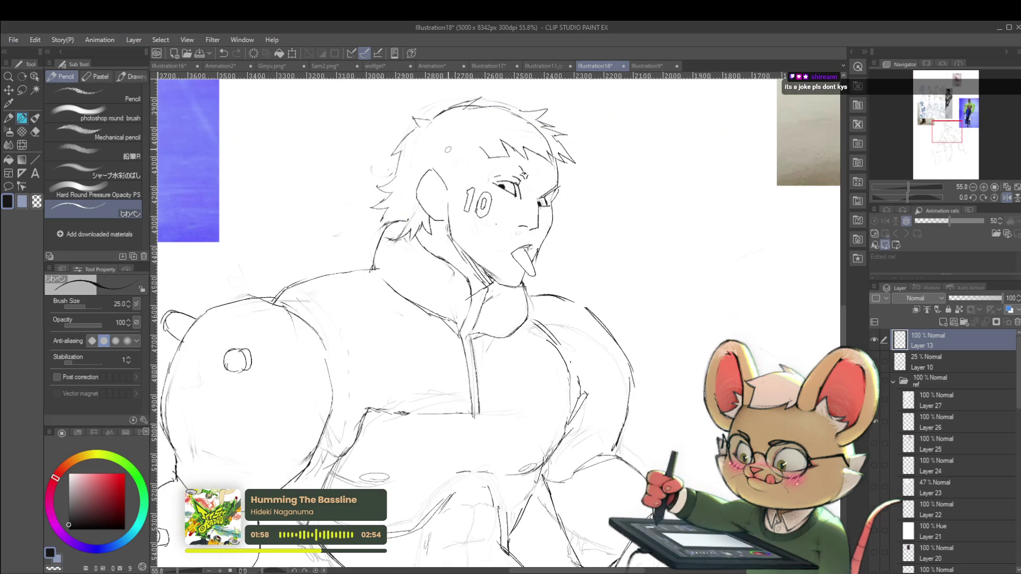
drag(449, 140, 476, 151)
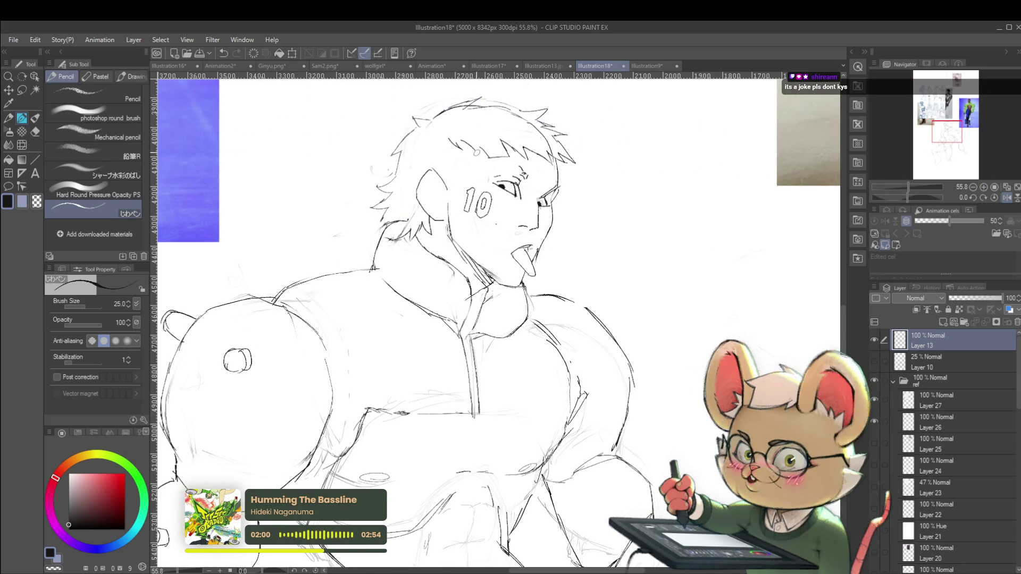
alt+click(482, 145)
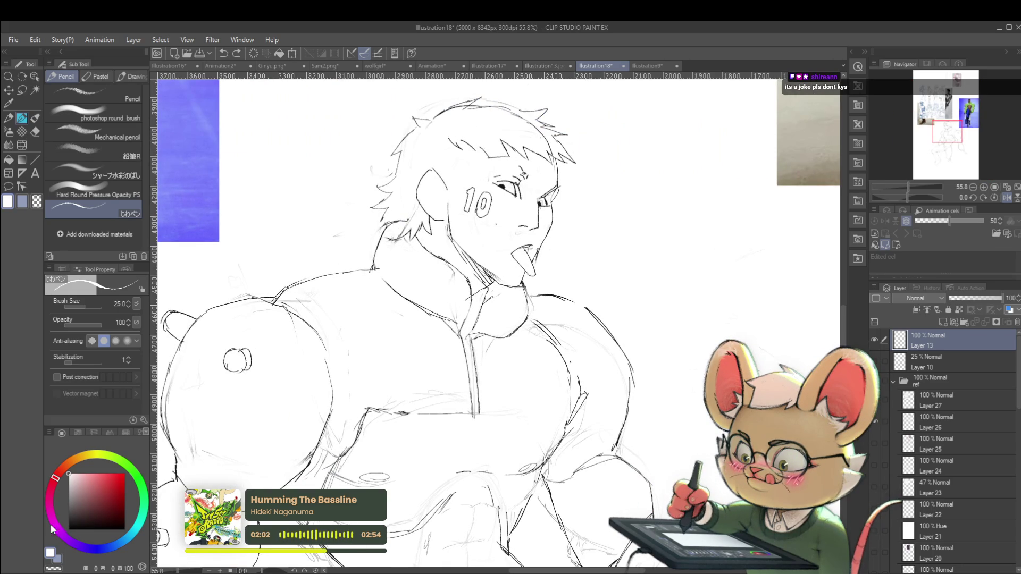
click(70, 519)
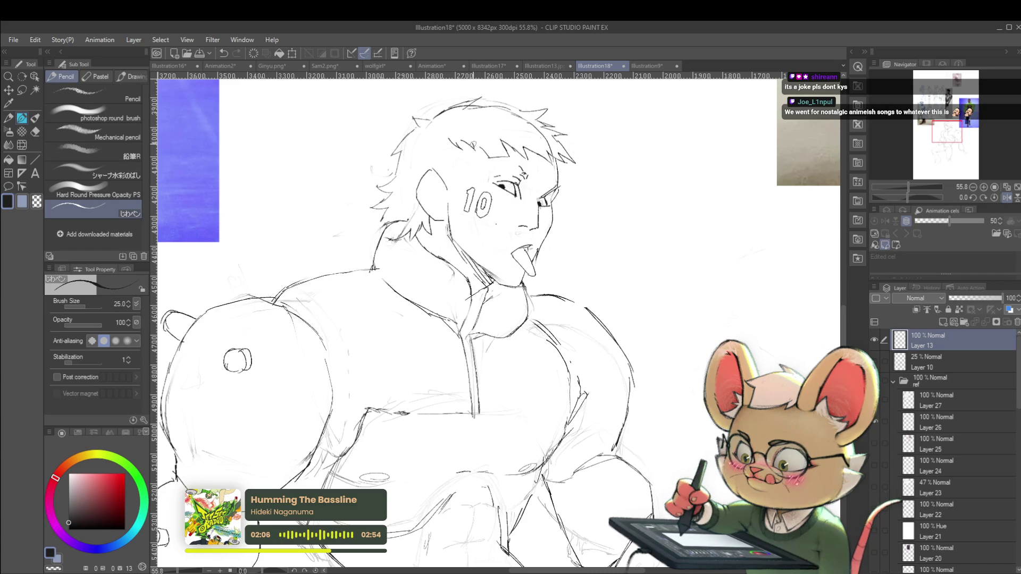
scroll(592, 245, down, 5)
scroll(592, 245, up, 4)
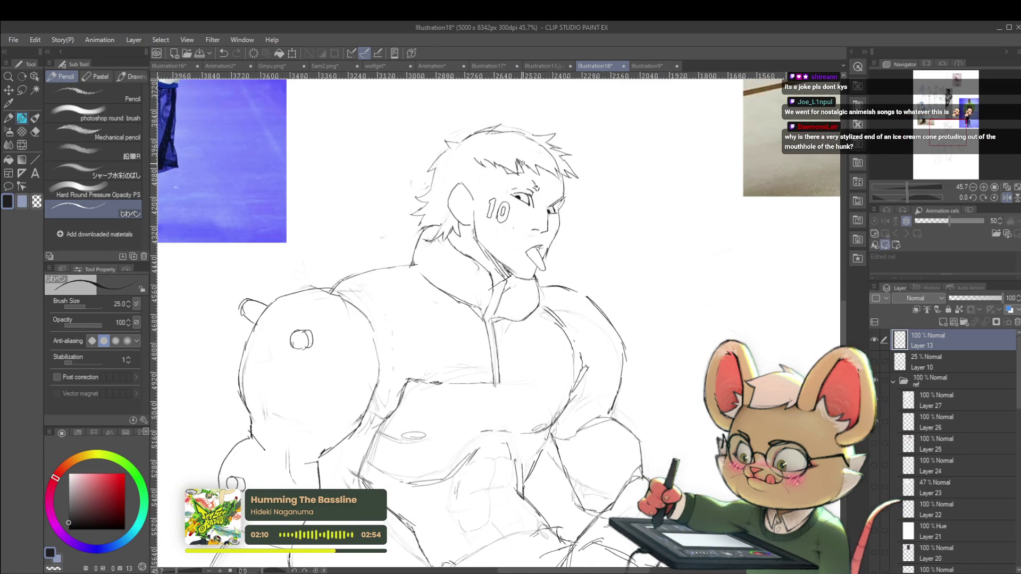
scroll(516, 163, down, 4)
scroll(525, 168, up, 5)
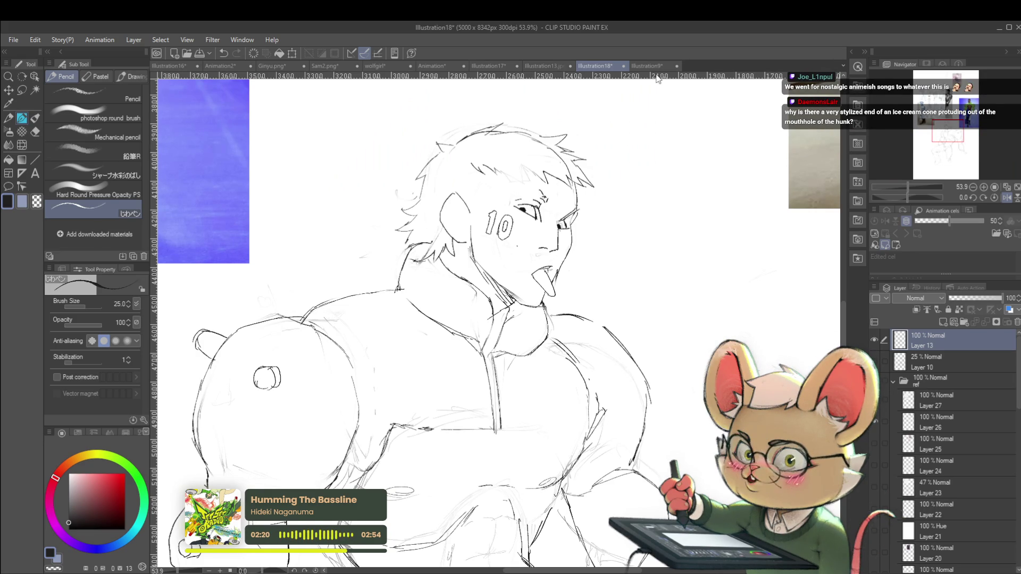
click(1003, 189)
scroll(462, 213, up, 2)
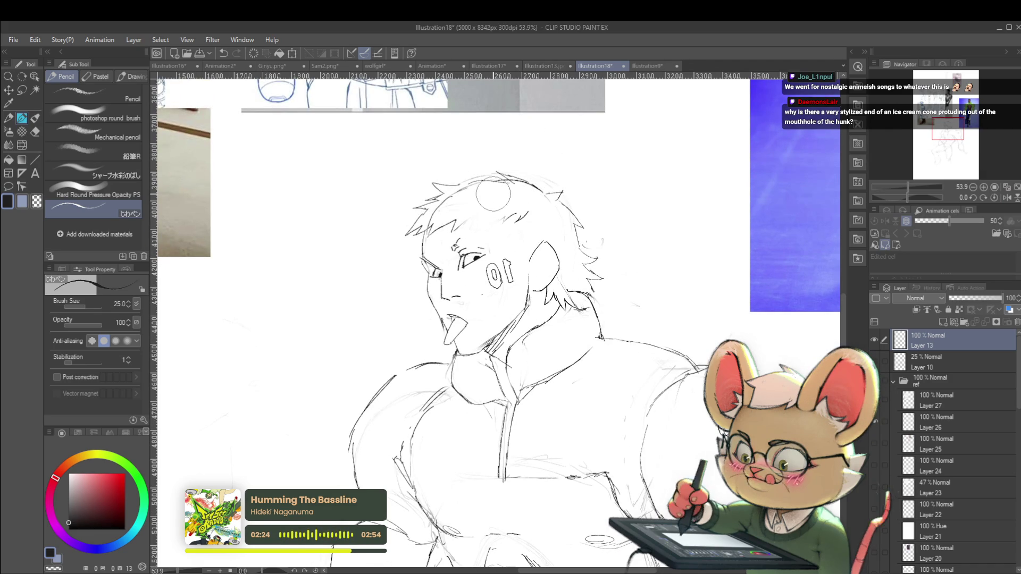
scroll(494, 195, up, 3)
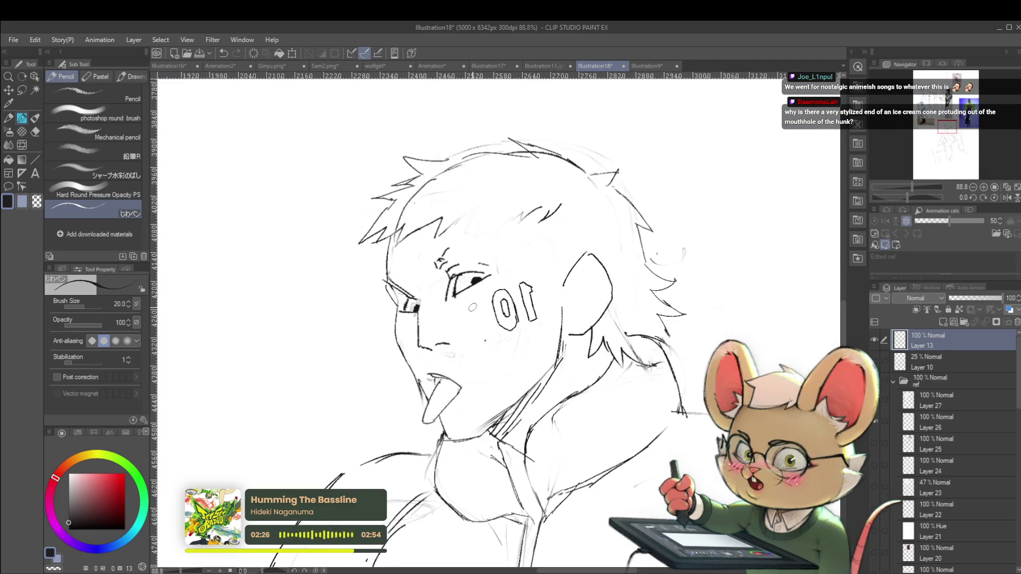